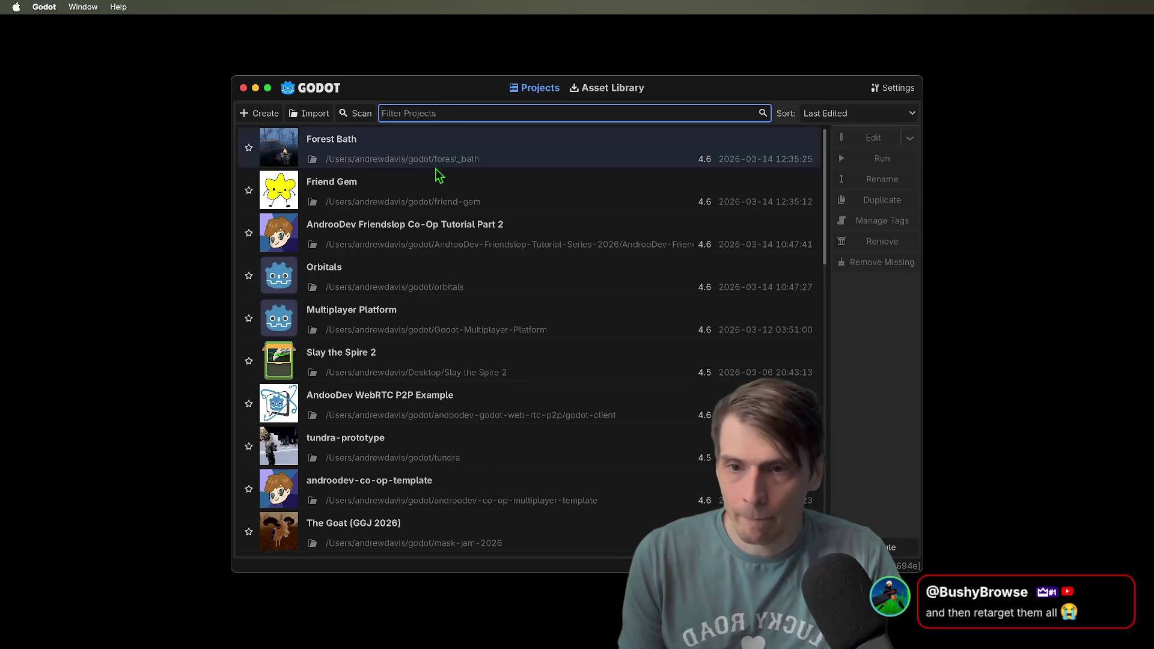
Run the Friendslop Co-Op Tutorial Part 2 project, then decline upgrading tundra-prototype to Godot 4.6
{"action": "double_click", "coordinate": [435, 229]}
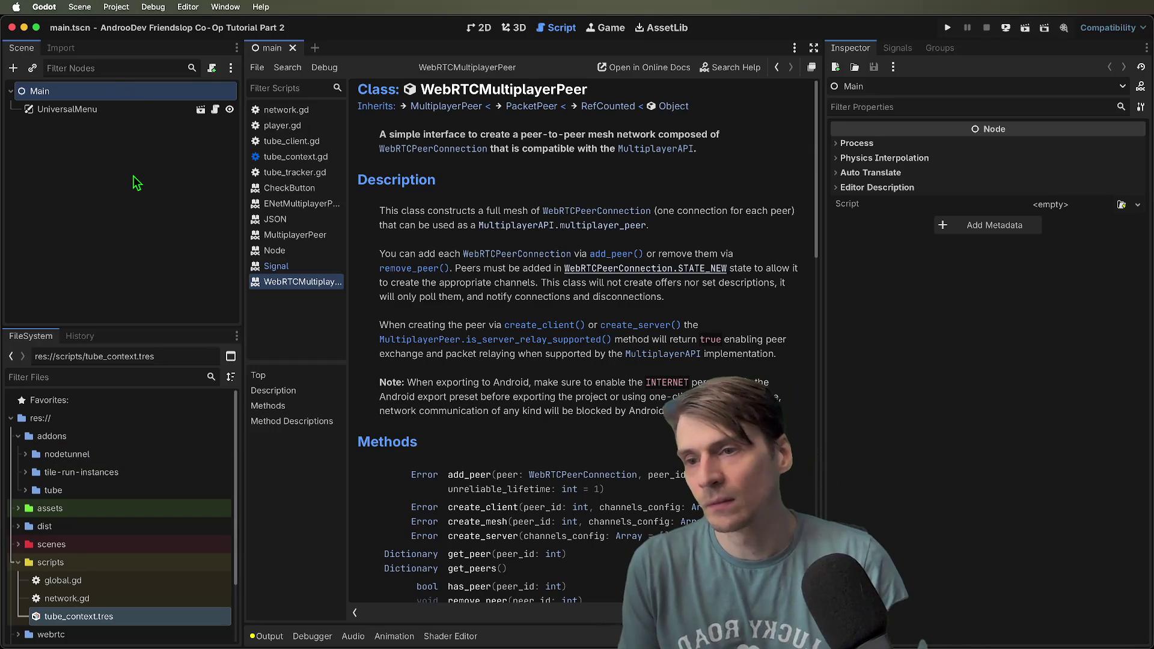
{"action": "key", "text": "super+b"}
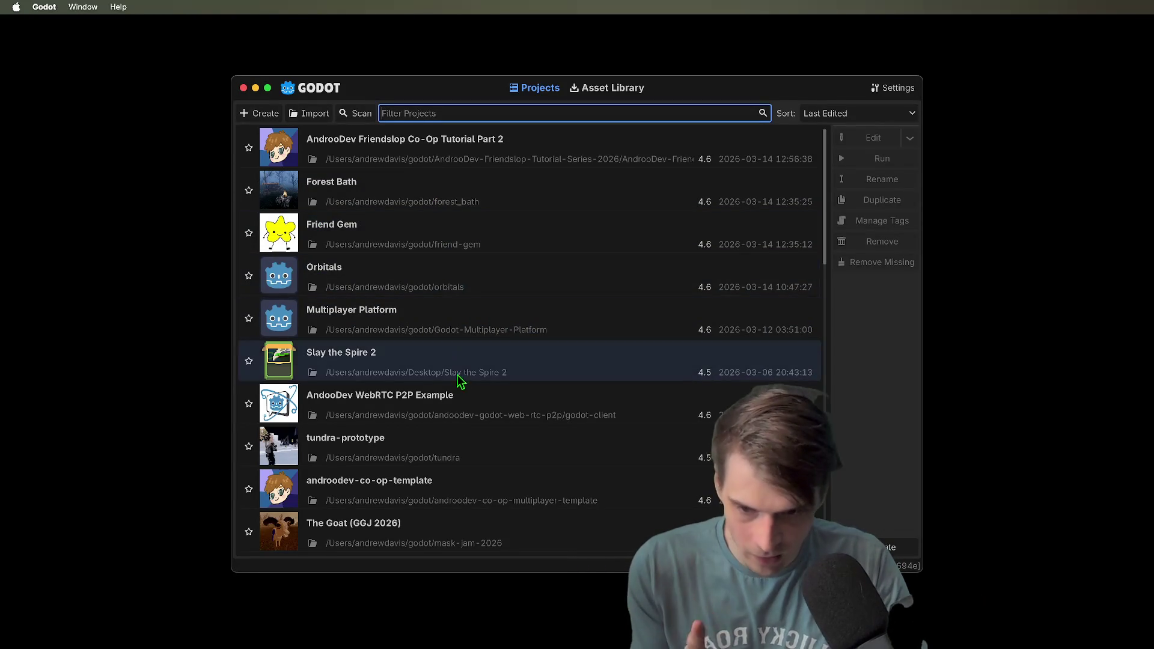
{"action": "double_click", "coordinate": [555, 451]}
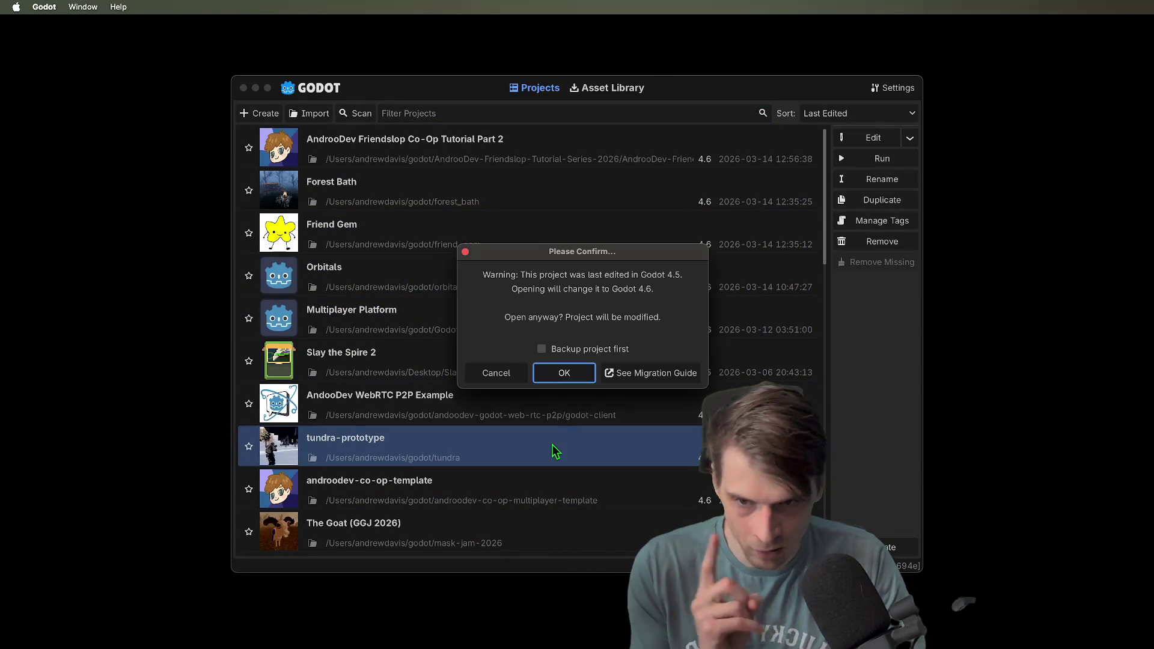
{"action": "left_click", "coordinate": [508, 380]}
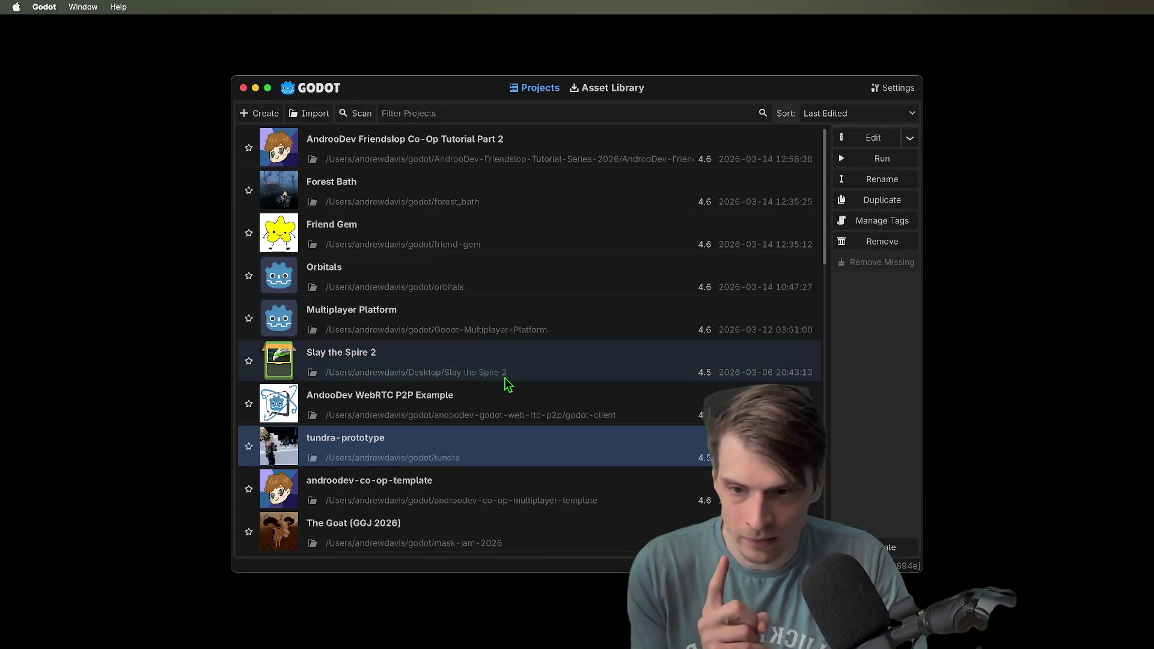
Open the Forest Bath project and clear the FileSystem filter
{"action": "double_click", "coordinate": [493, 192]}
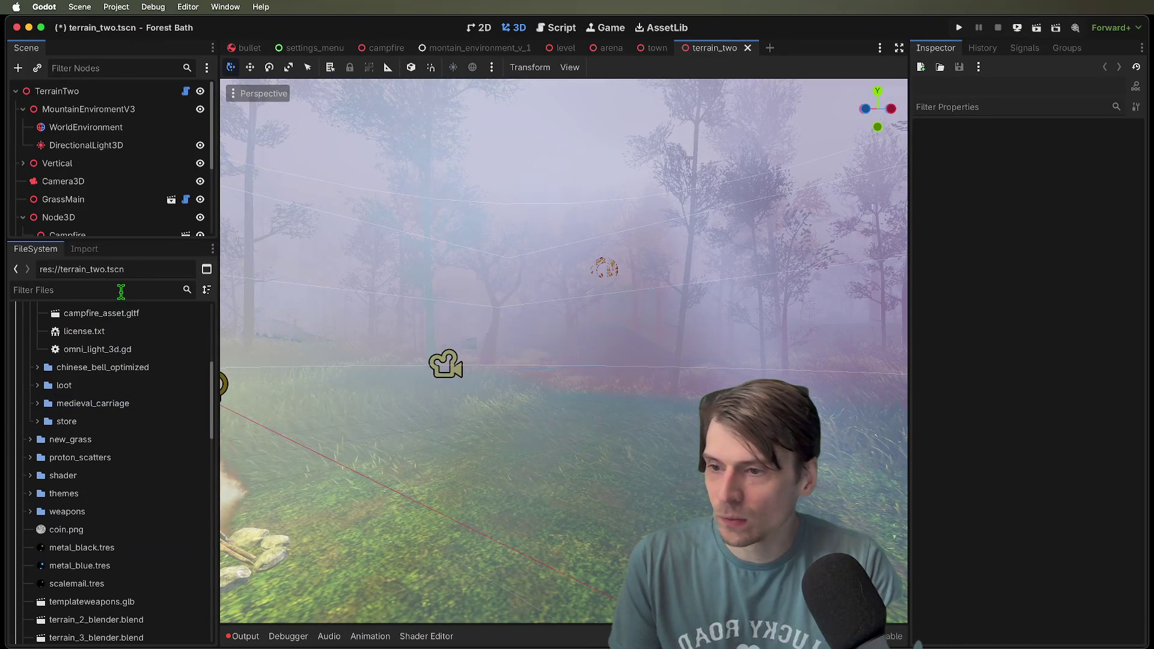
{"action": "left_click", "coordinate": [120, 290]}
{"action": "type", "text": "arch"}
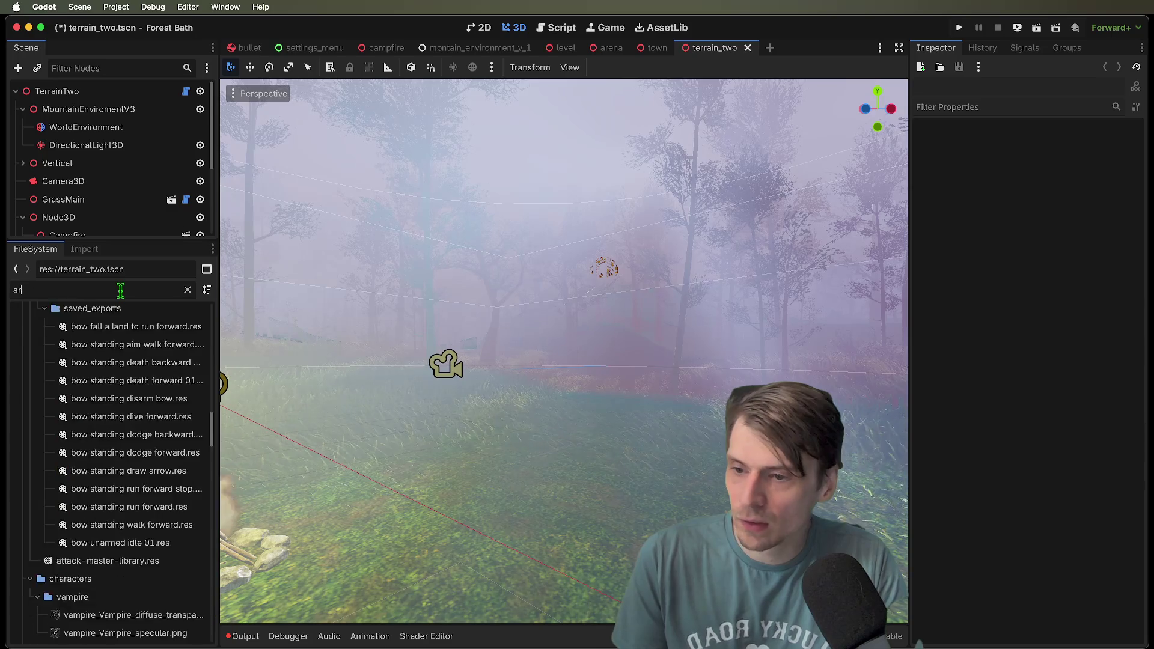
{"action": "key", "text": "BackSpace"}
{"action": "key", "text": "BackSpace"}
{"action": "key", "text": "BackSpace"}
{"action": "scroll", "coordinate": [141, 402], "scroll_direction": "up", "scroll_amount": 10}
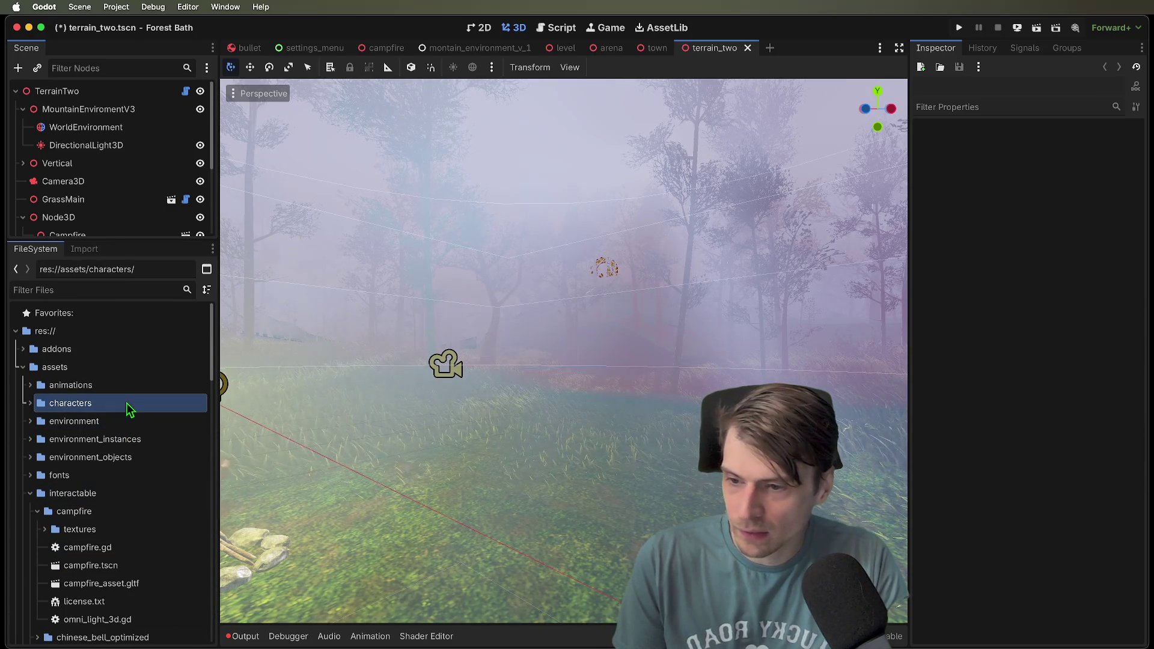
Expand assets/characters/akai and open akai_e_espiritu.fbx in Advanced Import Settings
{"action": "double_click", "coordinate": [129, 403]}
{"action": "double_click", "coordinate": [138, 422]}
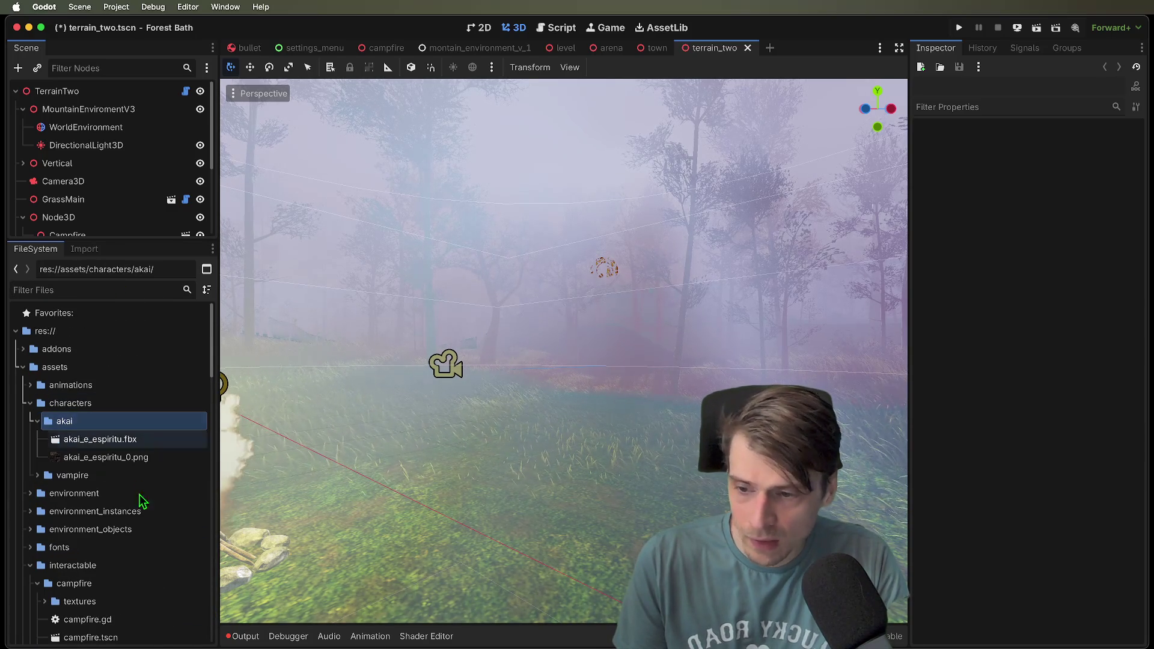
{"action": "left_click", "coordinate": [144, 445]}
{"action": "double_click", "coordinate": [147, 445]}
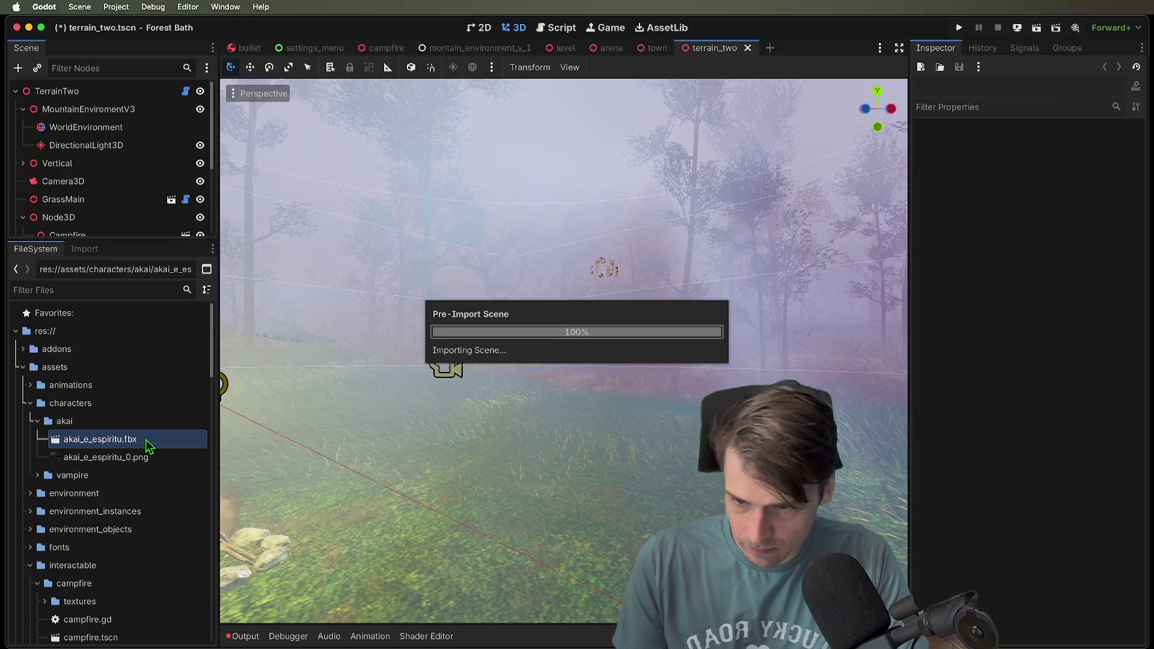
Orbit the Akai preview and select AnimationPlayer, then Skeleton3D to show its retarget settings
{"action": "scroll", "coordinate": [553, 264], "scroll_direction": "up", "scroll_amount": 5}
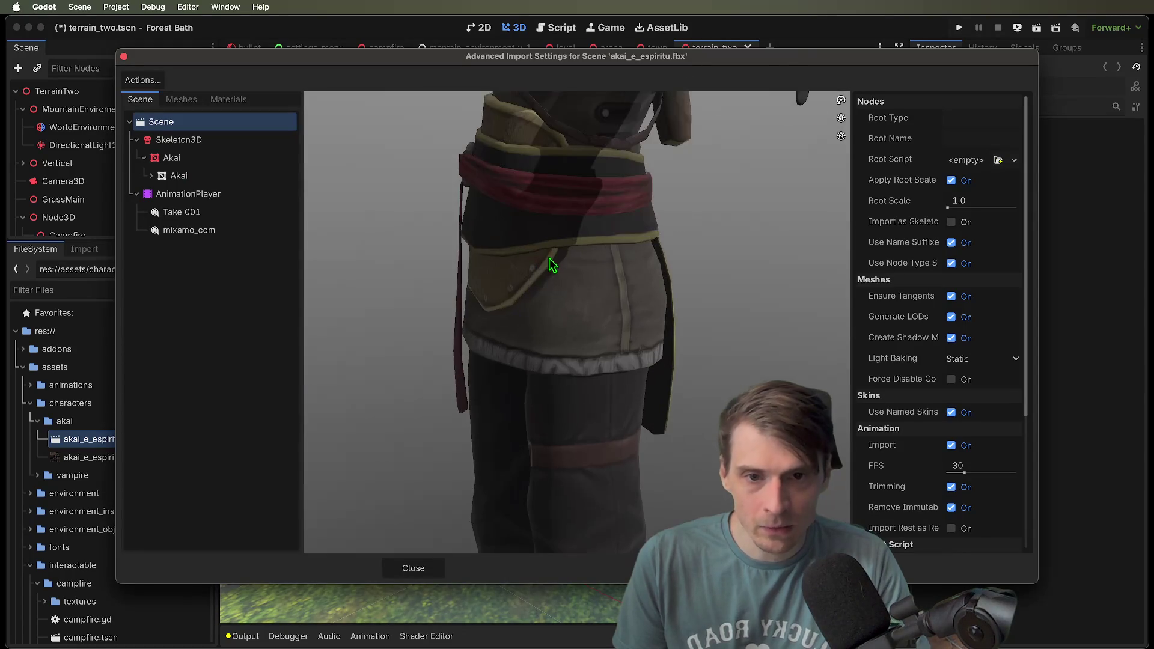
{"action": "scroll", "coordinate": [554, 265], "scroll_direction": "down", "scroll_amount": 5}
{"action": "mouse_move", "coordinate": [553, 264]}
{"action": "left_mouse_down"}
{"action": "mouse_move", "coordinate": [583, 250]}
{"action": "mouse_move", "coordinate": [601, 273]}
{"action": "left_mouse_up"}
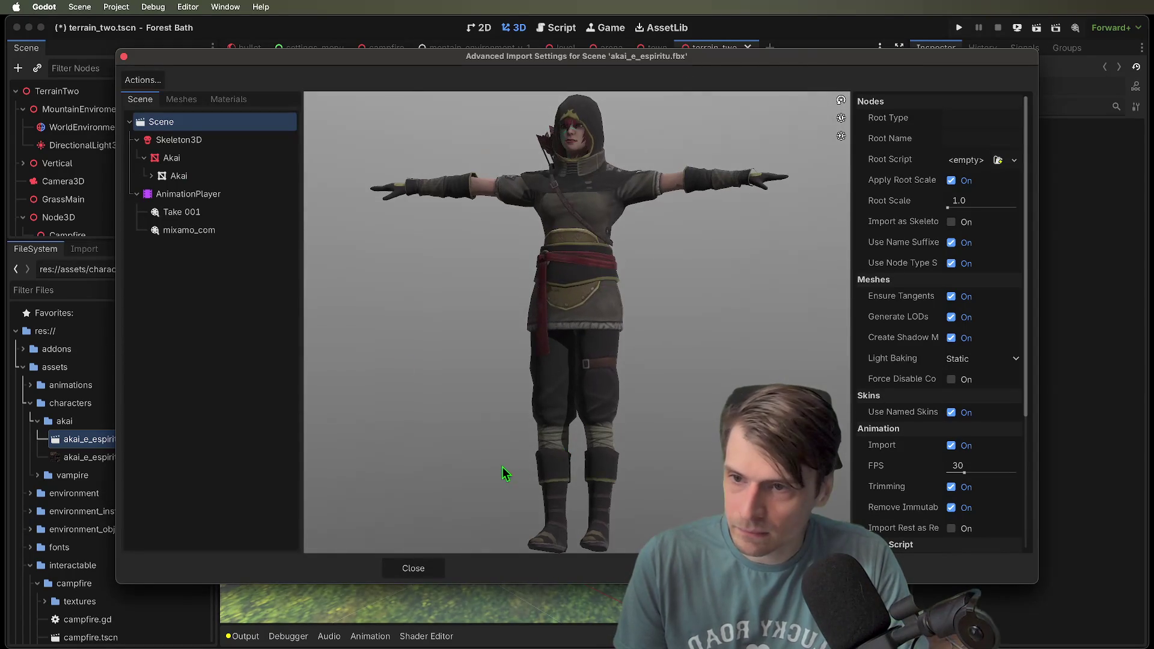
{"action": "left_click", "coordinate": [243, 202]}
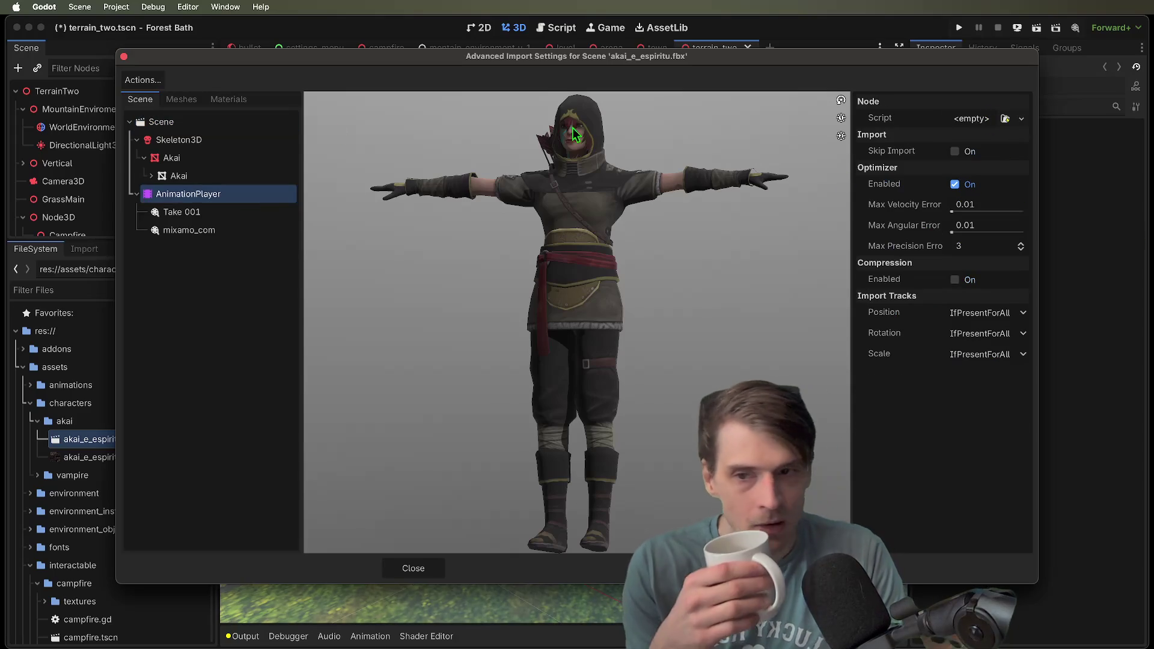
{"action": "left_click", "coordinate": [217, 141]}
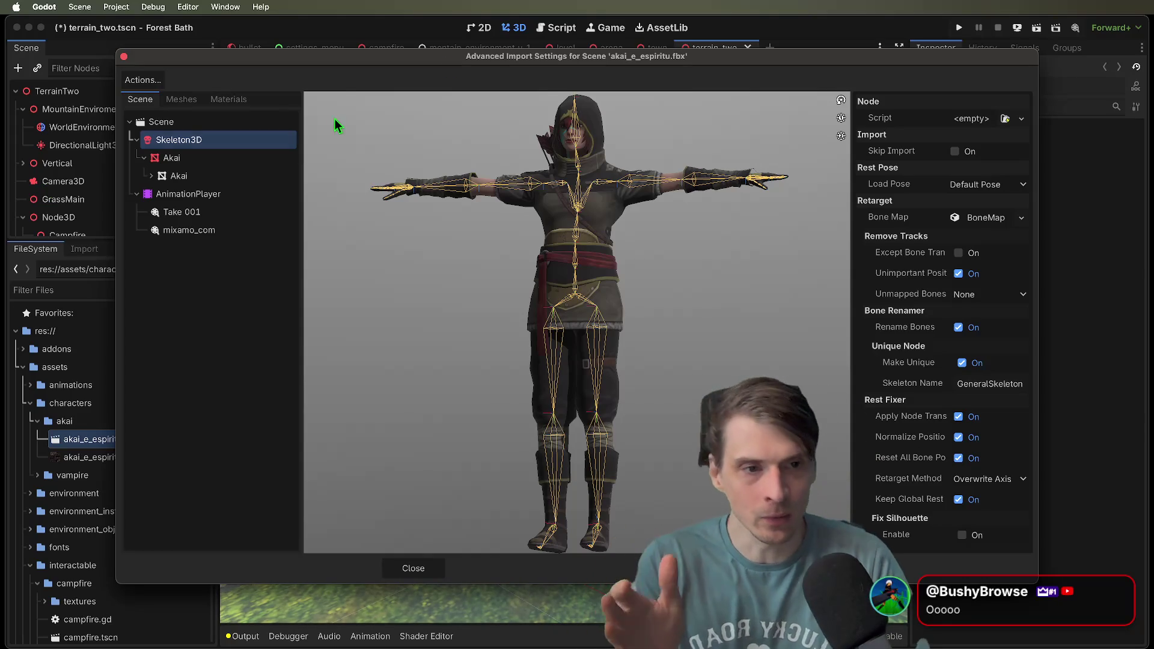
{"action": "mouse_move", "coordinate": [744, 51]}
{"action": "left_mouse_down"}
{"action": "mouse_move", "coordinate": [672, 11]}
{"action": "mouse_move", "coordinate": [672, 23]}
{"action": "left_mouse_up"}
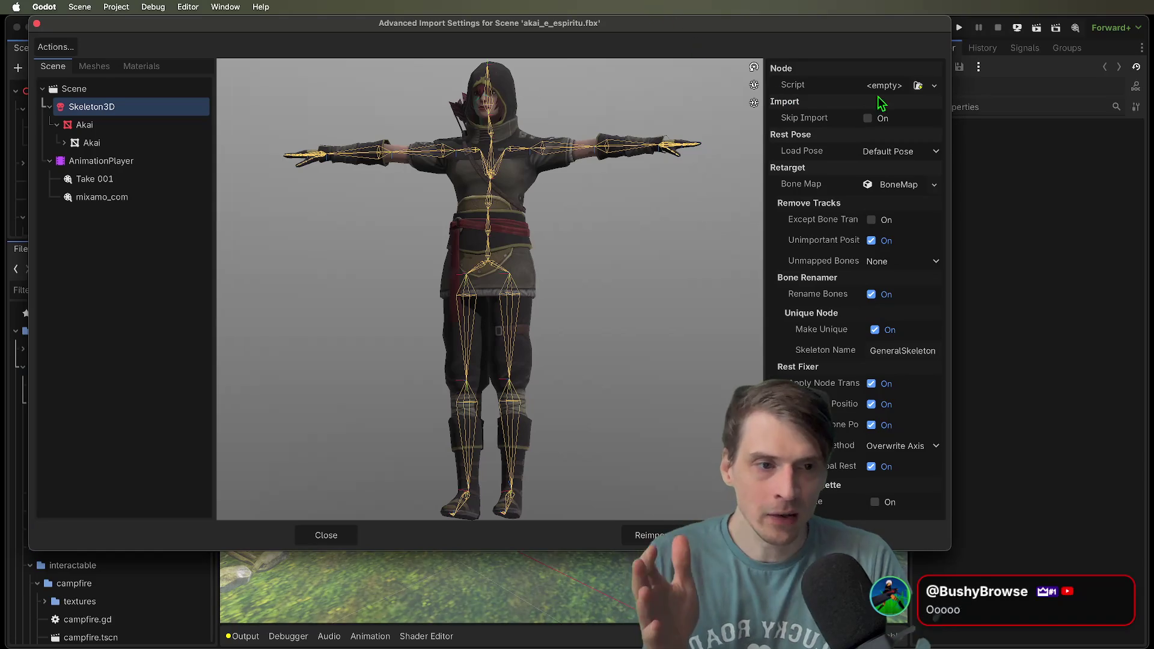
Expand the Bone Map and switch its group to LeftHand, then back to Body
{"action": "left_click", "coordinate": [894, 184]}
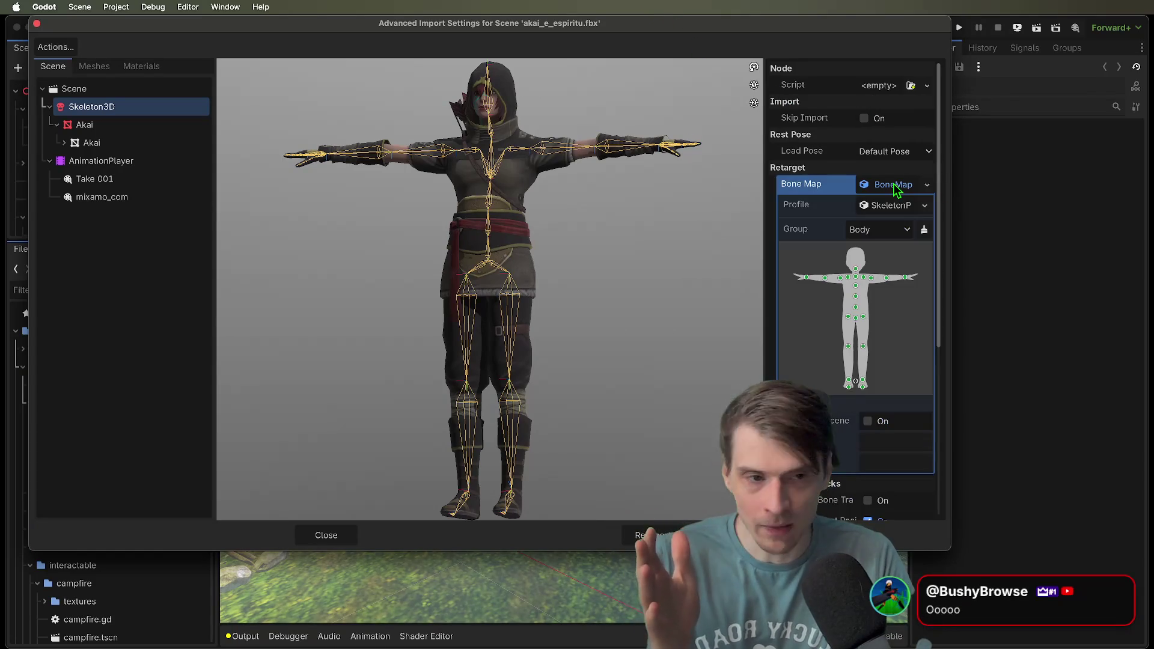
{"action": "left_click", "coordinate": [899, 231]}
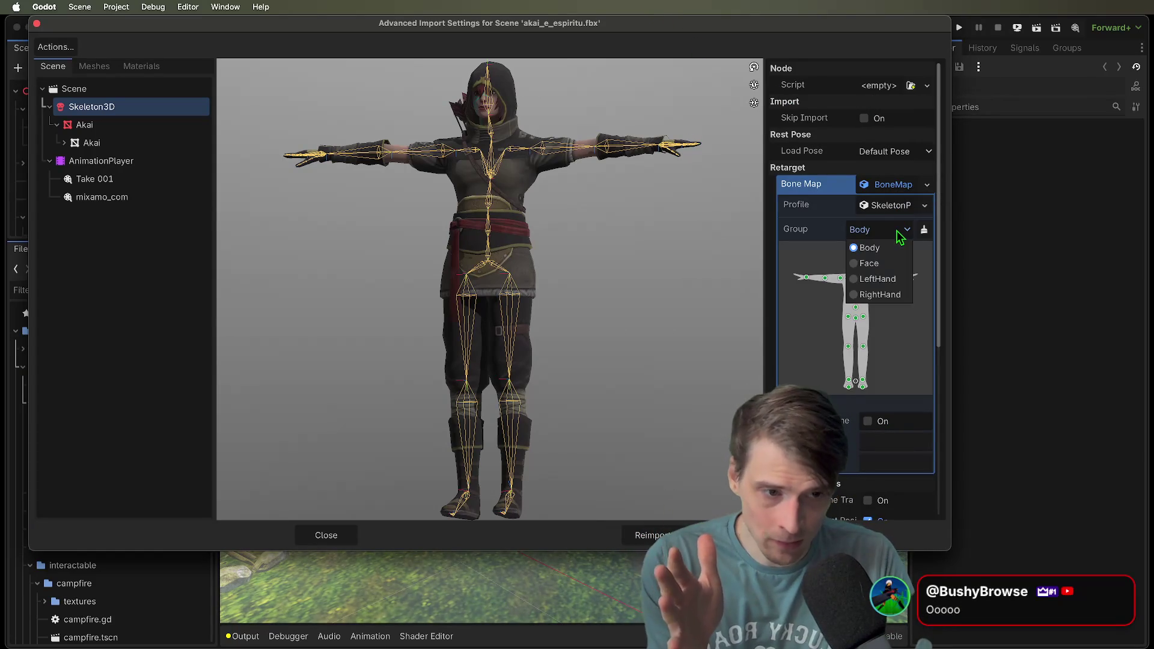
{"action": "left_click", "coordinate": [886, 278]}
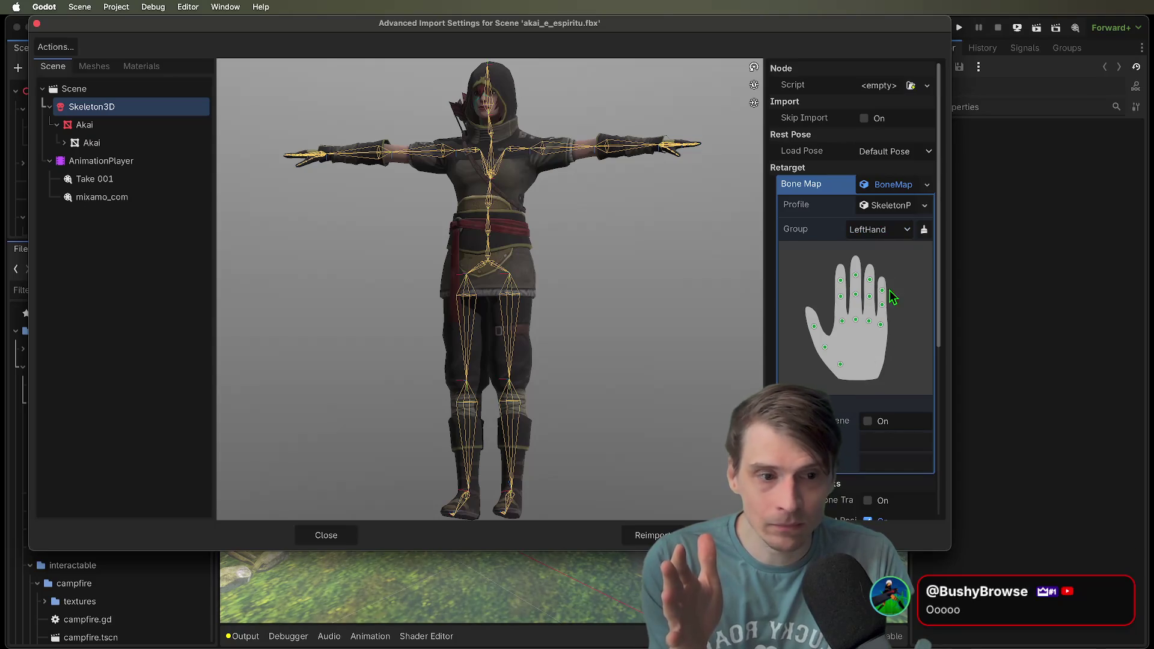
{"action": "left_click", "coordinate": [877, 230]}
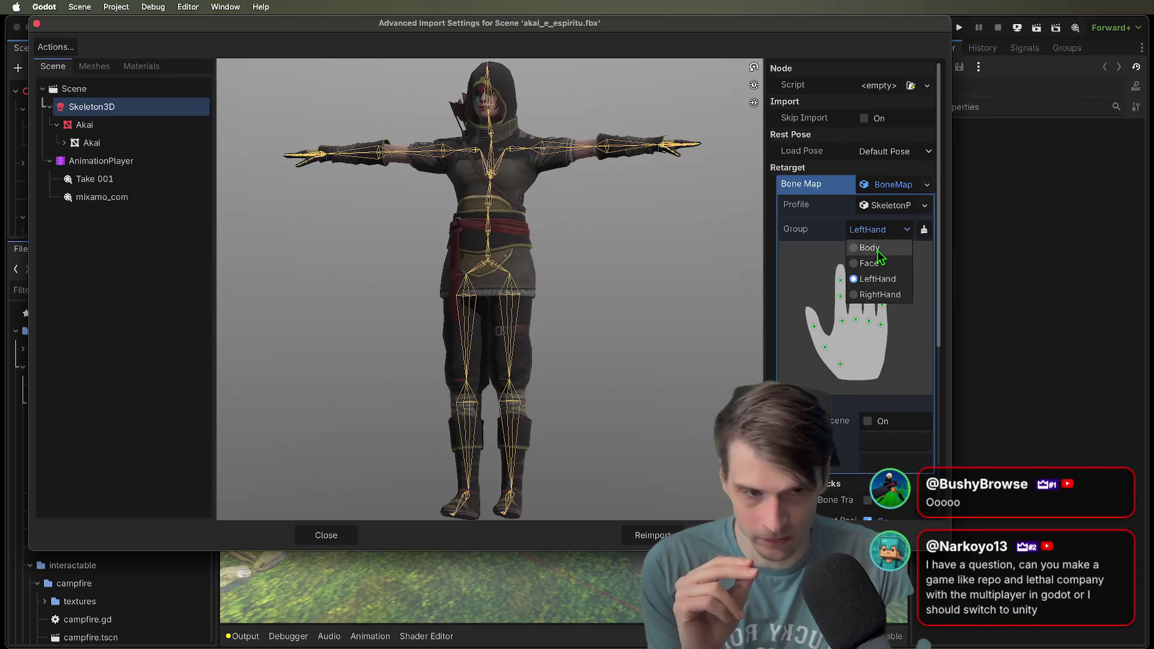
{"action": "left_click", "coordinate": [878, 250]}
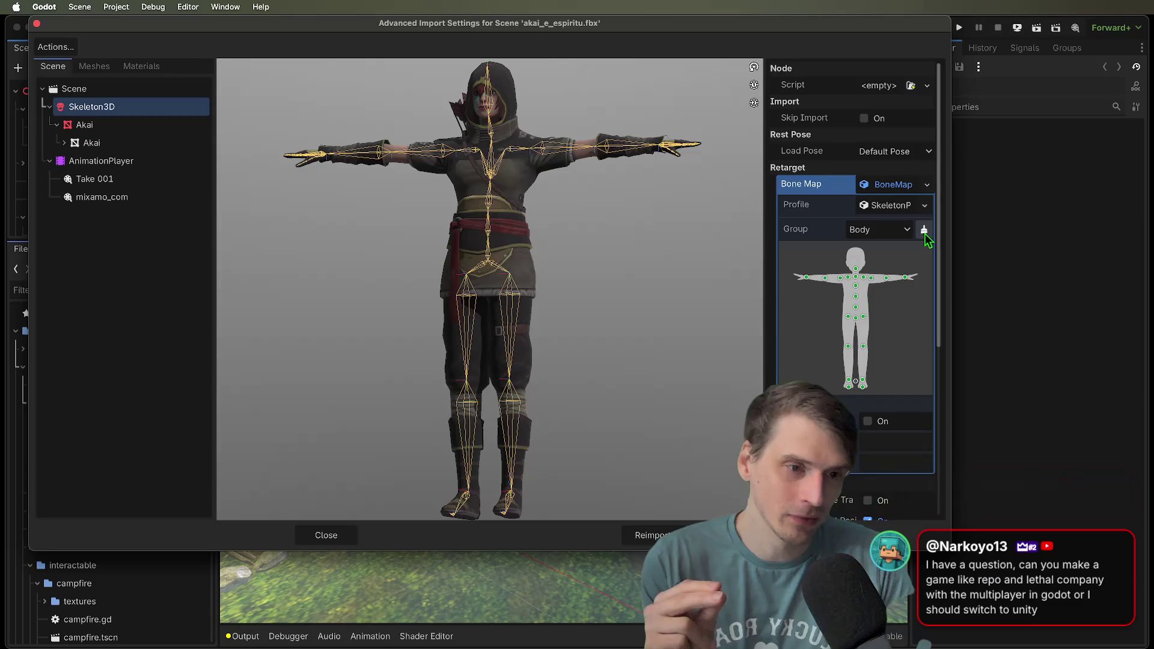
{"action": "left_click", "coordinate": [906, 229]}
{"action": "left_click", "coordinate": [905, 228]}
Assign SkeletonProfileHumanoid to the bone map, then clear it and create a blank SkeletonProfile
{"action": "left_click", "coordinate": [925, 205]}
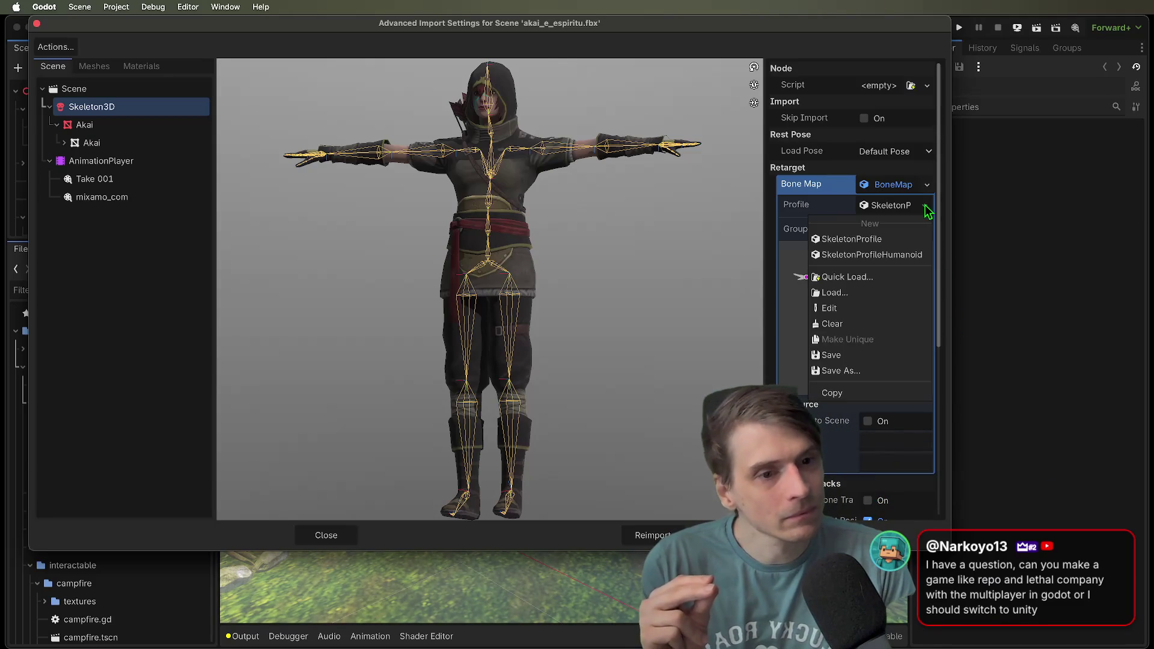
{"action": "left_click", "coordinate": [902, 240]}
{"action": "left_click", "coordinate": [925, 205]}
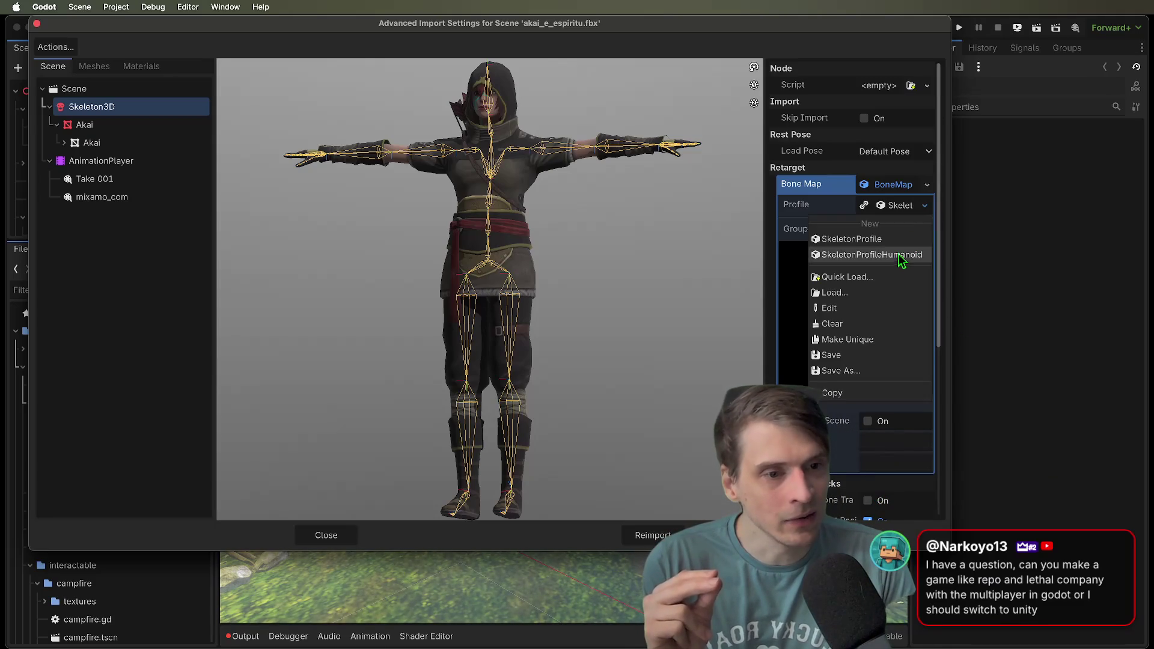
{"action": "left_click", "coordinate": [897, 255]}
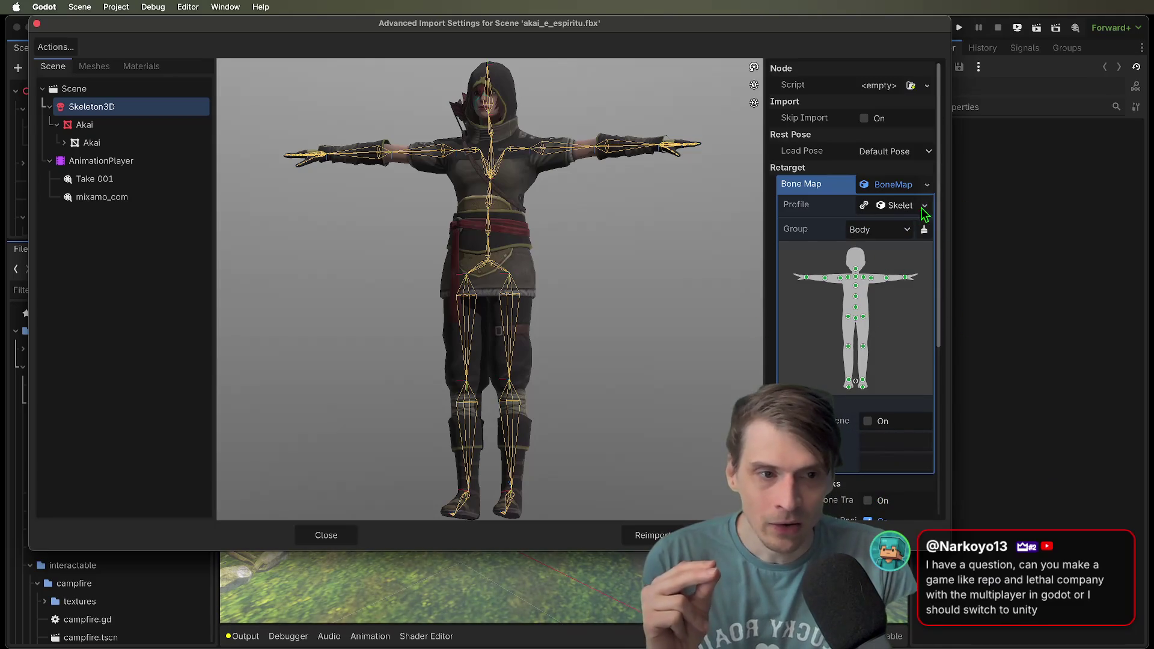
{"action": "left_click", "coordinate": [925, 205]}
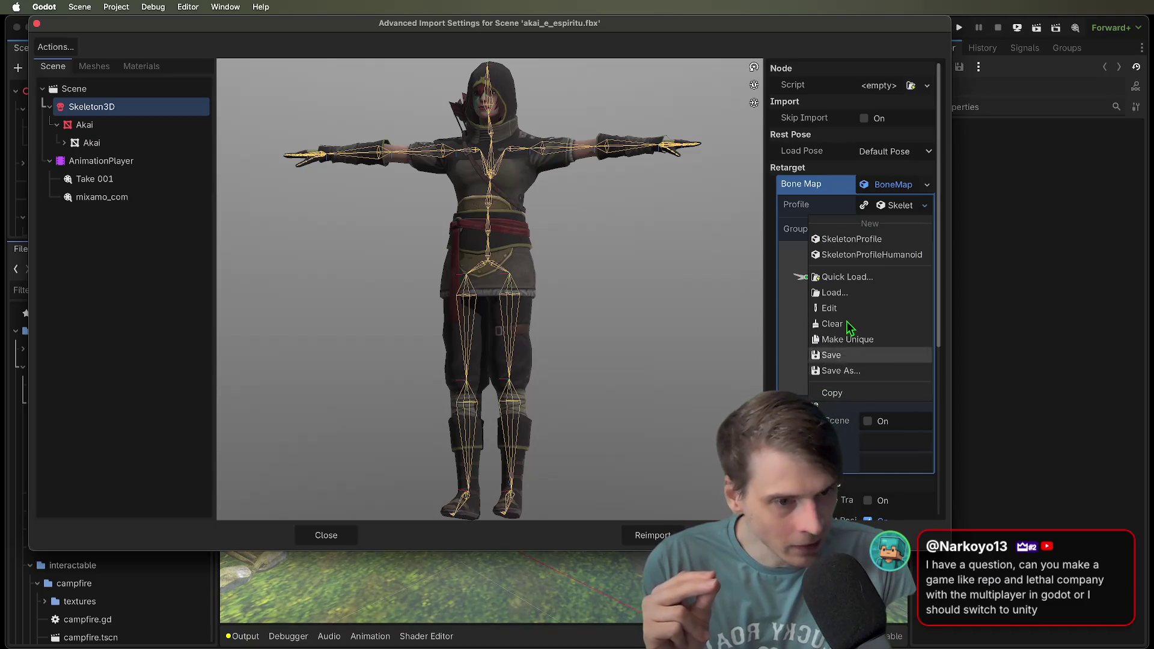
{"action": "left_click", "coordinate": [848, 325]}
{"action": "left_click", "coordinate": [902, 208]}
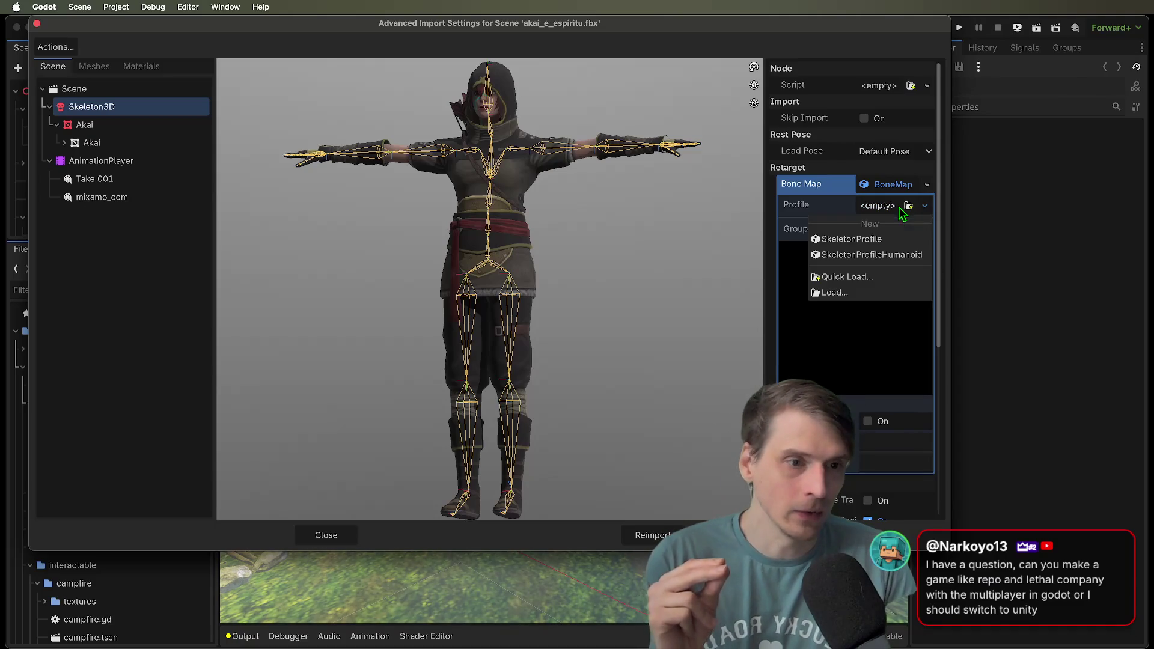
{"action": "left_click", "coordinate": [883, 252]}
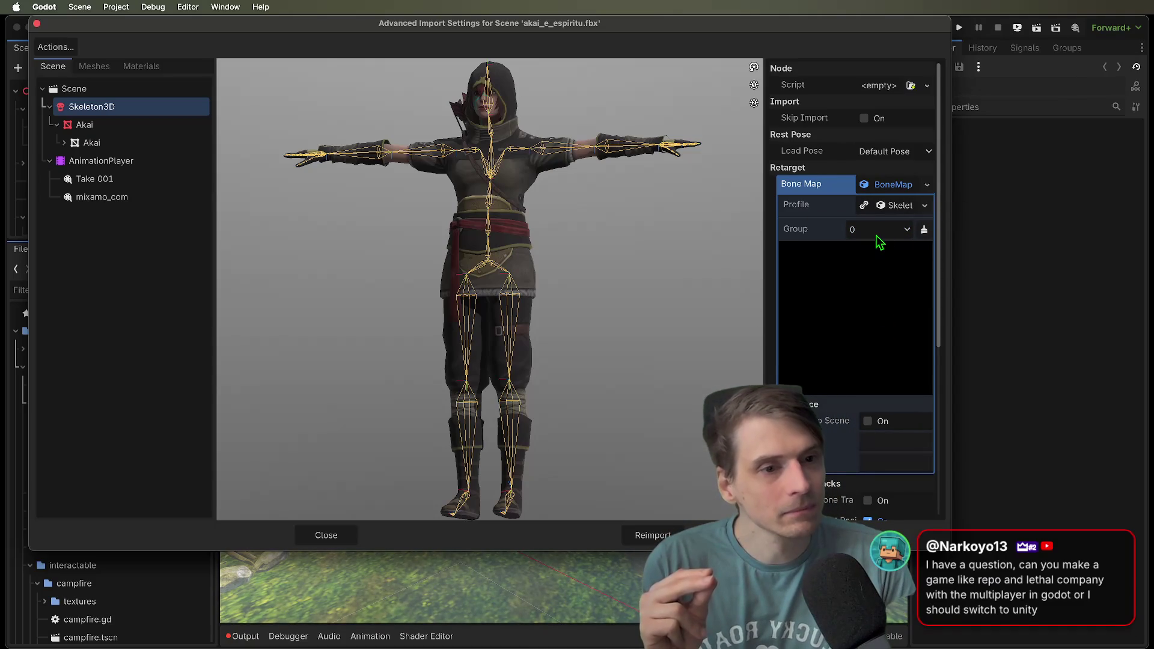
Expand the new skeleton profile, add bone groups and a bone, and name a group Bone
{"action": "left_click", "coordinate": [884, 205]}
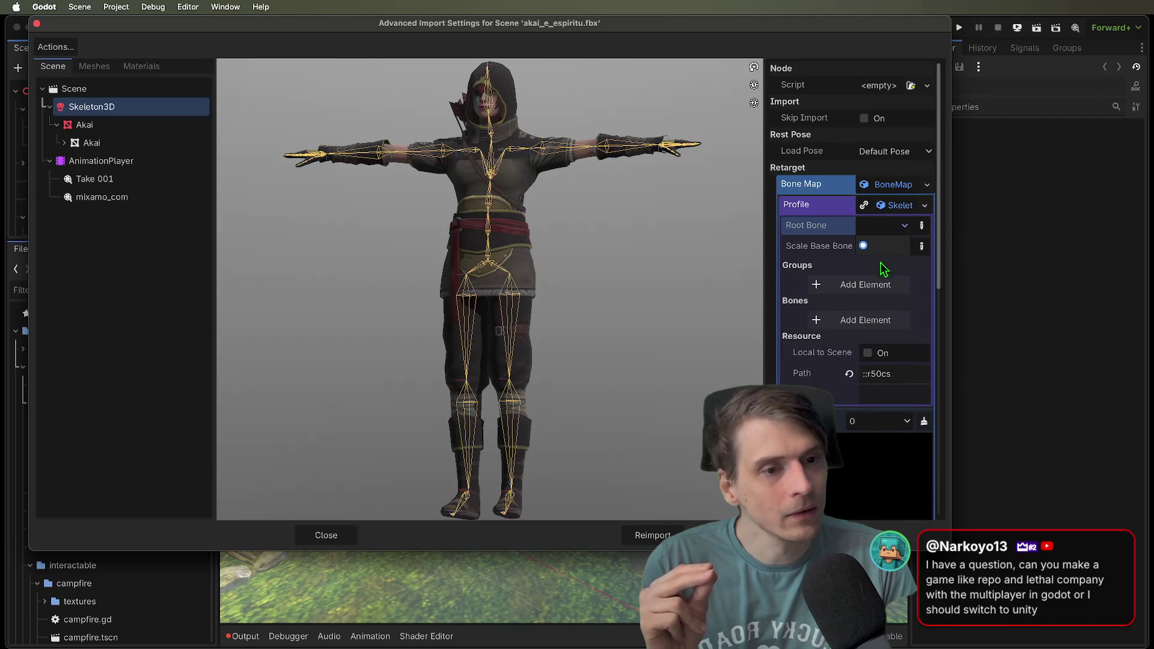
{"action": "left_click", "coordinate": [866, 285]}
{"action": "left_click", "coordinate": [866, 365]}
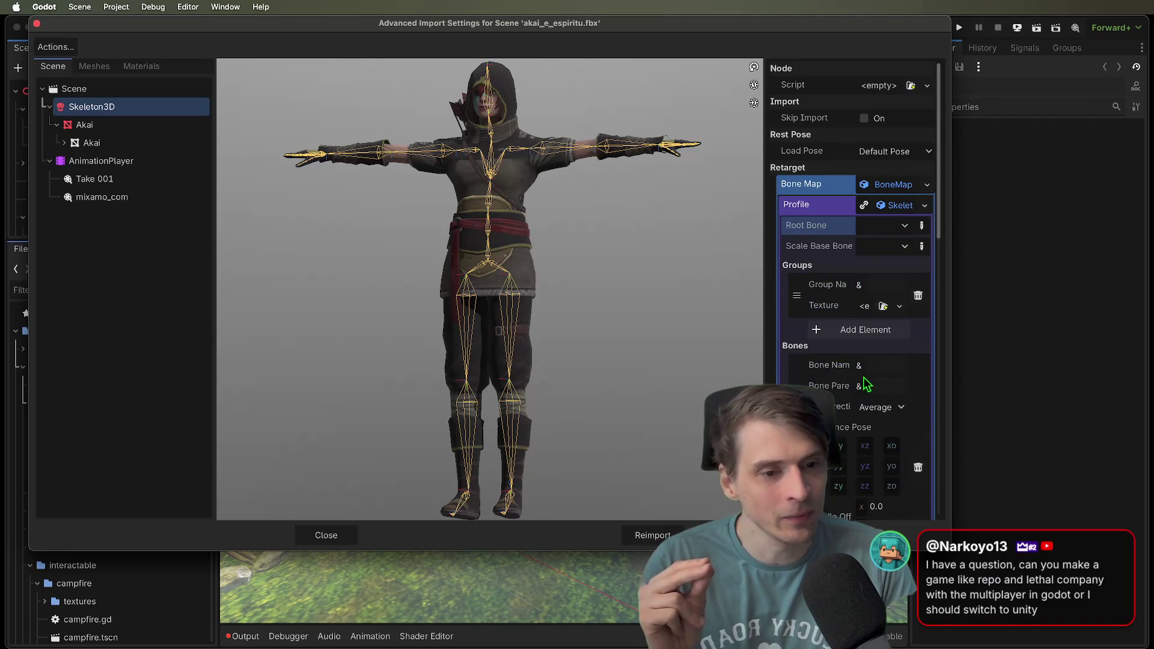
{"action": "scroll", "coordinate": [868, 382], "scroll_direction": "down", "scroll_amount": 3}
{"action": "left_click", "coordinate": [889, 200]}
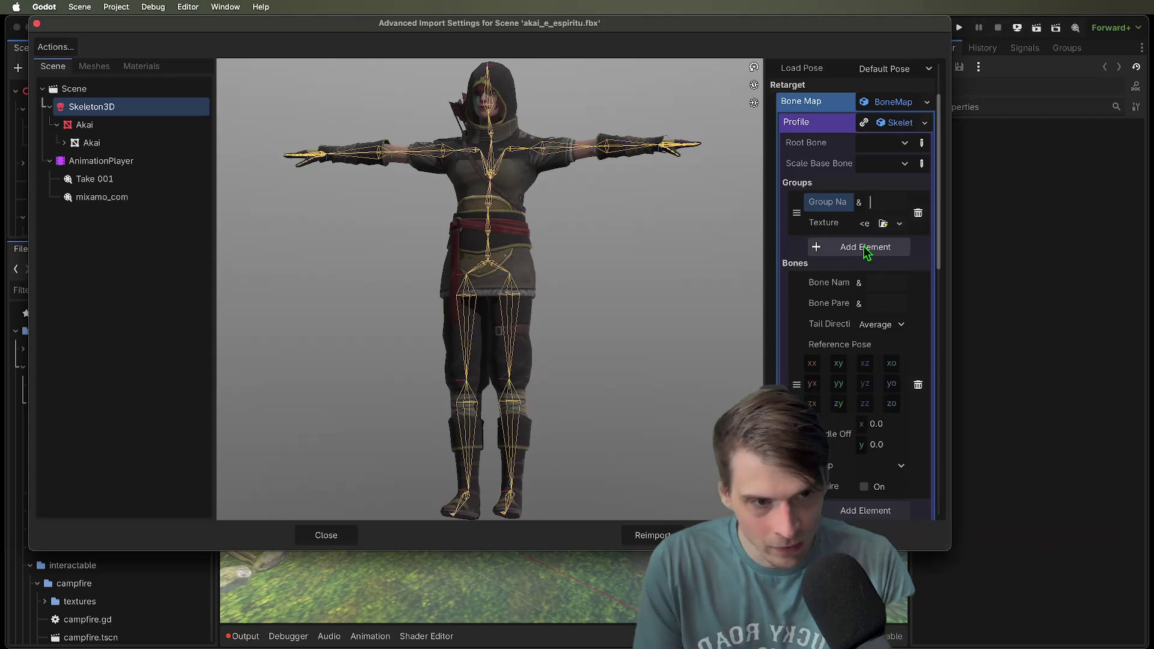
{"action": "type", "text": "Bone"}
{"action": "scroll", "coordinate": [911, 274], "scroll_direction": "down", "scroll_amount": 1}
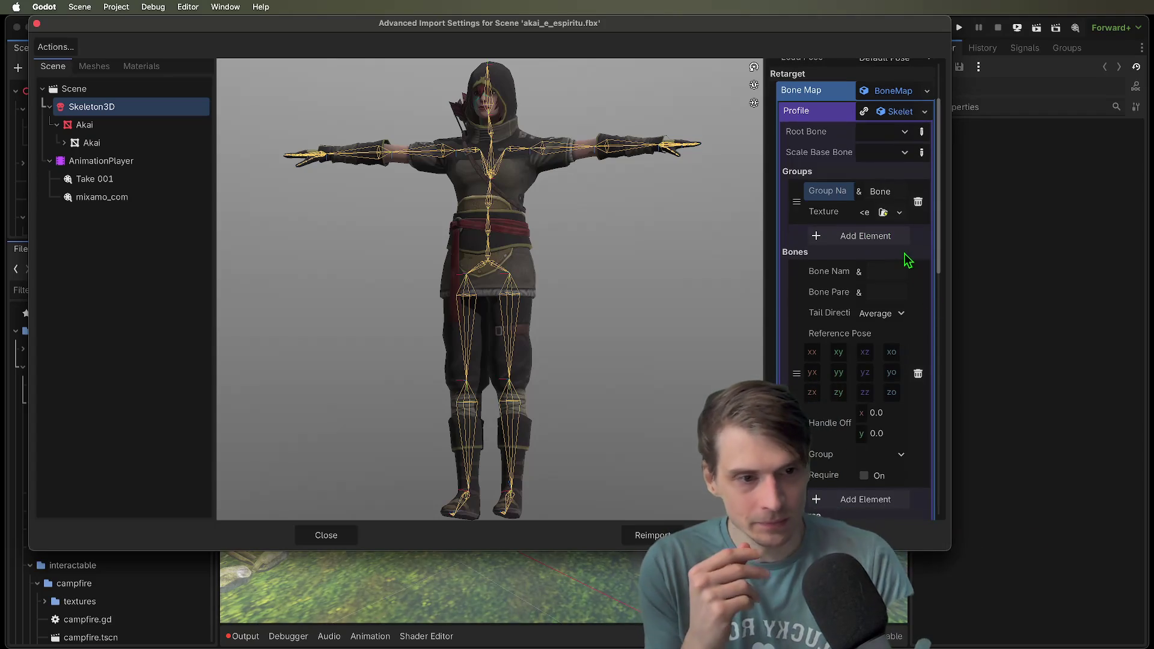
{"action": "left_click", "coordinate": [883, 238]}
{"action": "scroll", "coordinate": [878, 255], "scroll_direction": "down", "scroll_amount": 5}
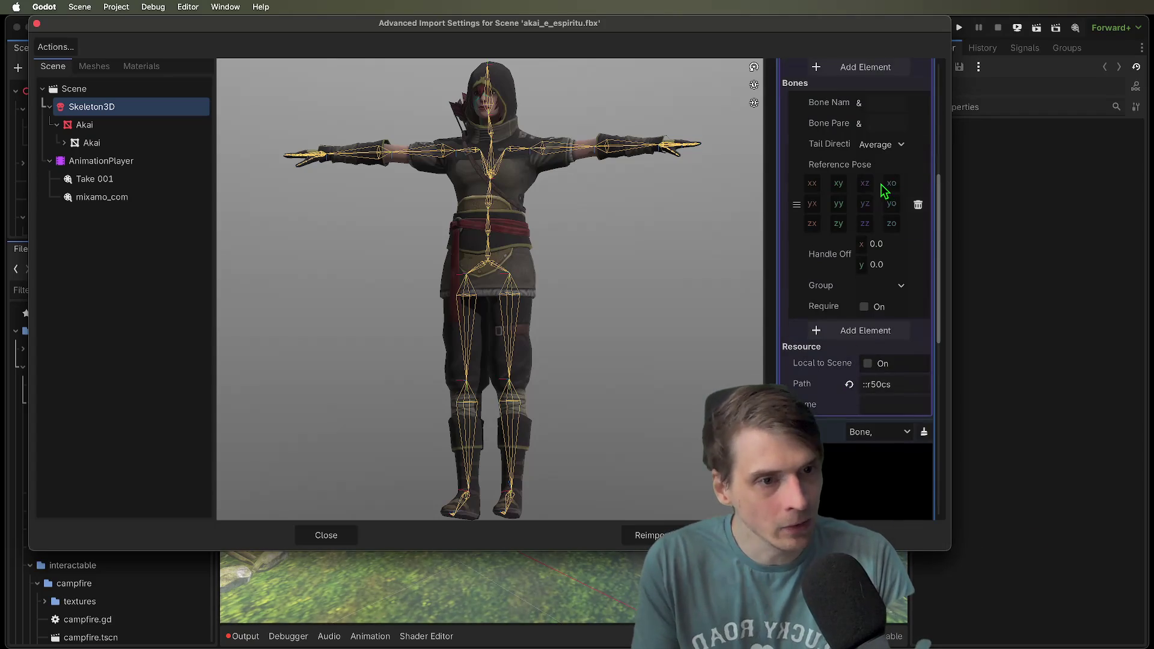
{"action": "scroll", "coordinate": [889, 160], "scroll_direction": "up", "scroll_amount": 3}
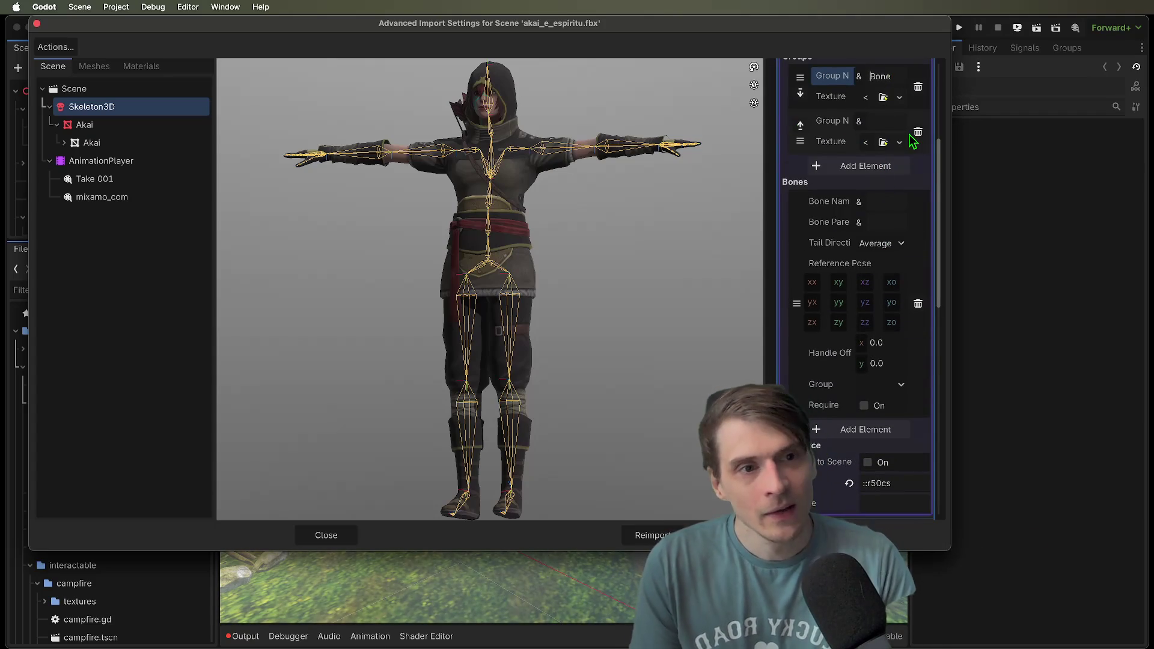
Rename the groups to Neck and Bone and name the first bone Hip
{"action": "key", "text": "super+a"}
{"action": "type", "text": "Nex"}
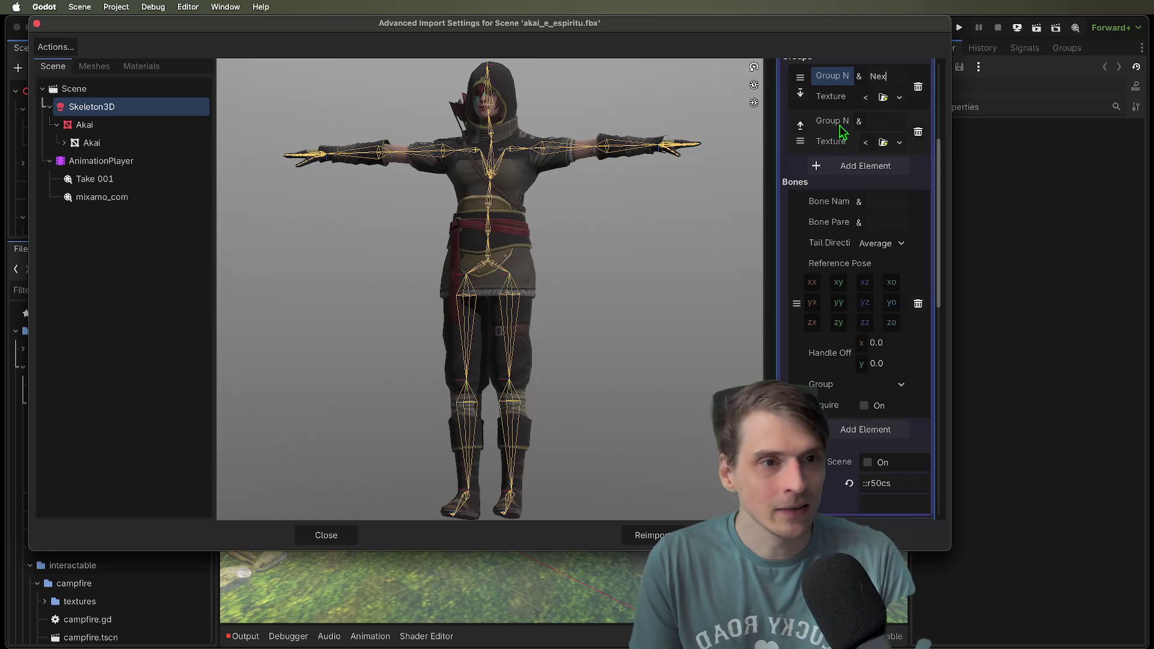
{"action": "key", "text": "BackSpace"}
{"action": "type", "text": "ck"}
{"action": "left_click", "coordinate": [875, 120]}
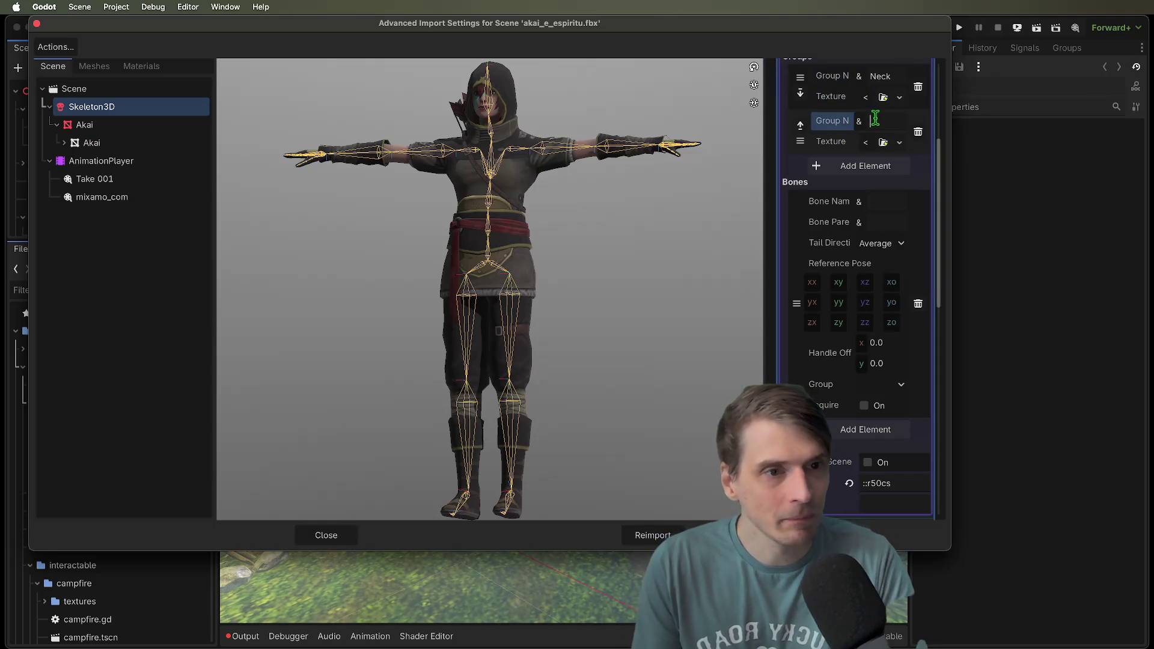
{"action": "type", "text": "Bone"}
{"action": "left_click", "coordinate": [881, 204]}
{"action": "type", "text": "Hip"}
Add a second bone with handle offset 10, 10 and mark it required
{"action": "left_click", "coordinate": [848, 434]}
{"action": "scroll", "coordinate": [876, 425], "scroll_direction": "down", "scroll_amount": 5}
{"action": "scroll", "coordinate": [876, 425], "scroll_direction": "up", "scroll_amount": 4}
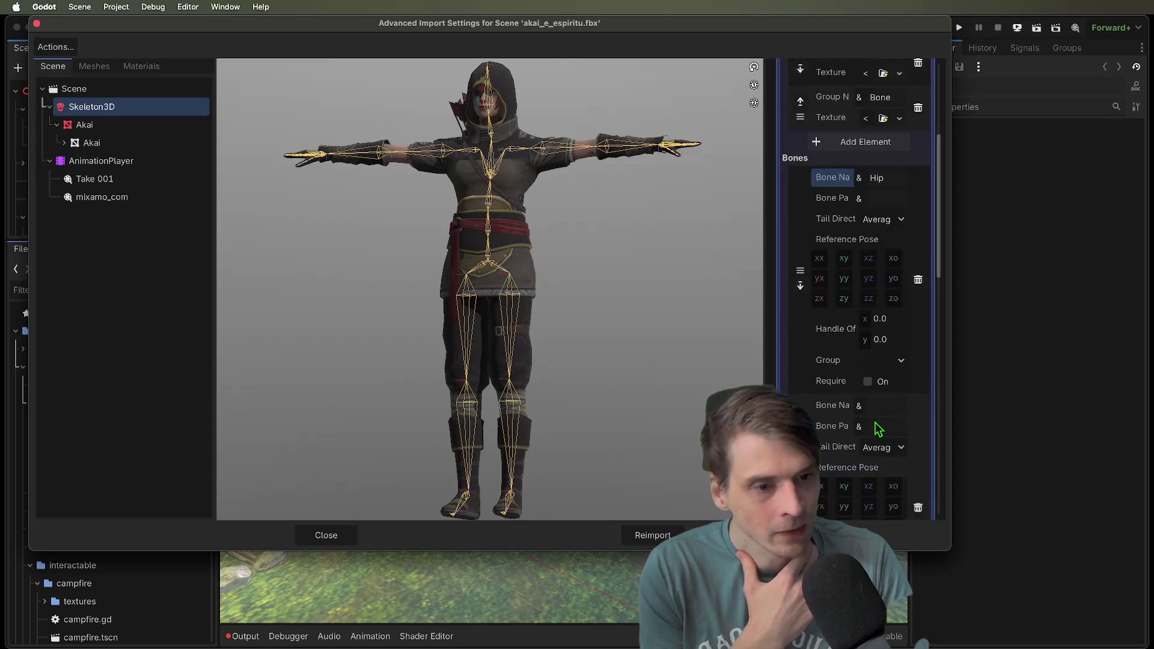
{"action": "scroll", "coordinate": [879, 428], "scroll_direction": "down", "scroll_amount": 8}
{"action": "left_click", "coordinate": [872, 413]}
{"action": "left_click", "coordinate": [881, 457]}
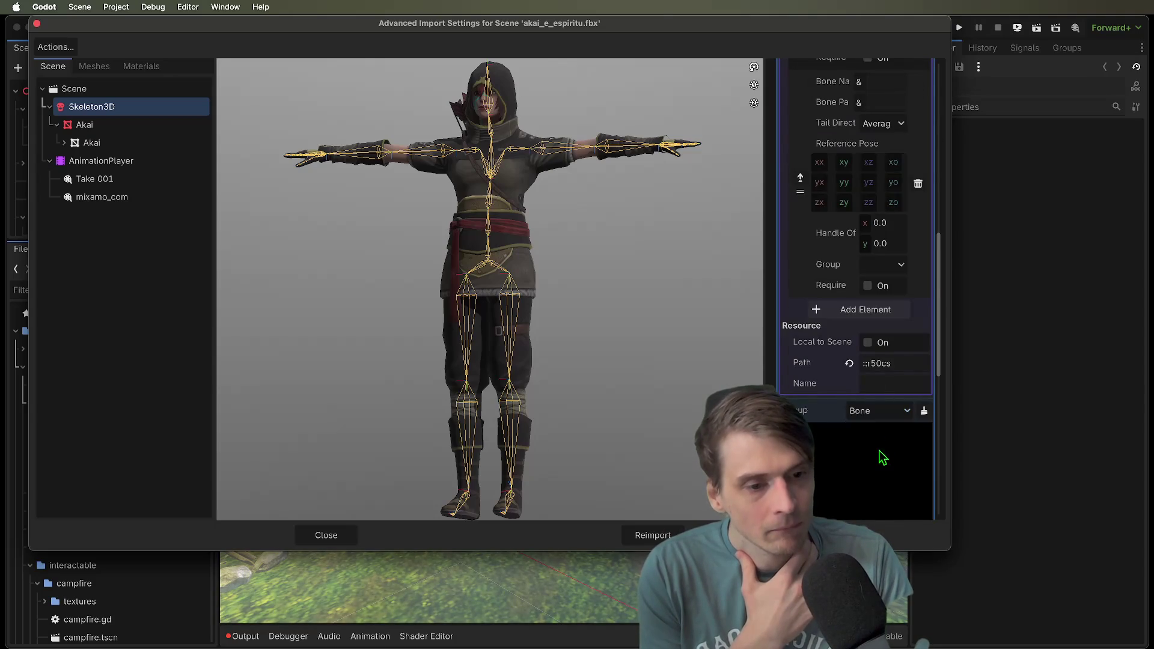
{"action": "scroll", "coordinate": [882, 457], "scroll_direction": "down", "scroll_amount": 5}
{"action": "scroll", "coordinate": [835, 233], "scroll_direction": "up", "scroll_amount": 5}
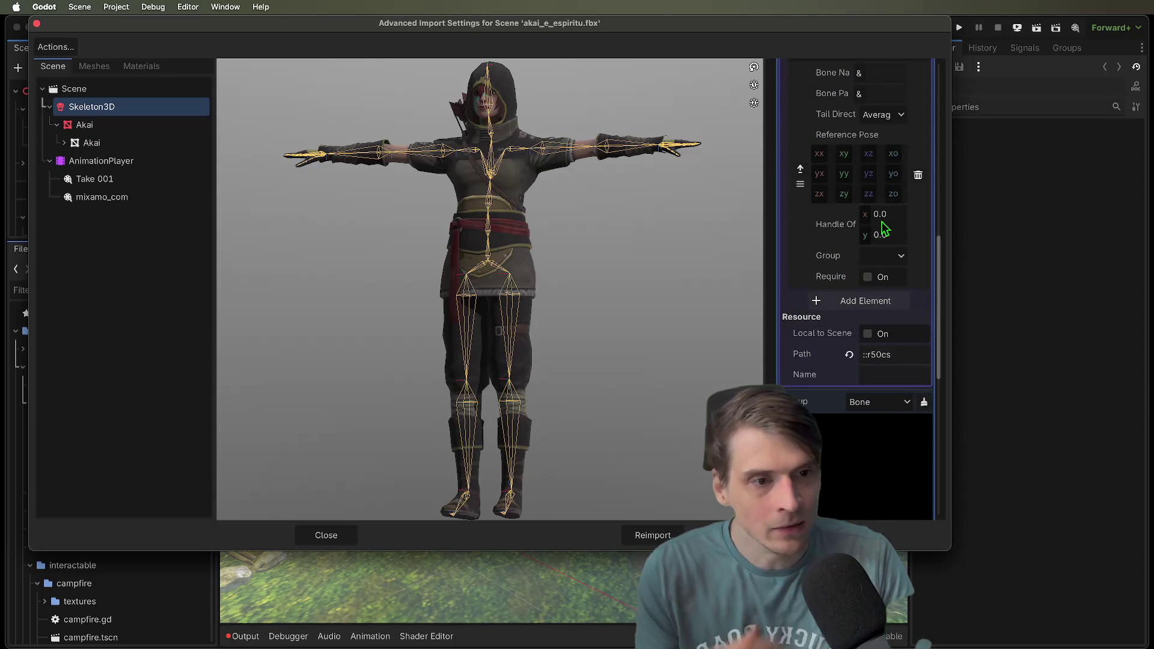
{"action": "left_click", "coordinate": [895, 218]}
{"action": "type", "text": "10"}
{"action": "key", "text": "Tab"}
{"action": "type", "text": "10"}
{"action": "left_click", "coordinate": [868, 276]}
Assign the second bone to the Neck group and show Neck in the bone map
{"action": "scroll", "coordinate": [893, 212], "scroll_direction": "down", "scroll_amount": 3}
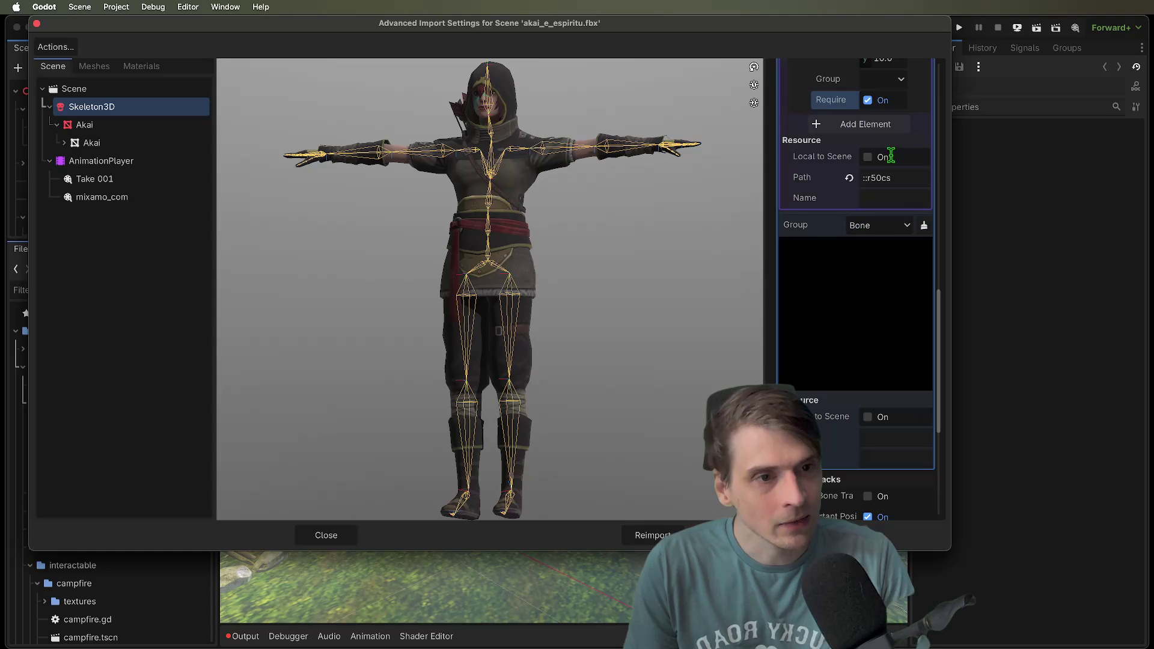
{"action": "left_click", "coordinate": [898, 96]}
{"action": "left_click", "coordinate": [887, 113]}
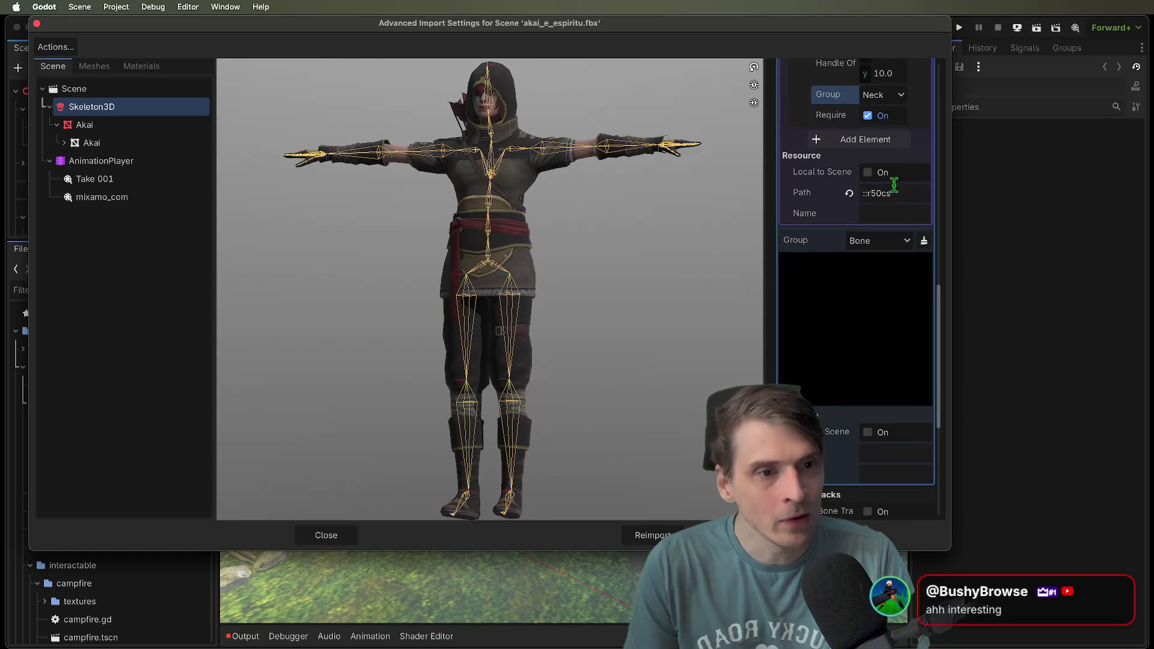
{"action": "left_click", "coordinate": [893, 242]}
{"action": "left_click", "coordinate": [892, 259]}
{"action": "scroll", "coordinate": [866, 361], "scroll_direction": "down", "scroll_amount": 2}
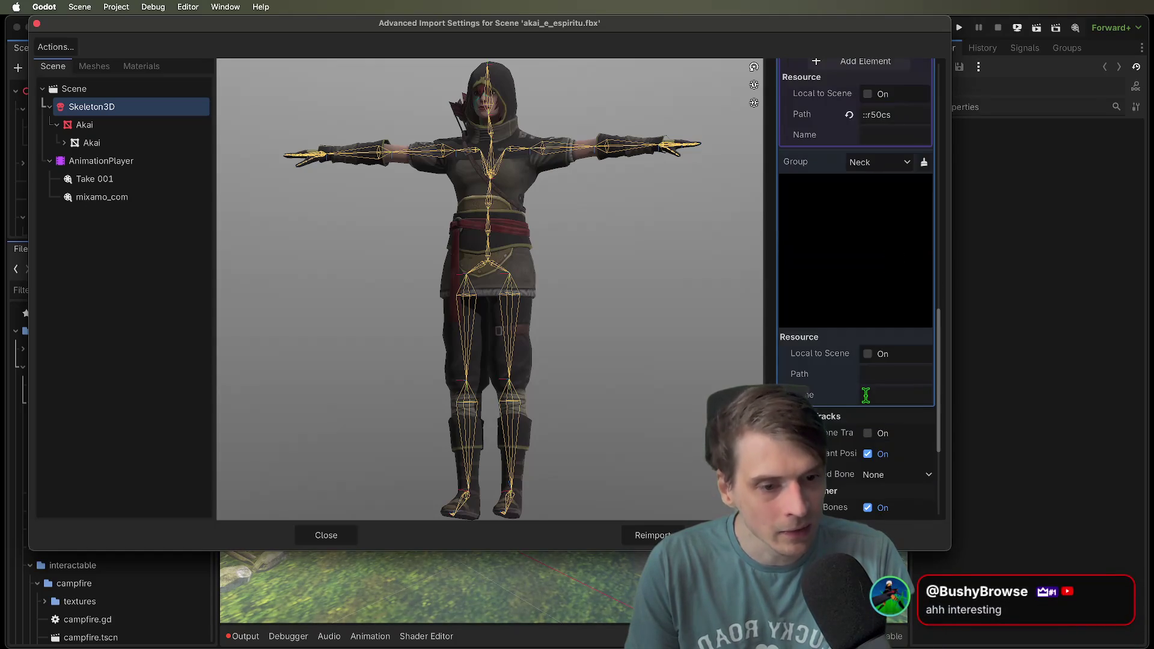
{"action": "scroll", "coordinate": [868, 393], "scroll_direction": "up", "scroll_amount": 7}
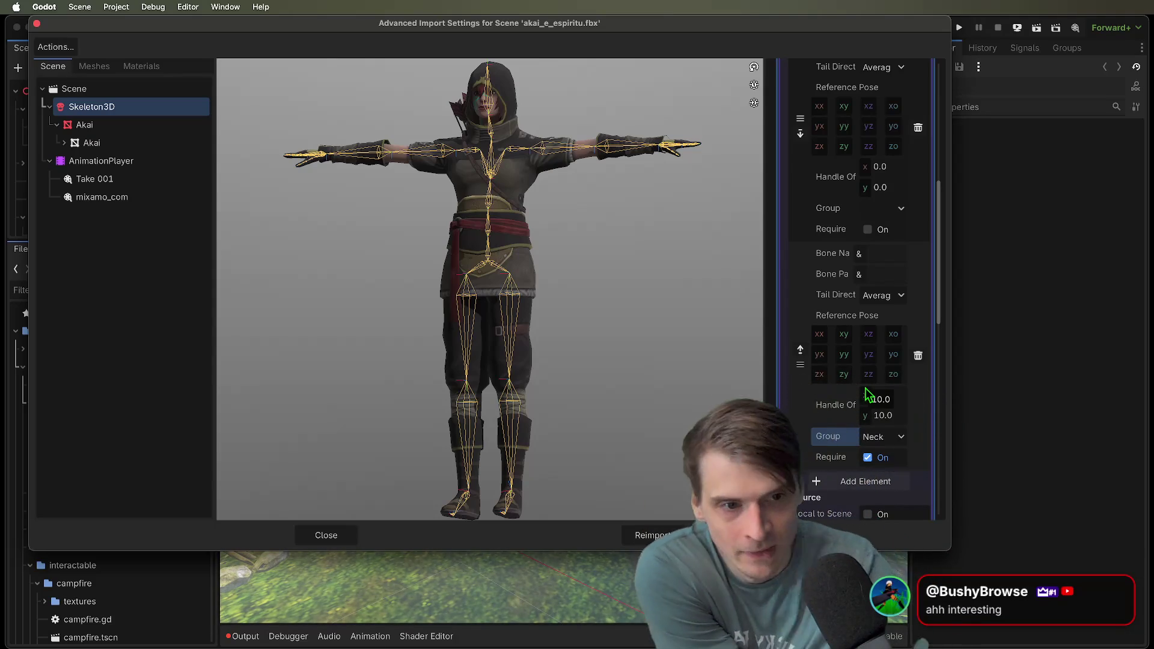
{"action": "scroll", "coordinate": [894, 367], "scroll_direction": "up", "scroll_amount": 15}
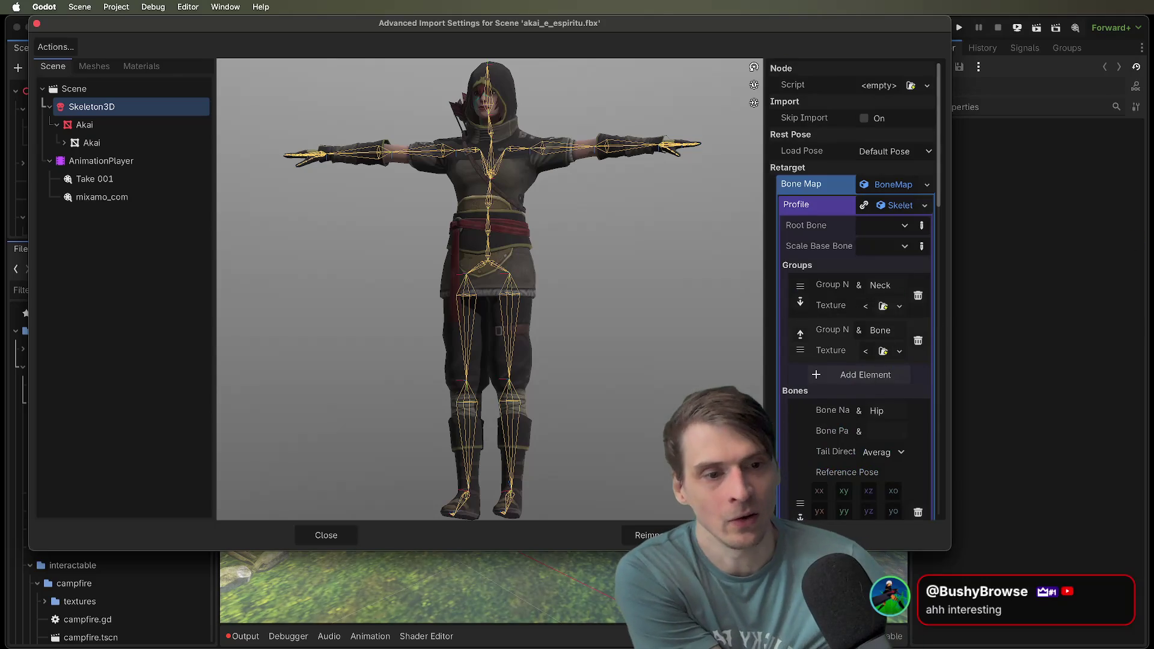
{"action": "left_click", "coordinate": [862, 225]}
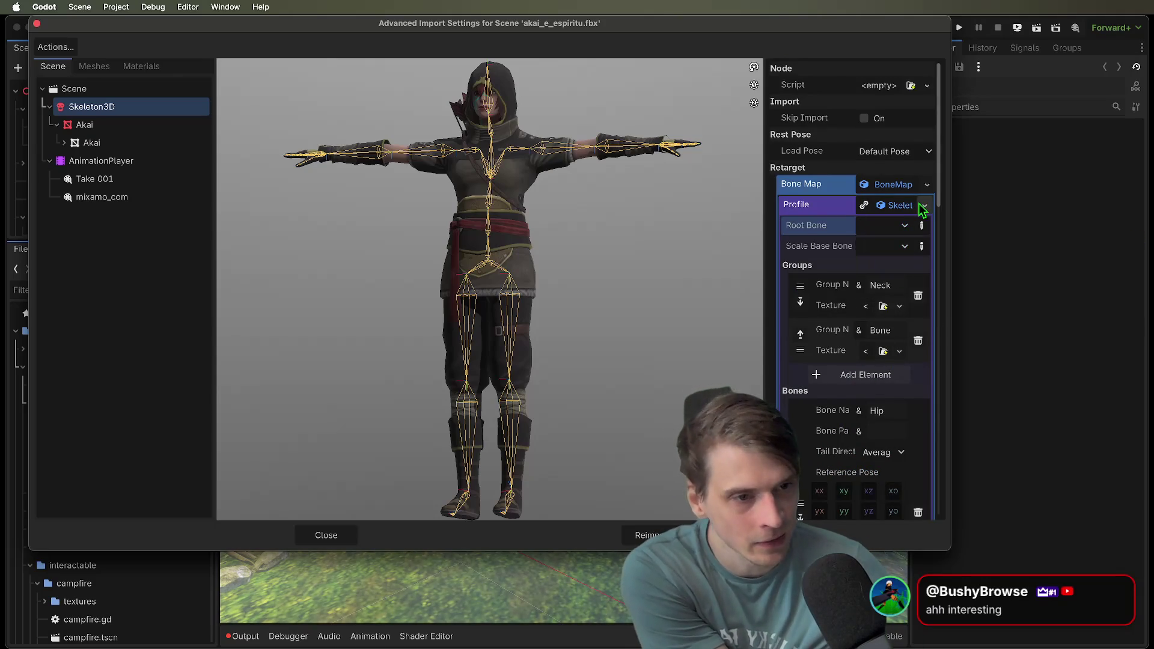
{"action": "left_click", "coordinate": [923, 206]}
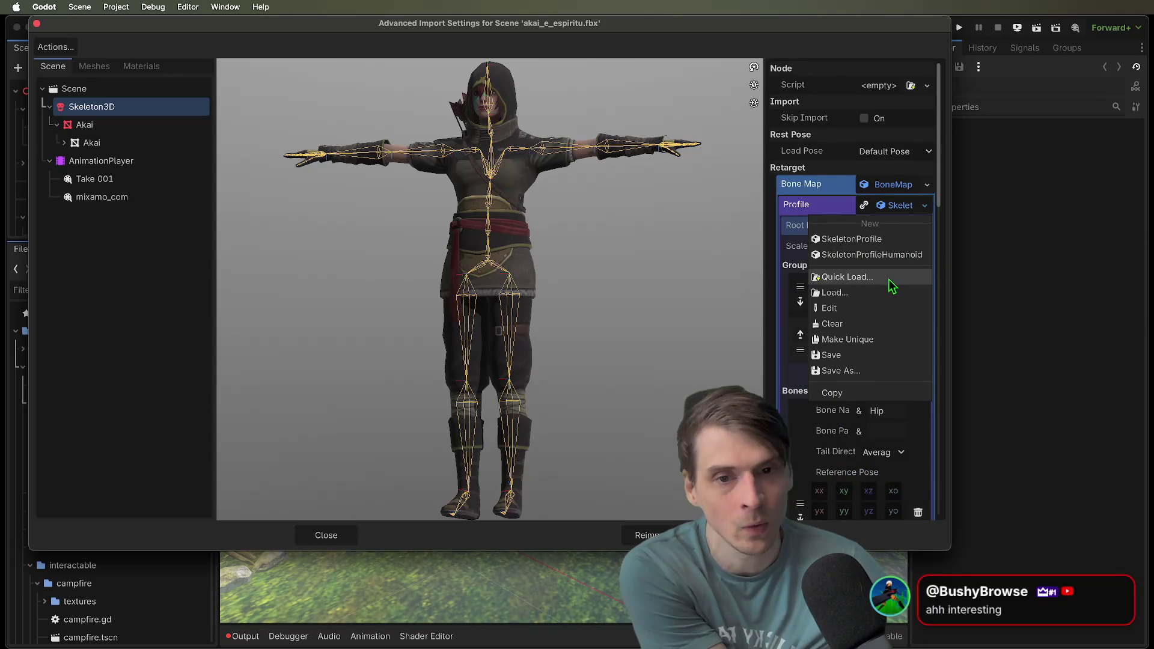
{"action": "left_click", "coordinate": [890, 277]}
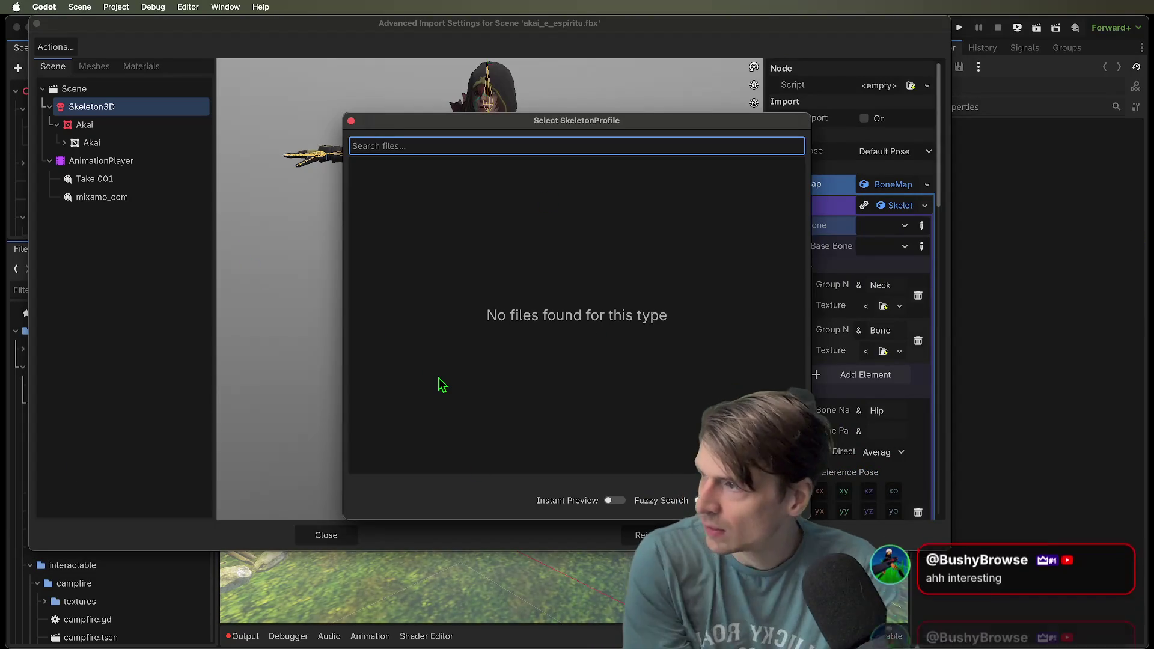
{"action": "key", "text": "Escape"}
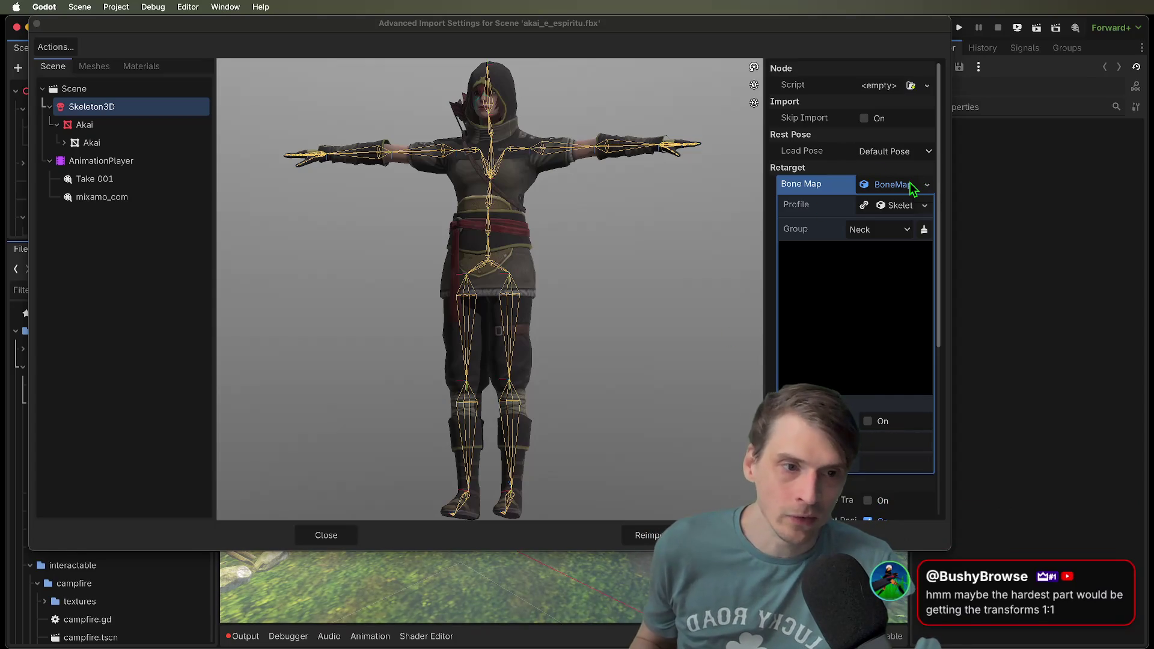
{"action": "right_click", "coordinate": [893, 188]}
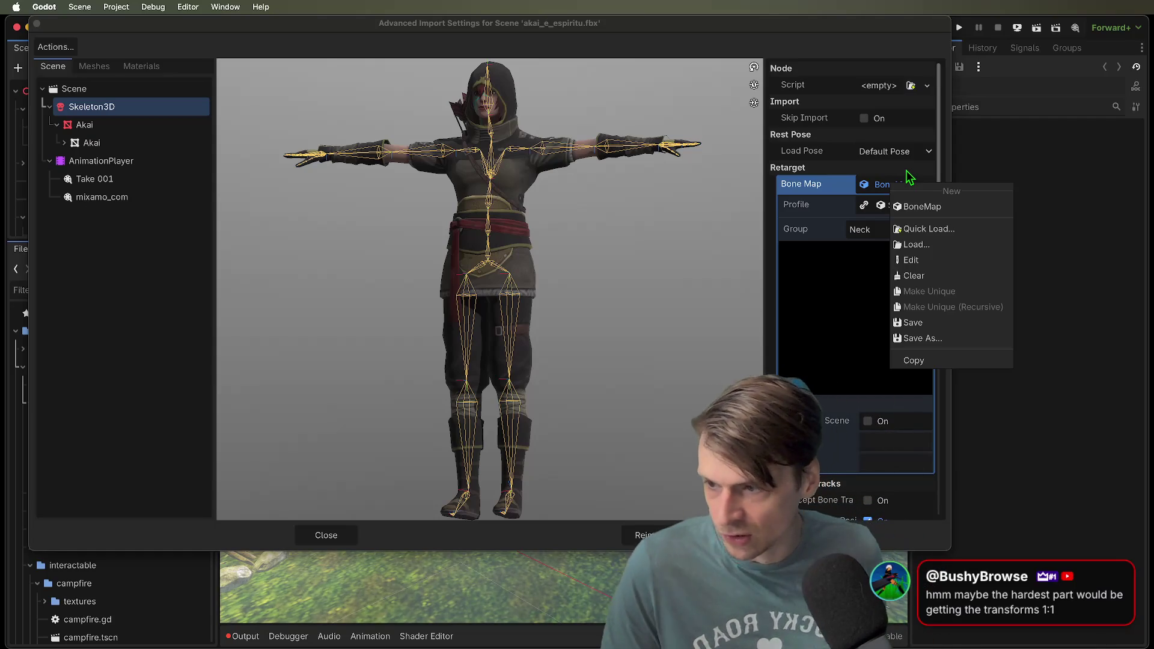
{"action": "left_click", "coordinate": [504, 335]}
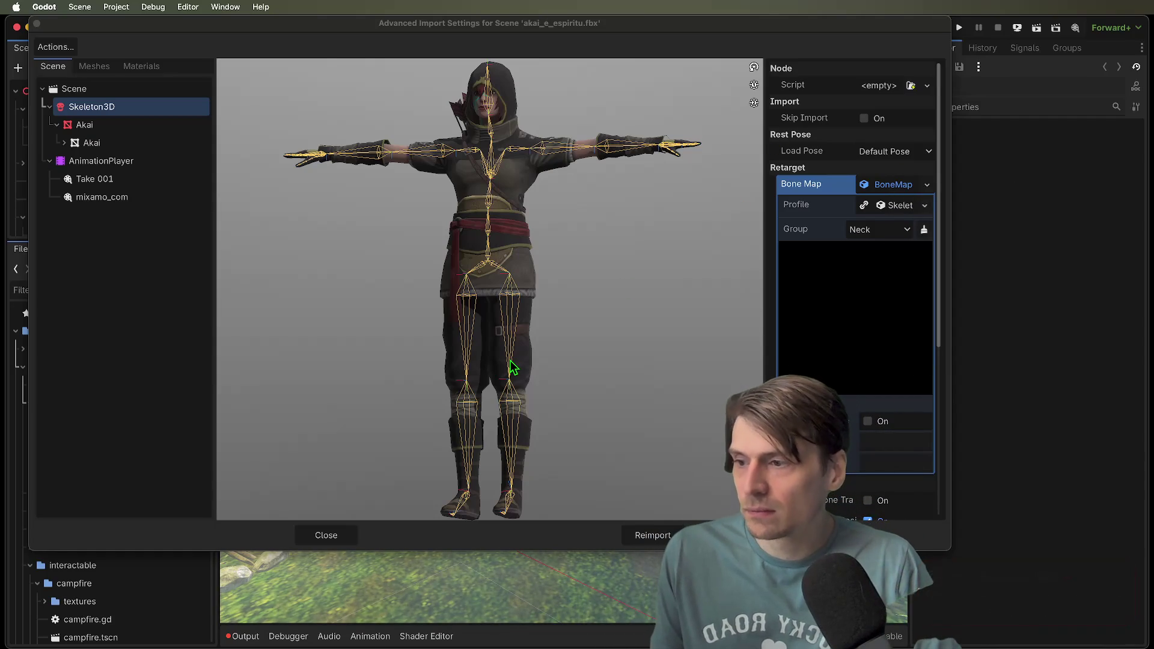
Close the import settings and quit Forest Bath without saving
{"action": "left_click", "coordinate": [342, 532]}
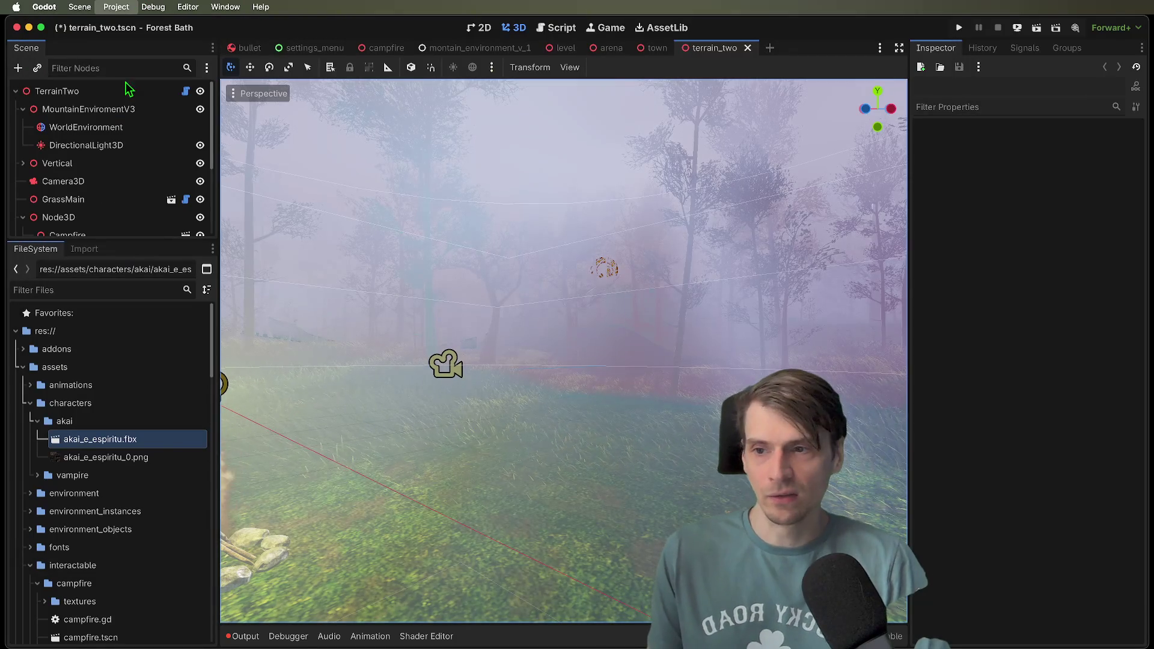
{"action": "key", "text": "super+q"}
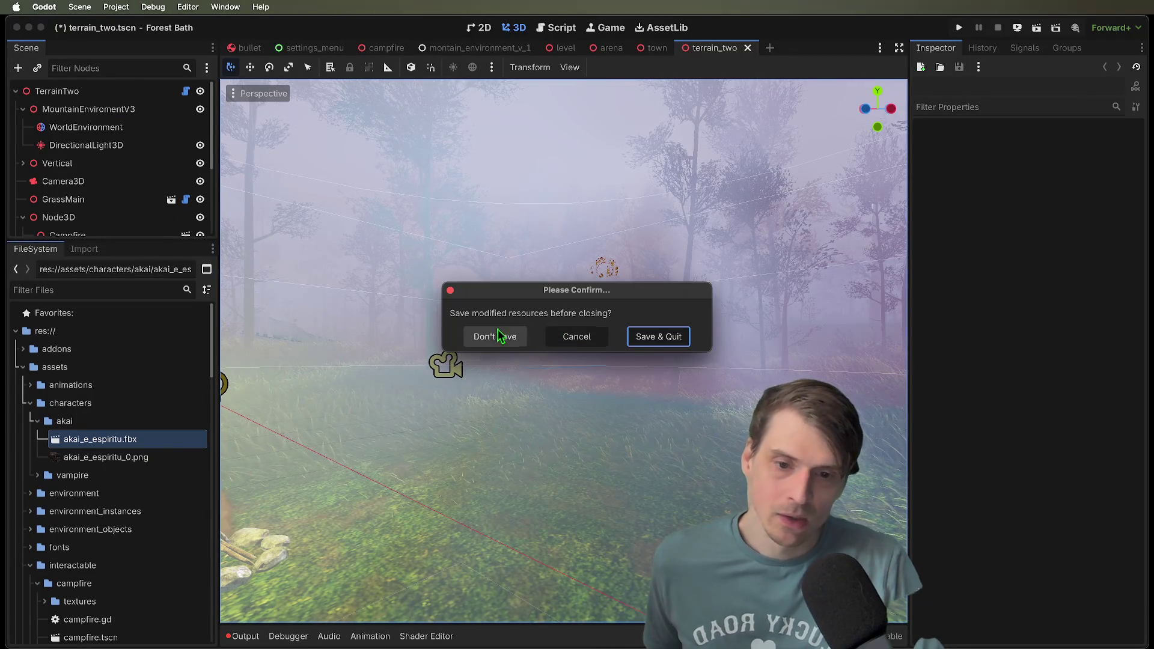
{"action": "left_click", "coordinate": [484, 341]}
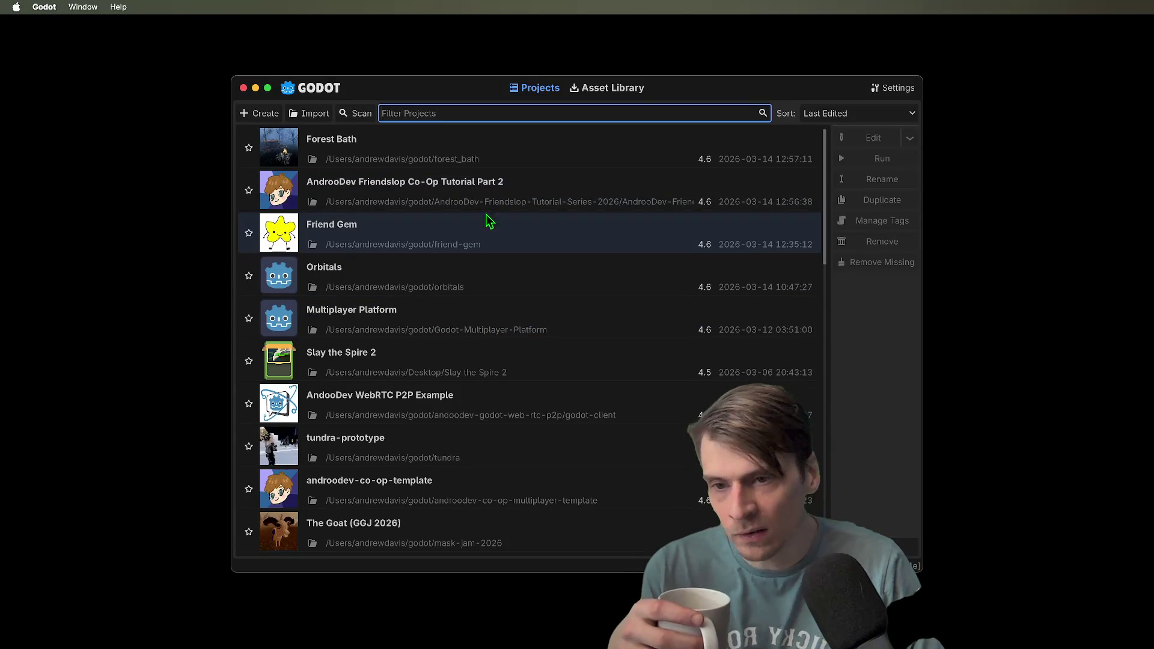
Open the Friend Gem project's network.gd and launch the game for a multiplayer test
{"action": "double_click", "coordinate": [474, 238]}
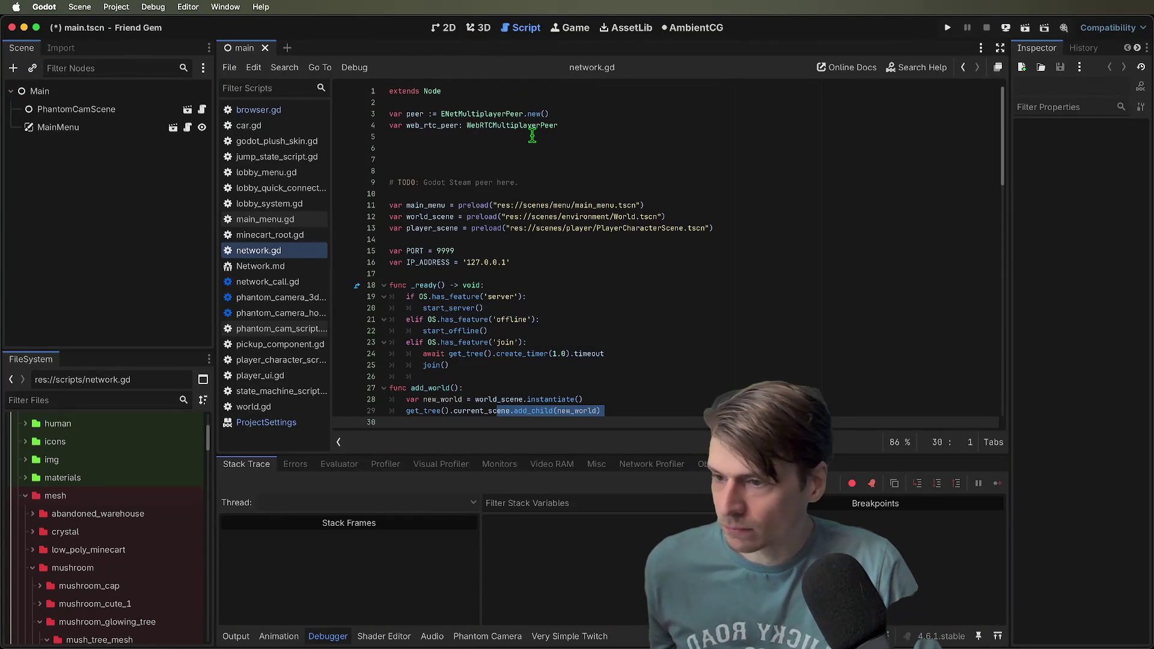
{"action": "left_click", "coordinate": [543, 183]}
{"action": "scroll", "coordinate": [543, 183], "scroll_direction": "down", "scroll_amount": 1}
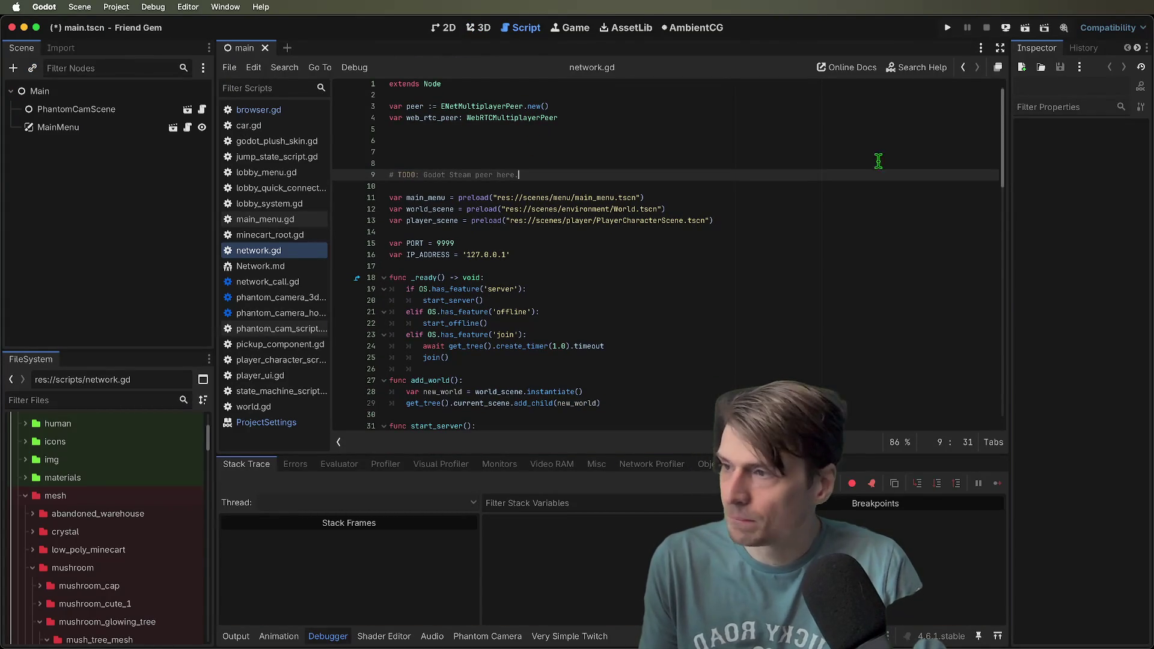
{"action": "left_click", "coordinate": [721, 130]}
{"action": "key", "text": "super+s"}
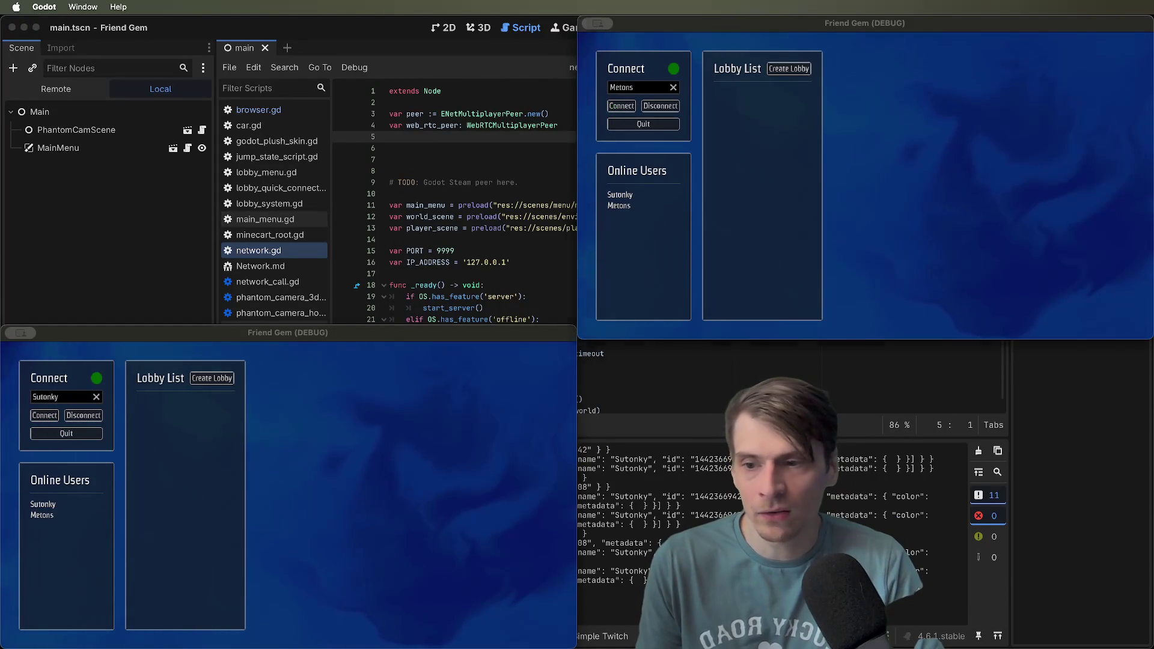
Connect the first instance, create a lobby, then leave it
{"action": "left_click", "coordinate": [48, 107]}
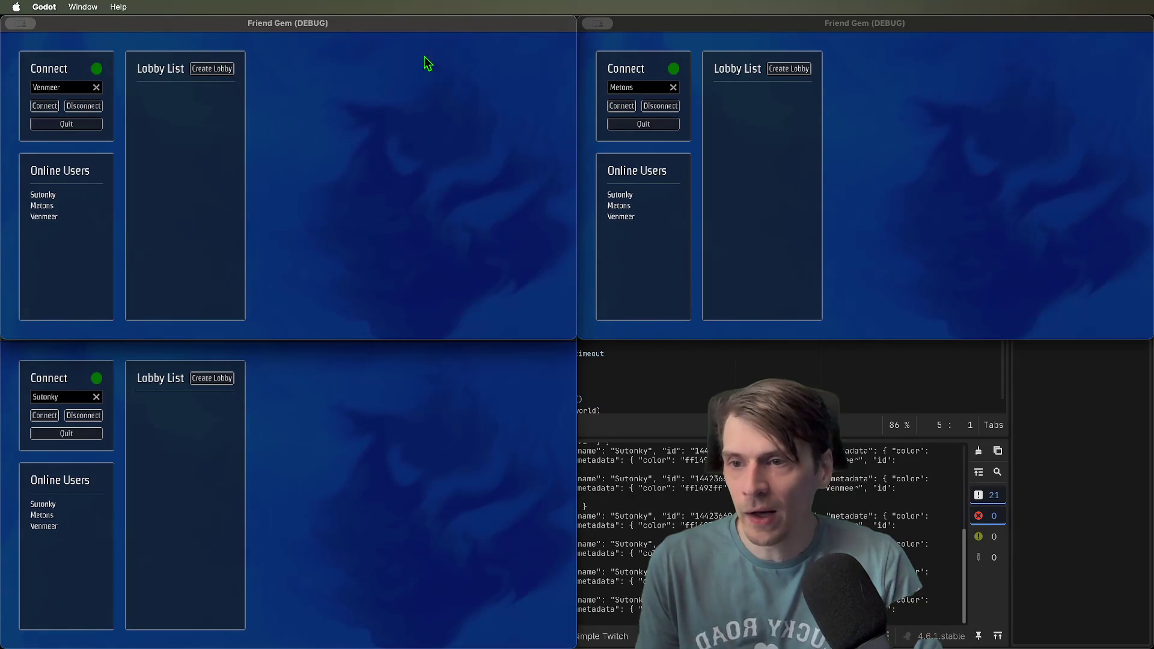
{"action": "left_click", "coordinate": [212, 69]}
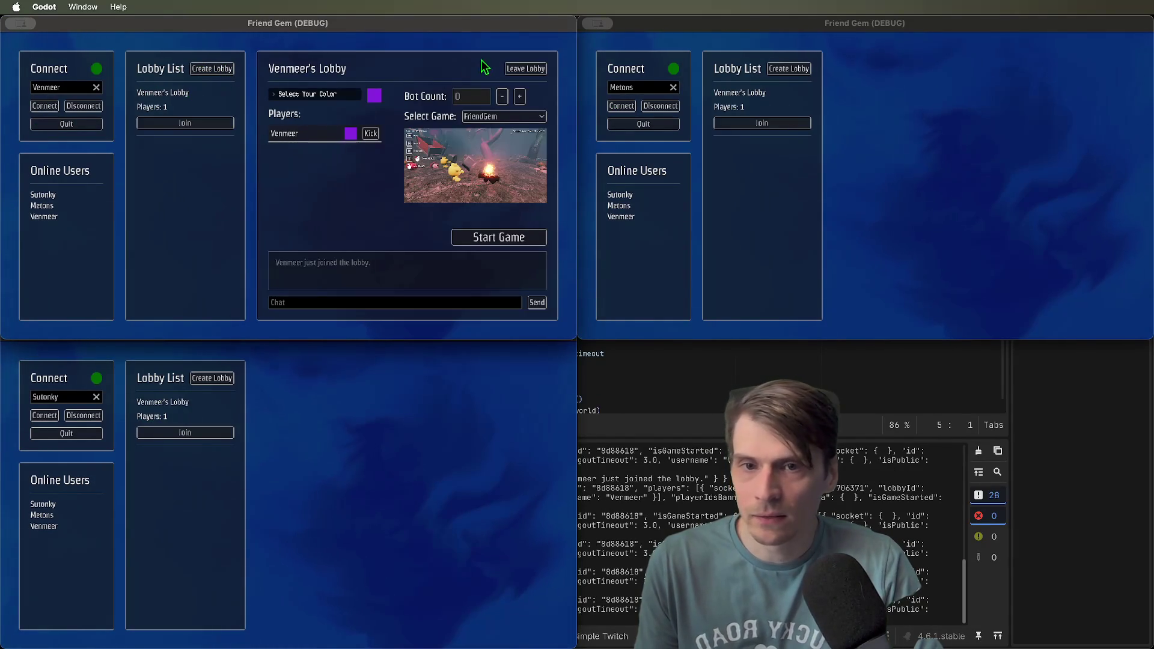
{"action": "left_click", "coordinate": [540, 69]}
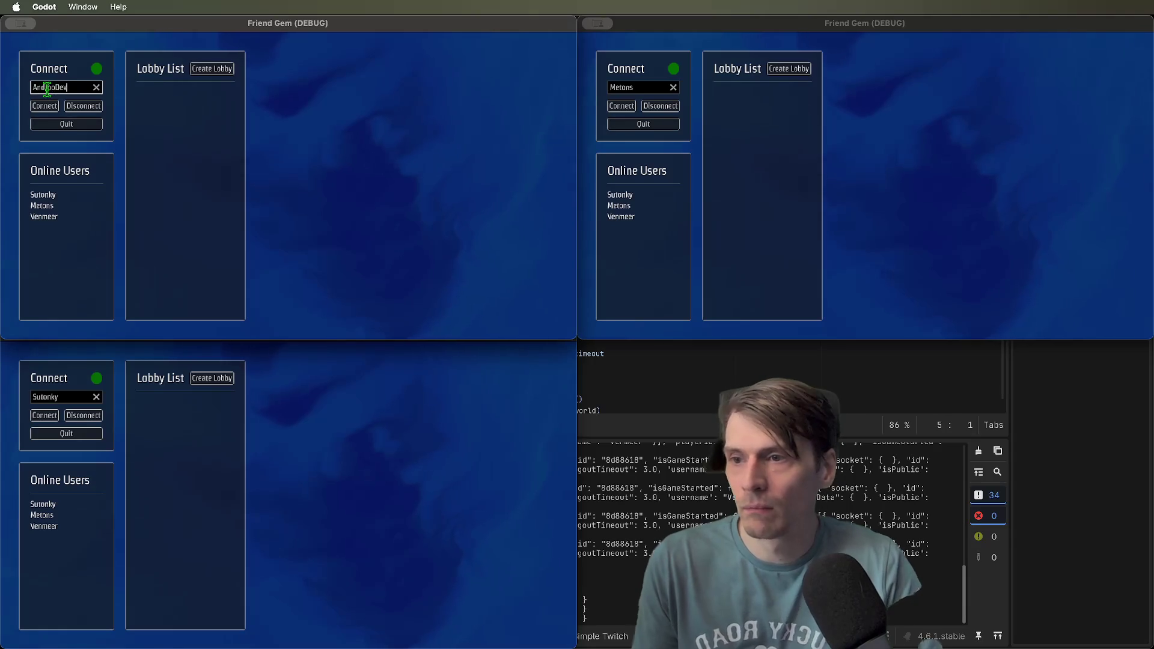
Reconnect, create a fresh lobby, join it from the other two windows and start the game
{"action": "left_click", "coordinate": [93, 108]}
{"action": "left_click", "coordinate": [47, 107]}
{"action": "left_click", "coordinate": [212, 69]}
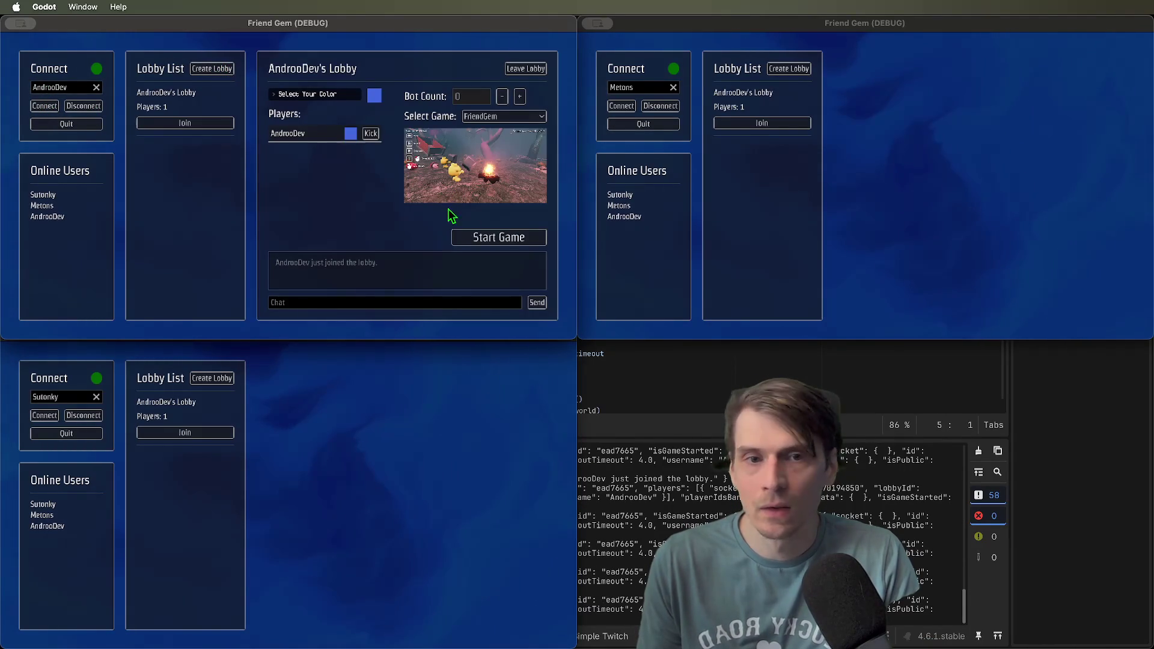
{"action": "left_click", "coordinate": [776, 124]}
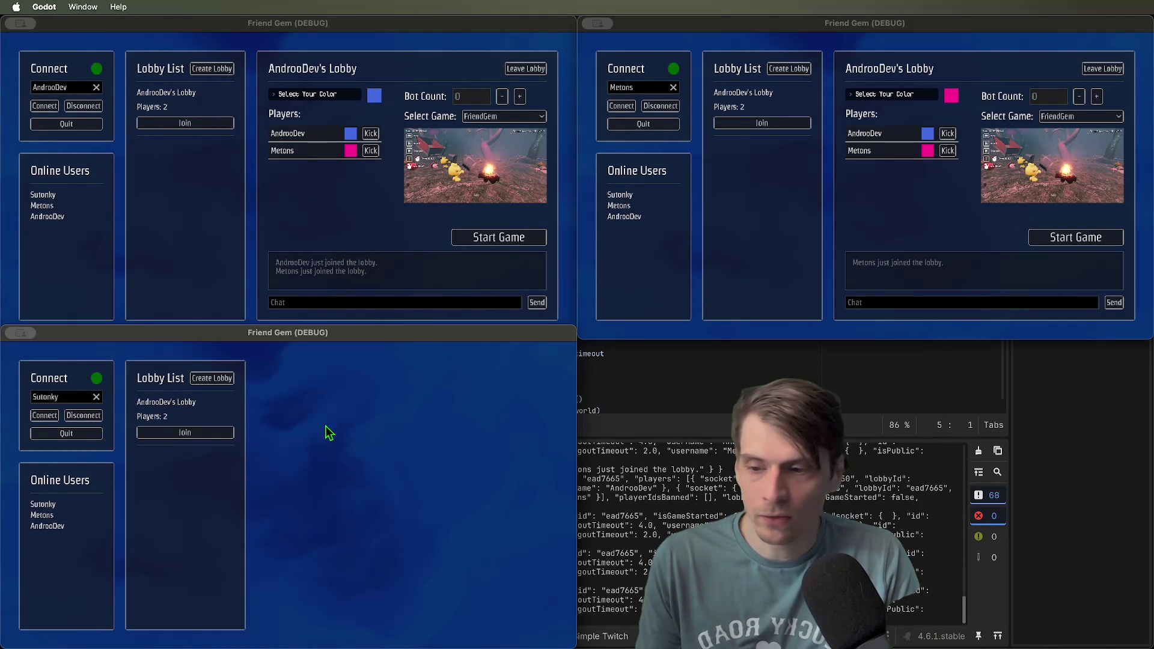
{"action": "left_click", "coordinate": [185, 432]}
{"action": "left_click", "coordinate": [501, 238]}
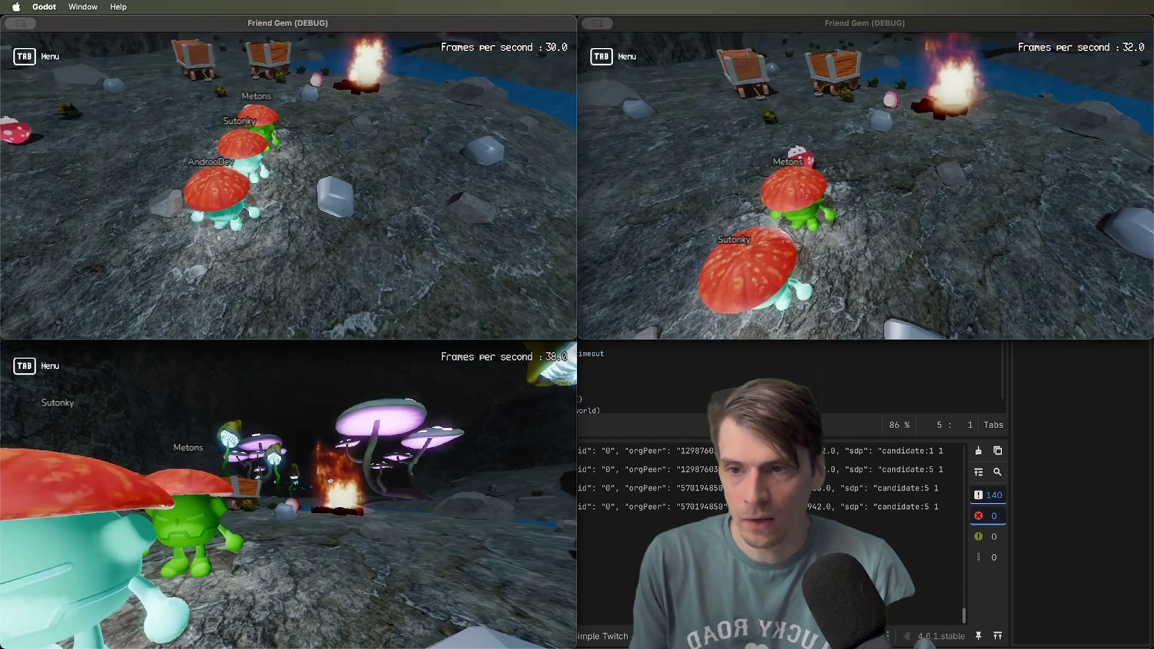
Toggle the in-game menu across windows and walk the first character around
{"action": "key", "text": "Tab"}
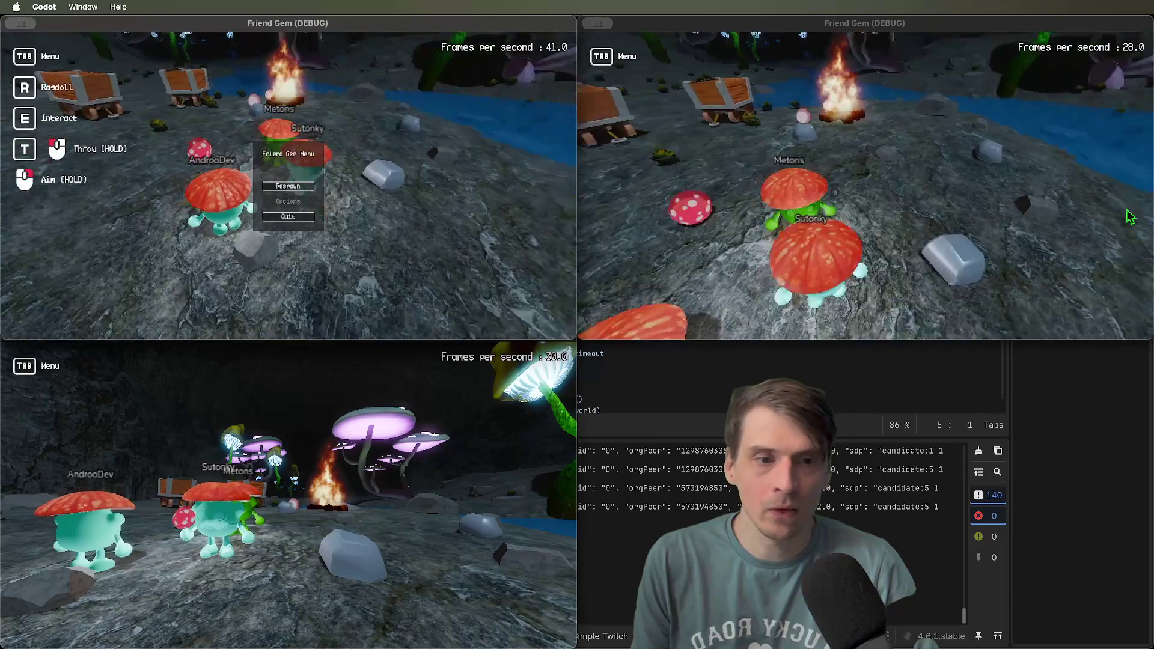
{"action": "key", "text": "Tab"}
{"action": "key", "text": "super+grave"}
{"action": "key", "text": "Tab"}
{"action": "key", "text": "Tab"}
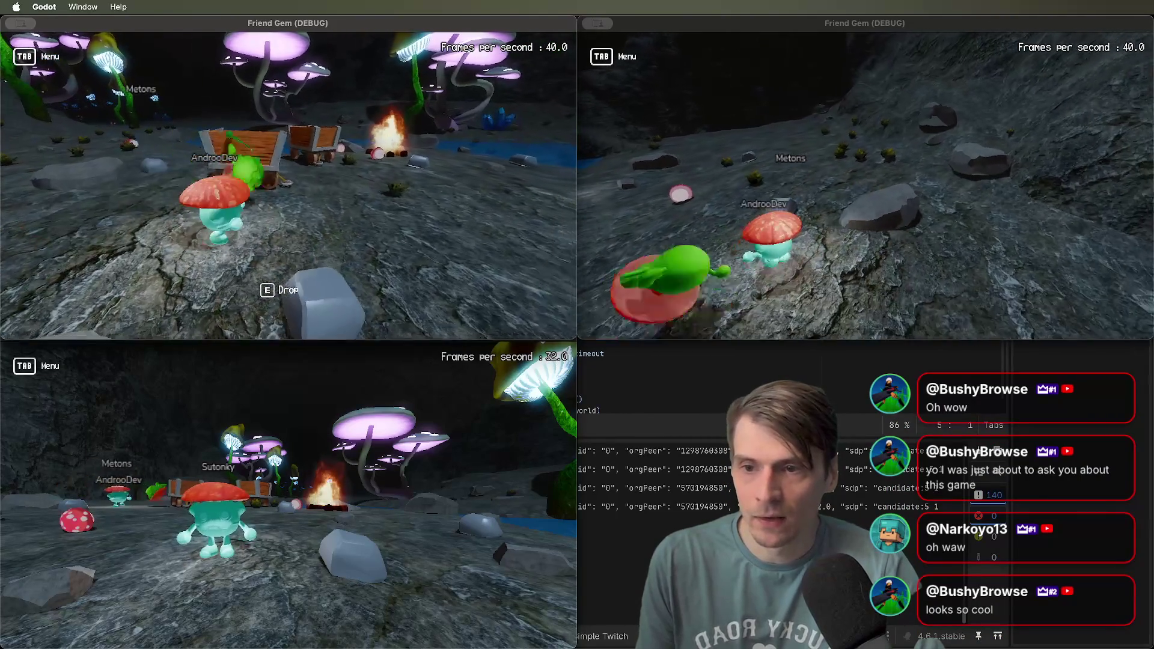
{"action": "key", "text": "w"}
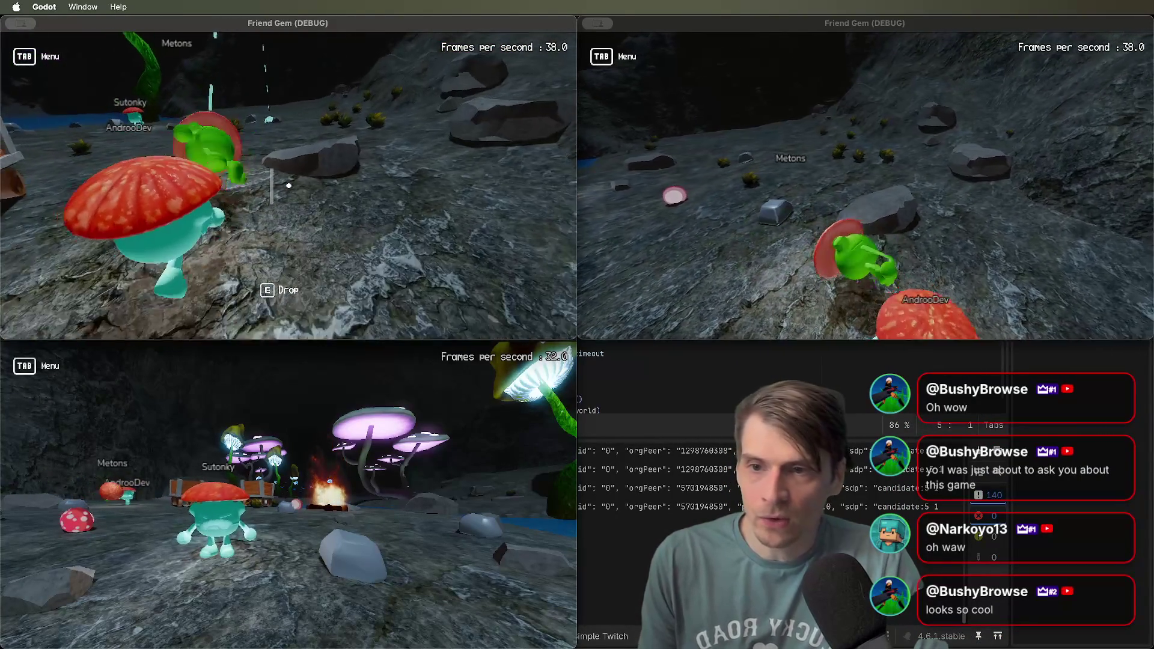
Check the control hints in the menu, then pick up the rock with E
{"action": "key", "text": "Tab"}
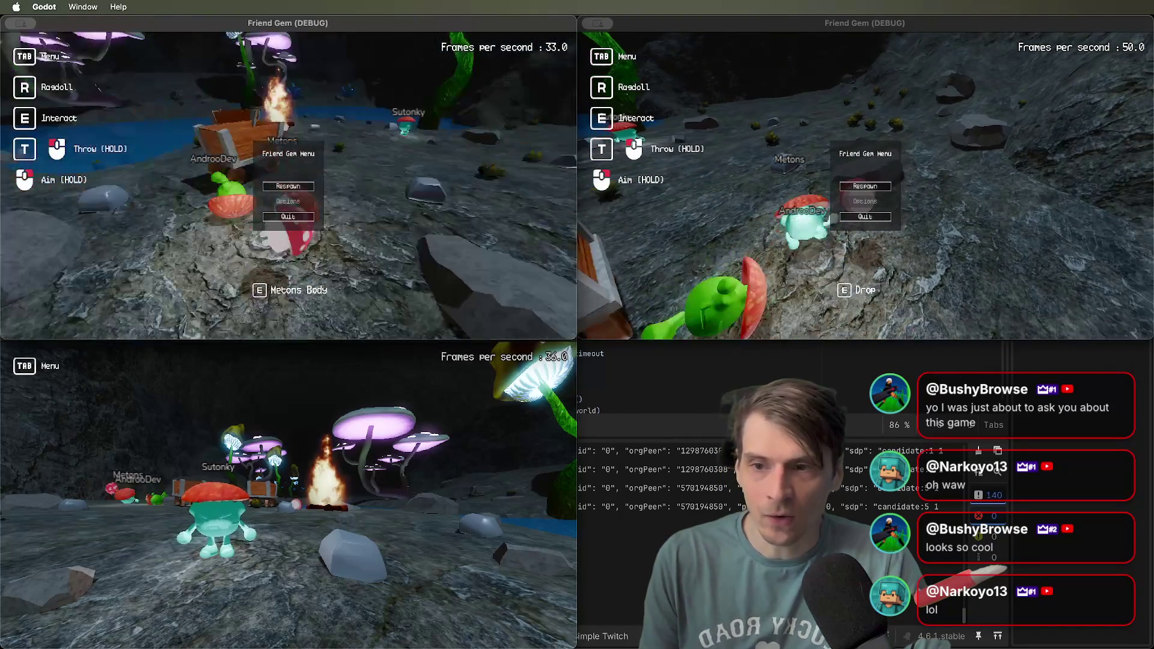
{"action": "key", "text": "Tab"}
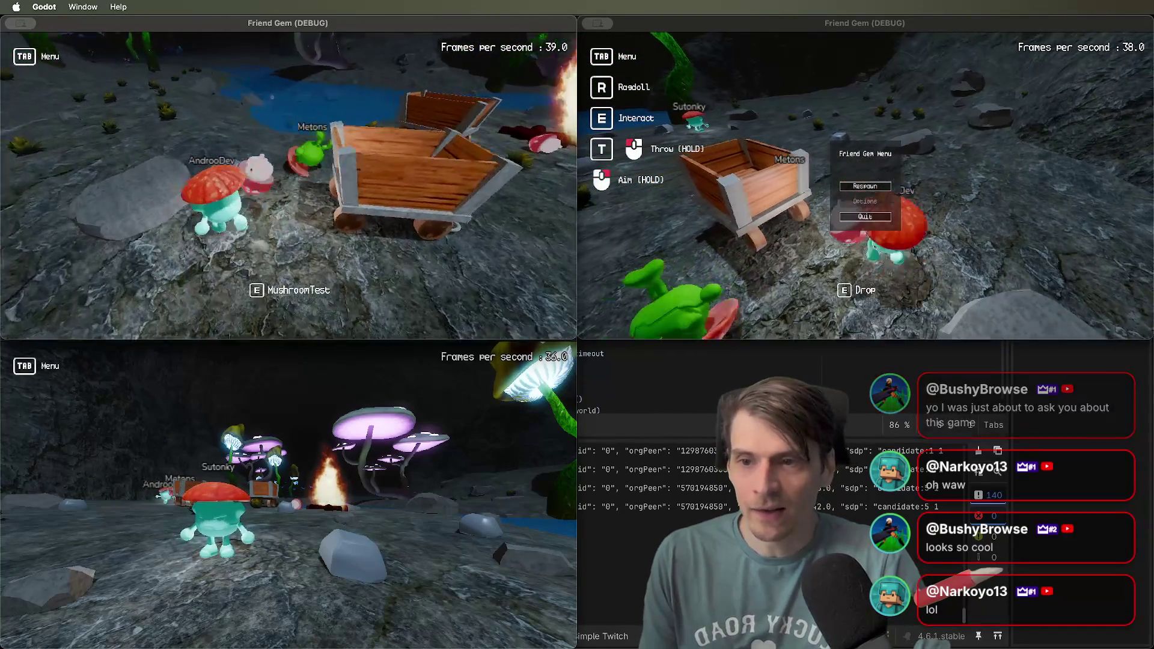
{"action": "key", "text": "e"}
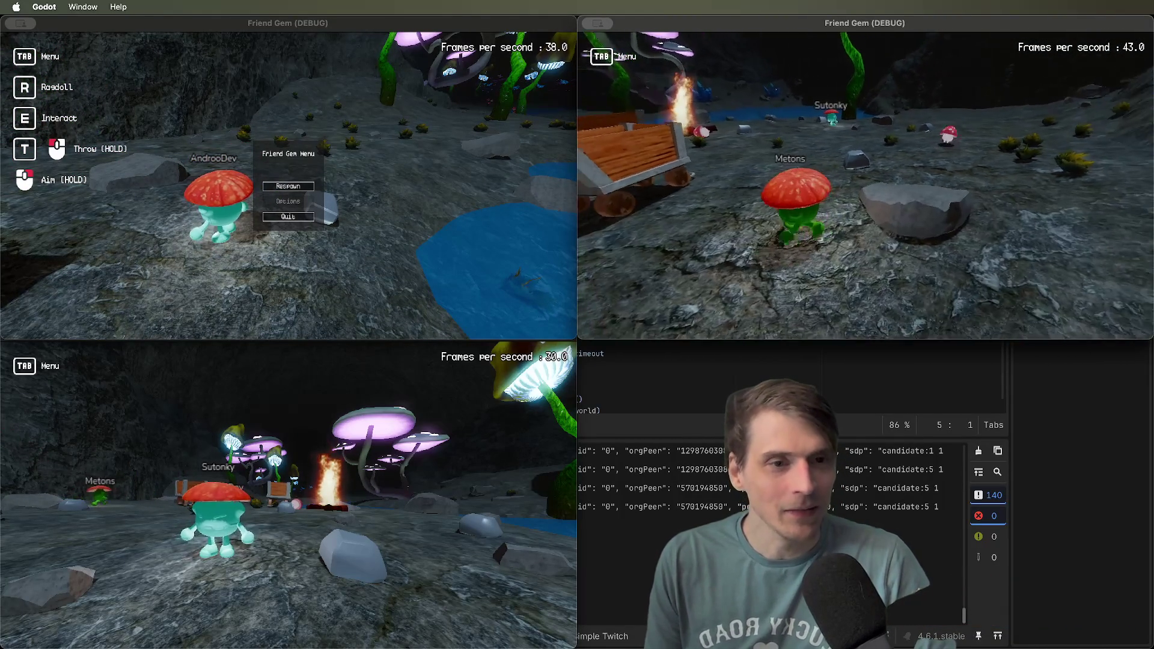
{"action": "key", "text": "Tab"}
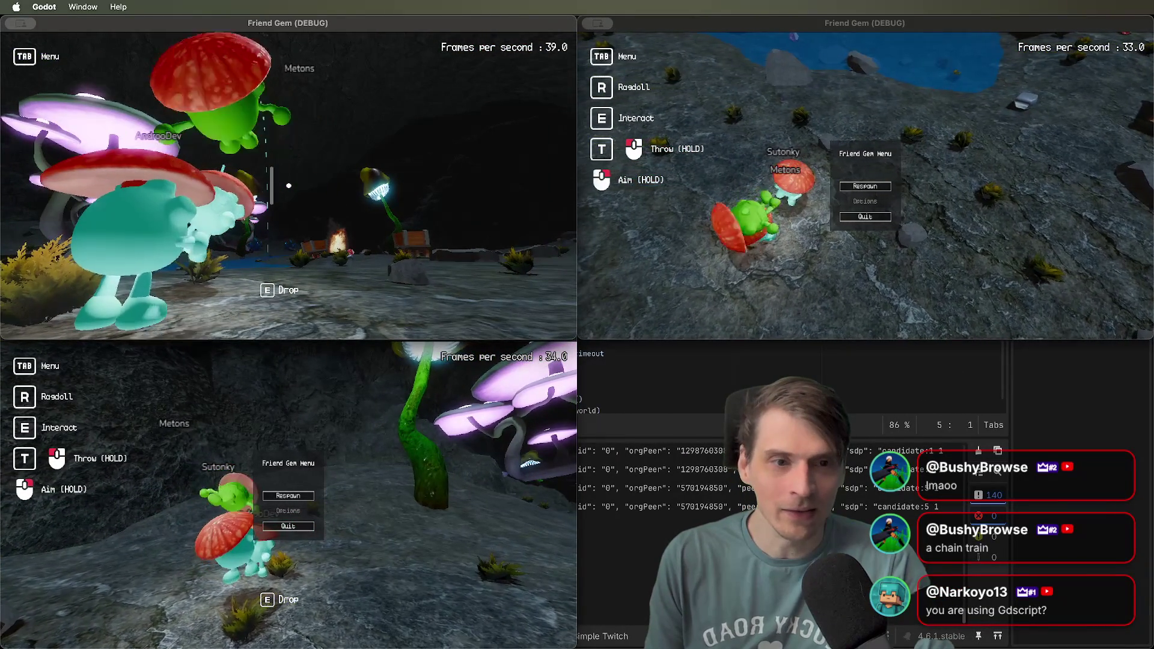
Respawn the first two characters and carry the third player into the mine cart
{"action": "key", "text": "Tab"}
{"action": "left_click", "coordinate": [289, 193]}
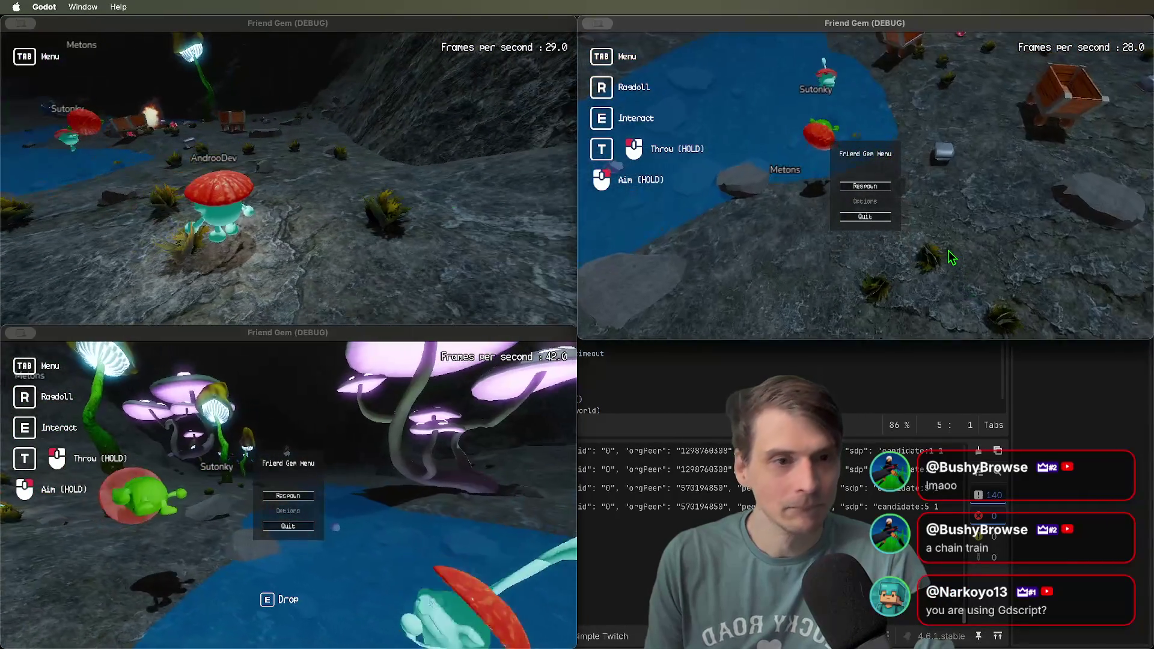
{"action": "left_click", "coordinate": [865, 186]}
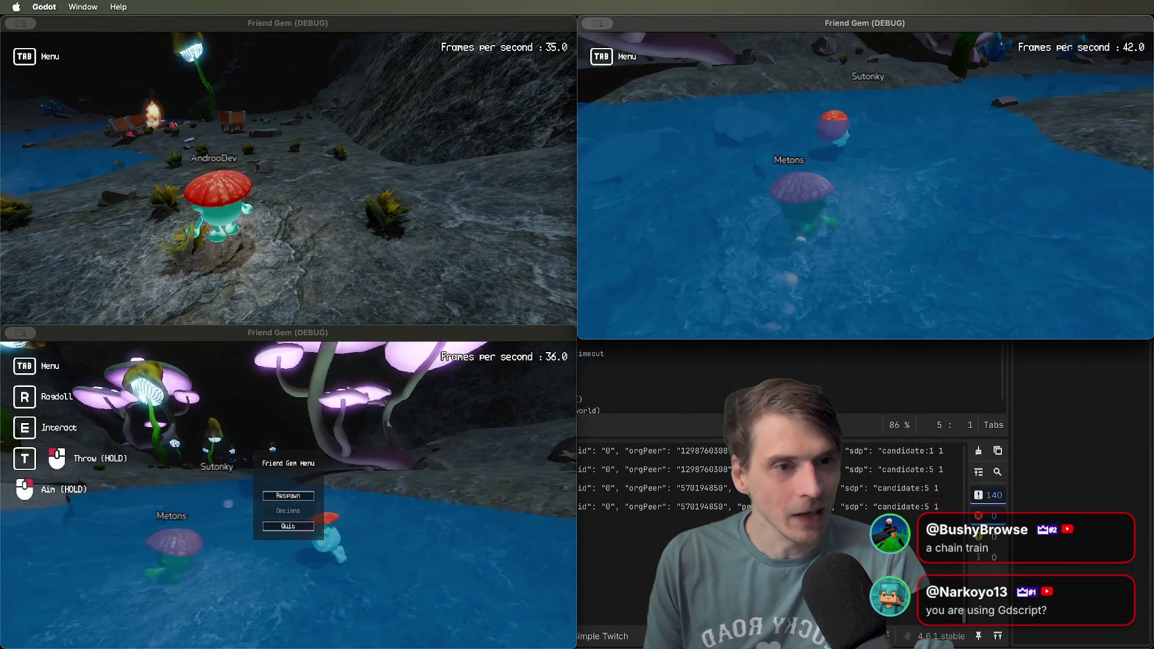
{"action": "key", "text": "e"}
{"action": "key", "text": "w"}
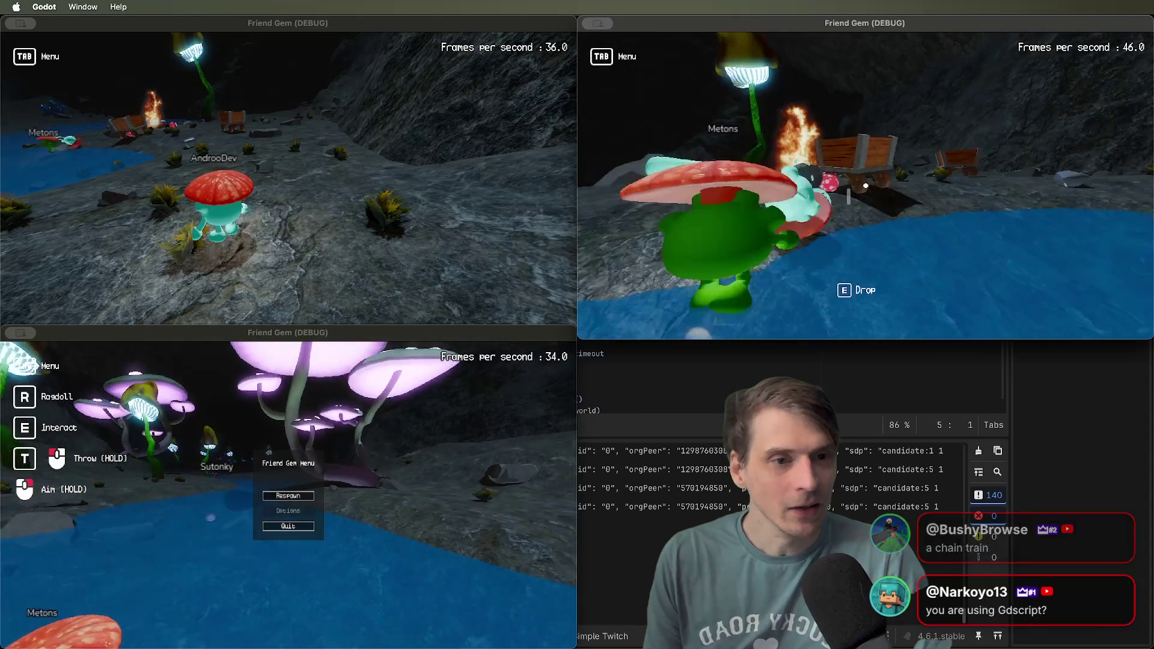
{"action": "key", "text": "e"}
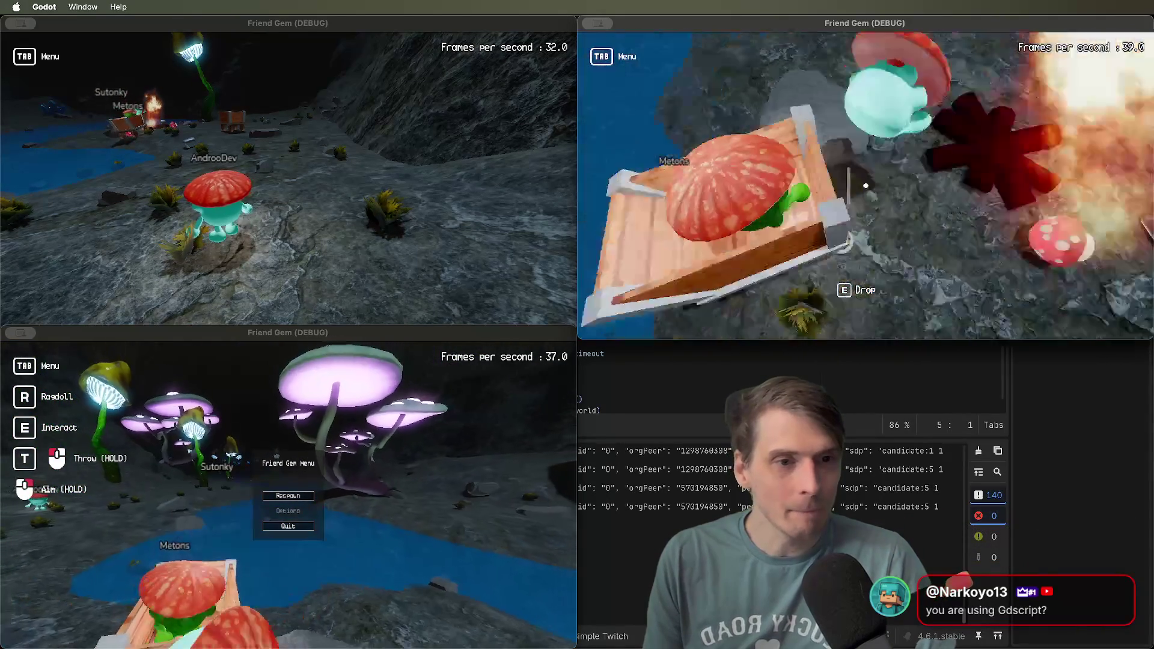
Respawn the second player, grab the cart's towing pole and tow it along the water
{"action": "key", "text": "Tab"}
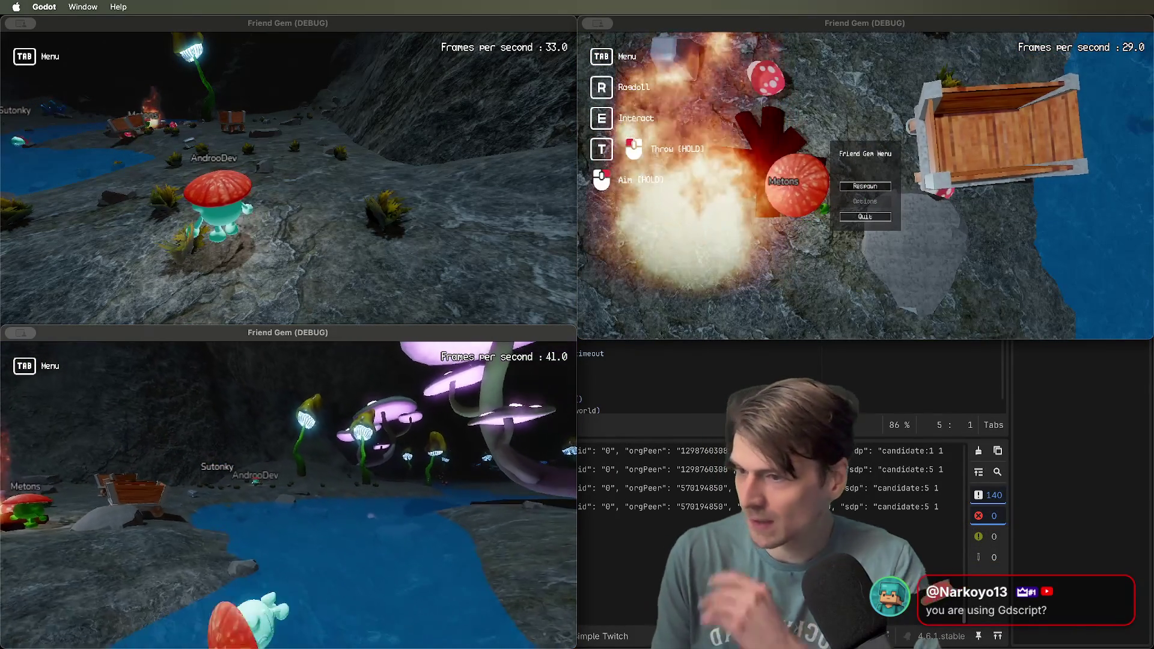
{"action": "key", "text": "Tab"}
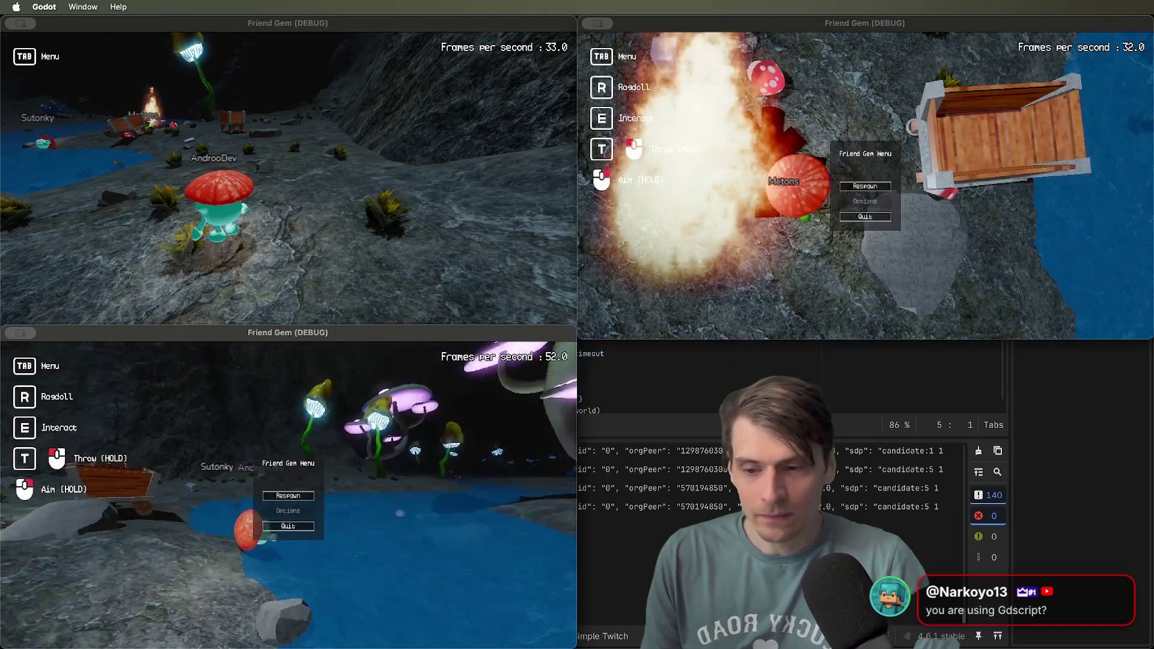
{"action": "left_click", "coordinate": [866, 187]}
{"action": "key", "text": "e"}
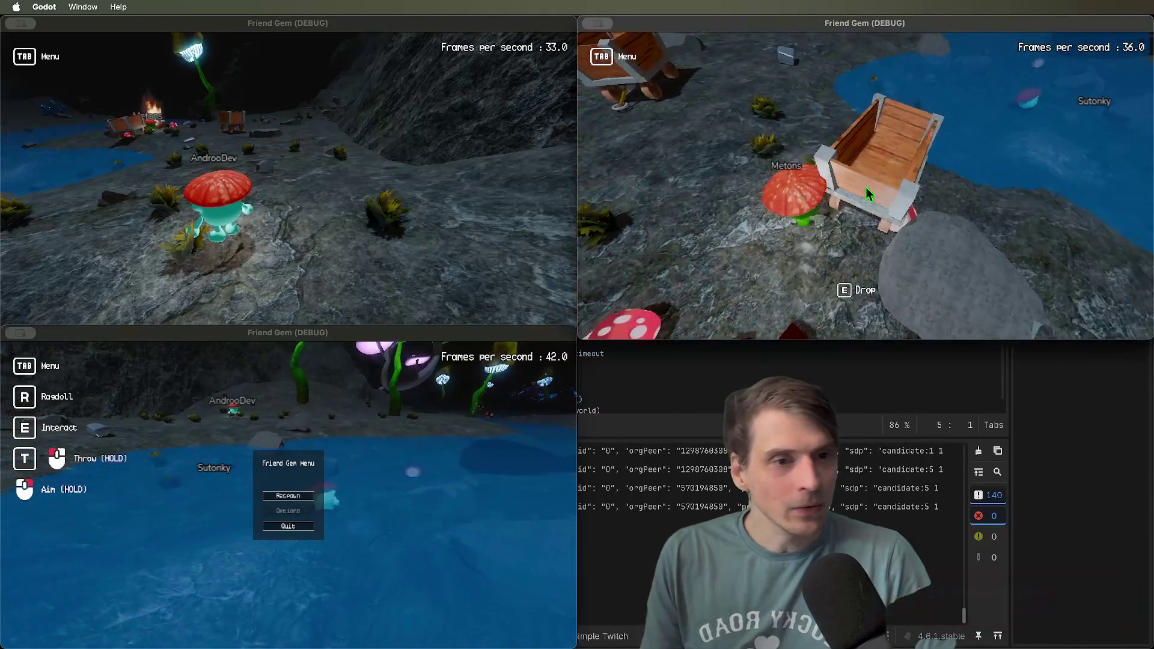
{"action": "key", "text": "w"}
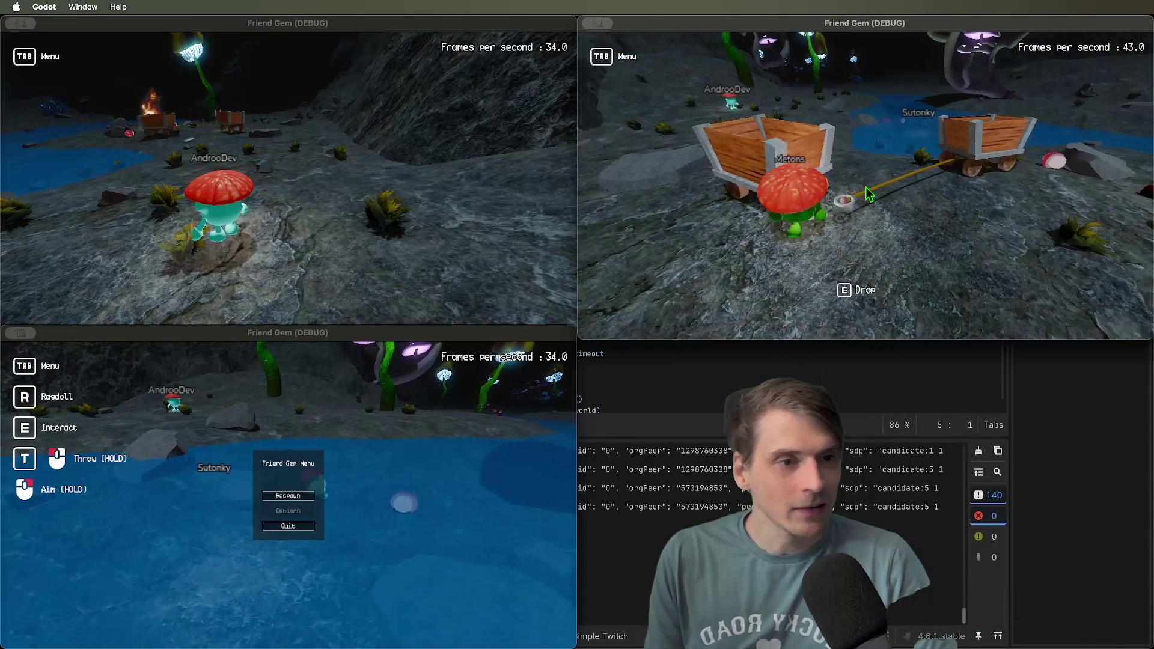
{"action": "key", "text": "d"}
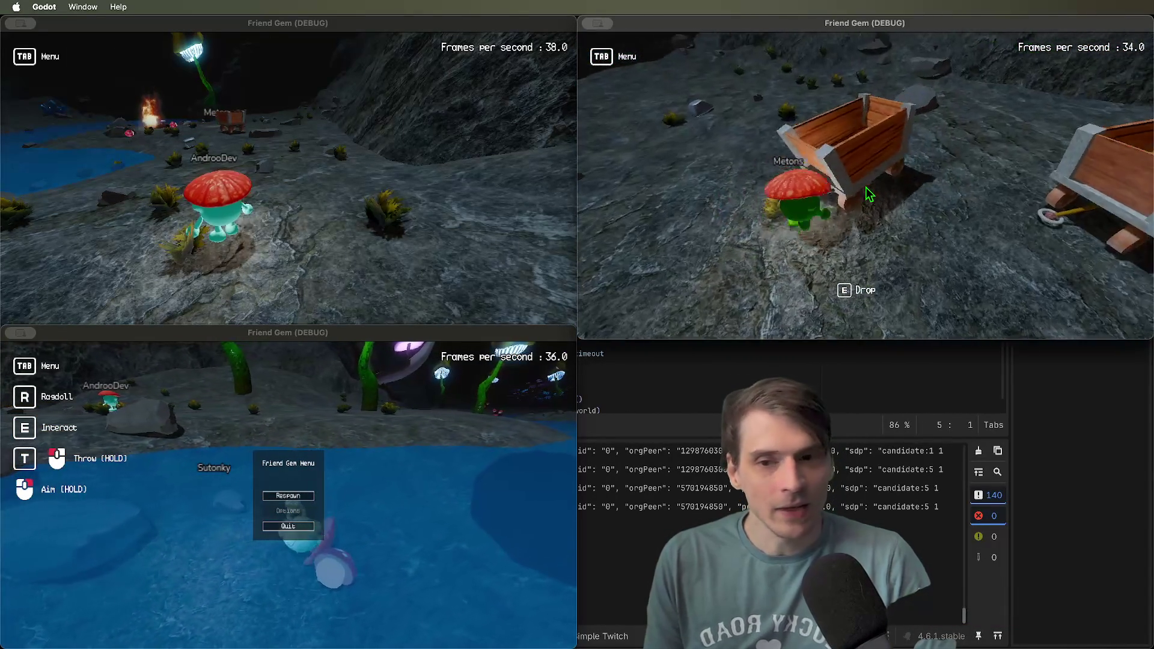
{"action": "key", "text": "a"}
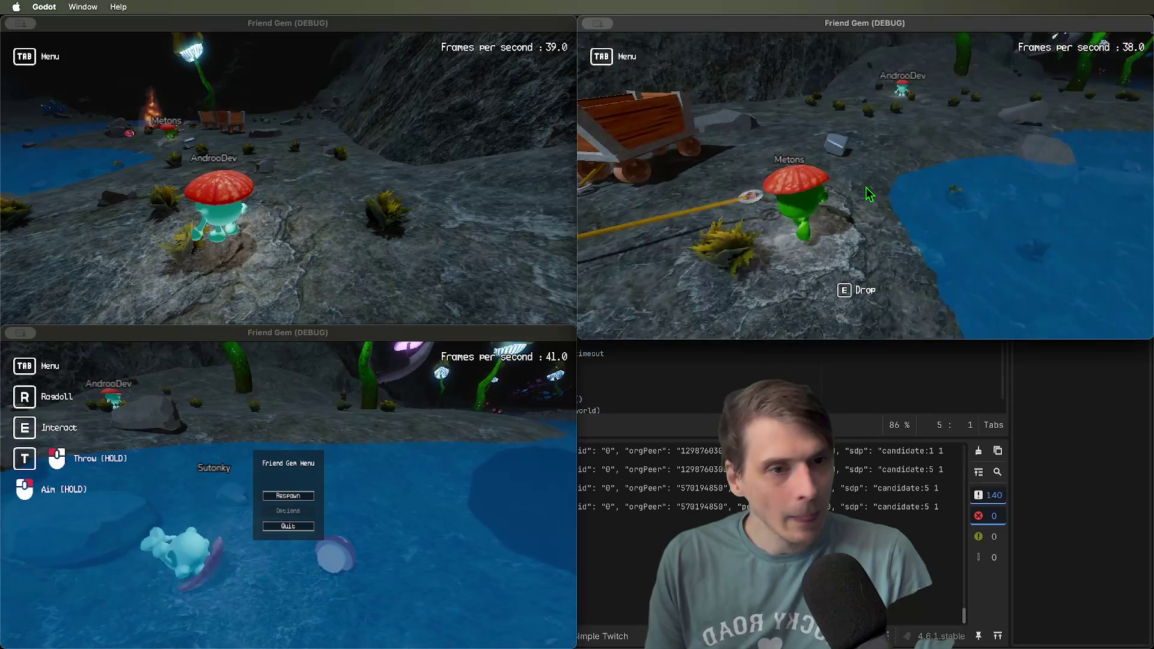
{"action": "key", "text": "a"}
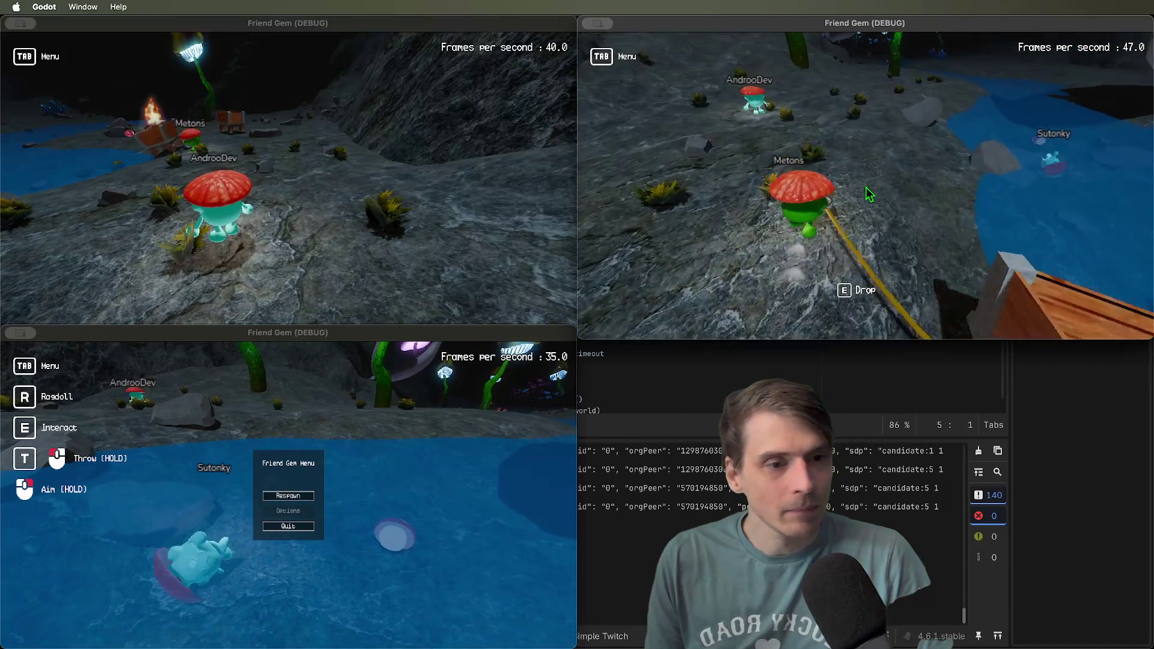
{"action": "key", "text": "a"}
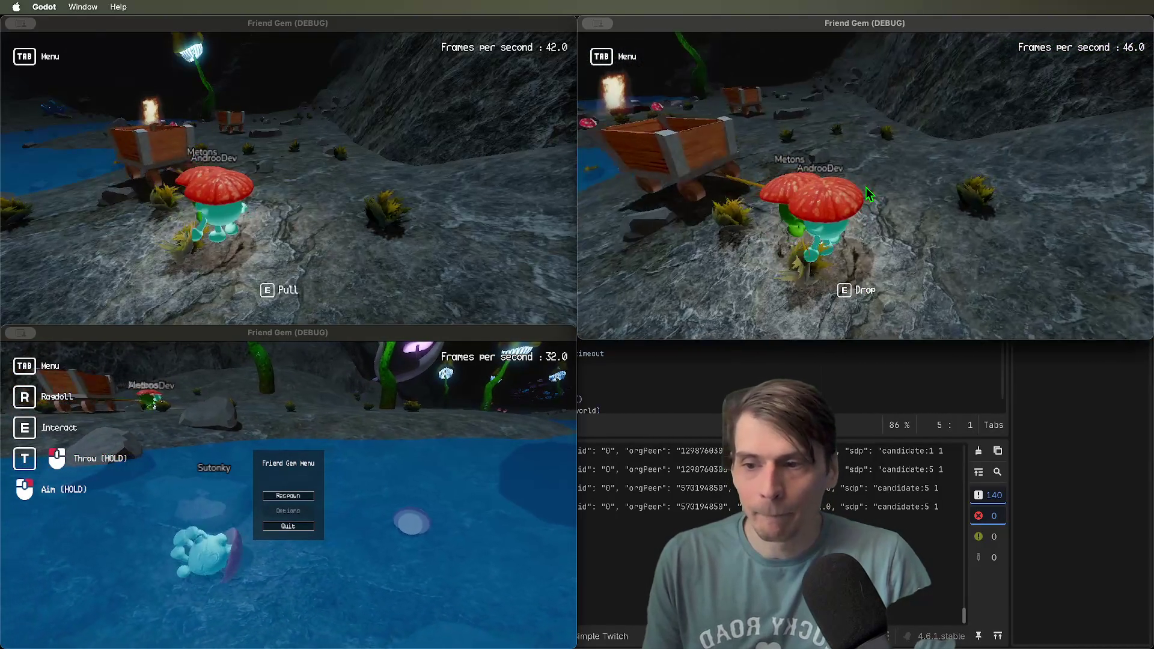
Walk the third player into the cart and pull the loaded cart away
{"action": "left_click", "coordinate": [745, 188]}
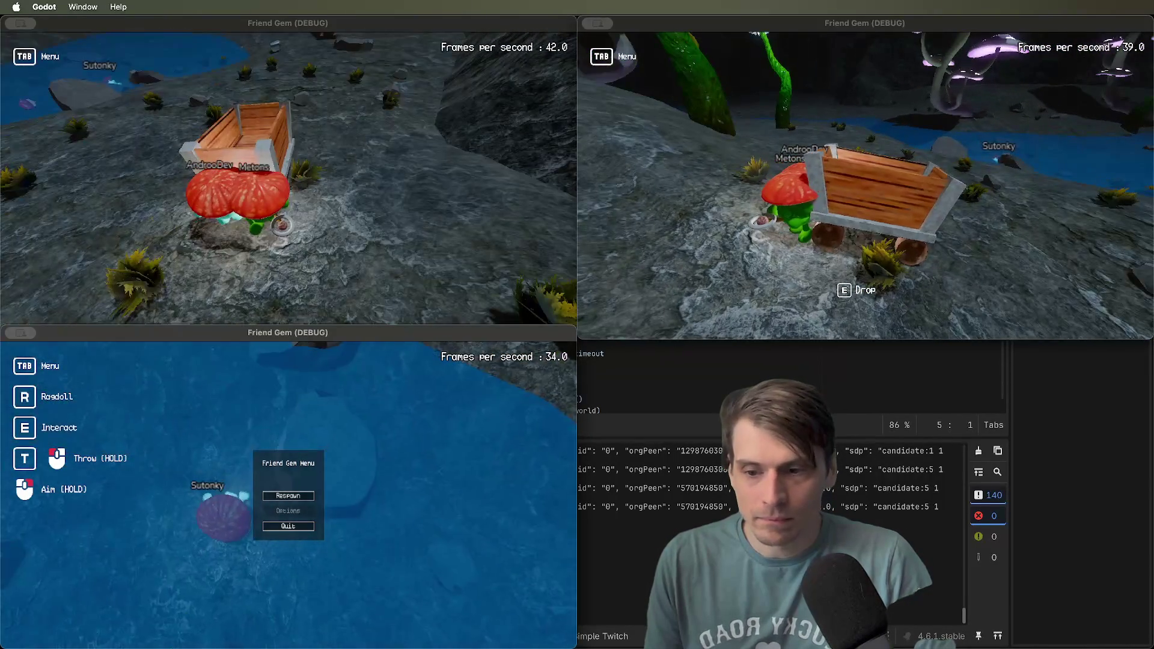
{"action": "key", "text": "w"}
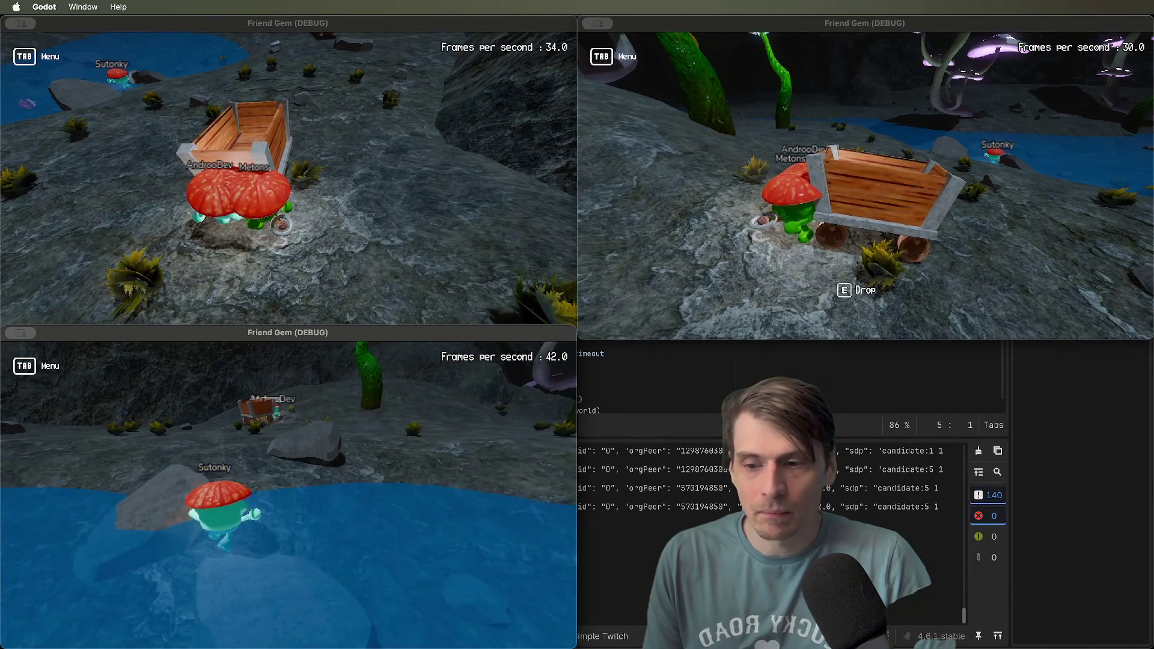
{"action": "key", "text": "w"}
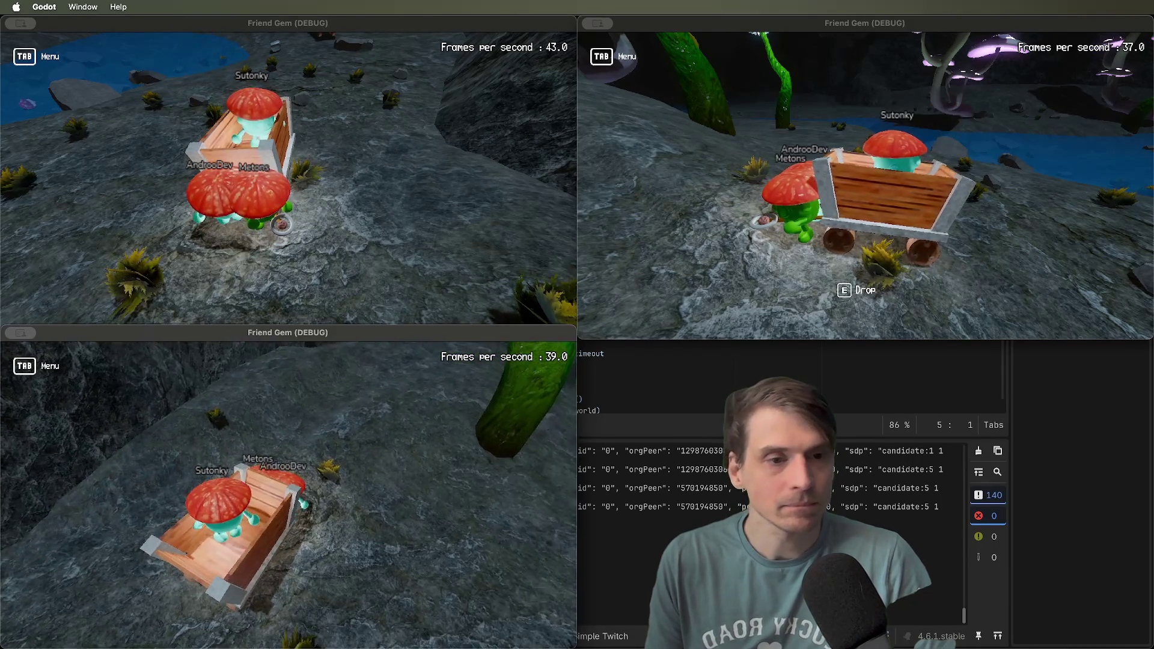
{"action": "key", "text": "w"}
{"action": "key", "text": "w"}
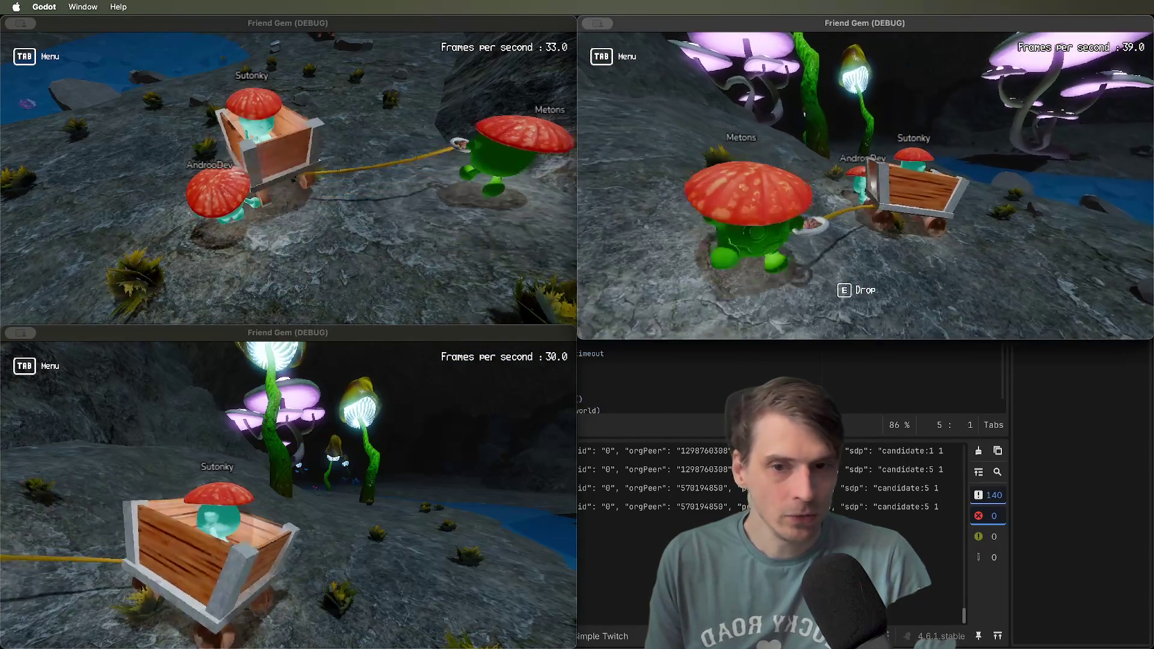
{"action": "key", "text": "w"}
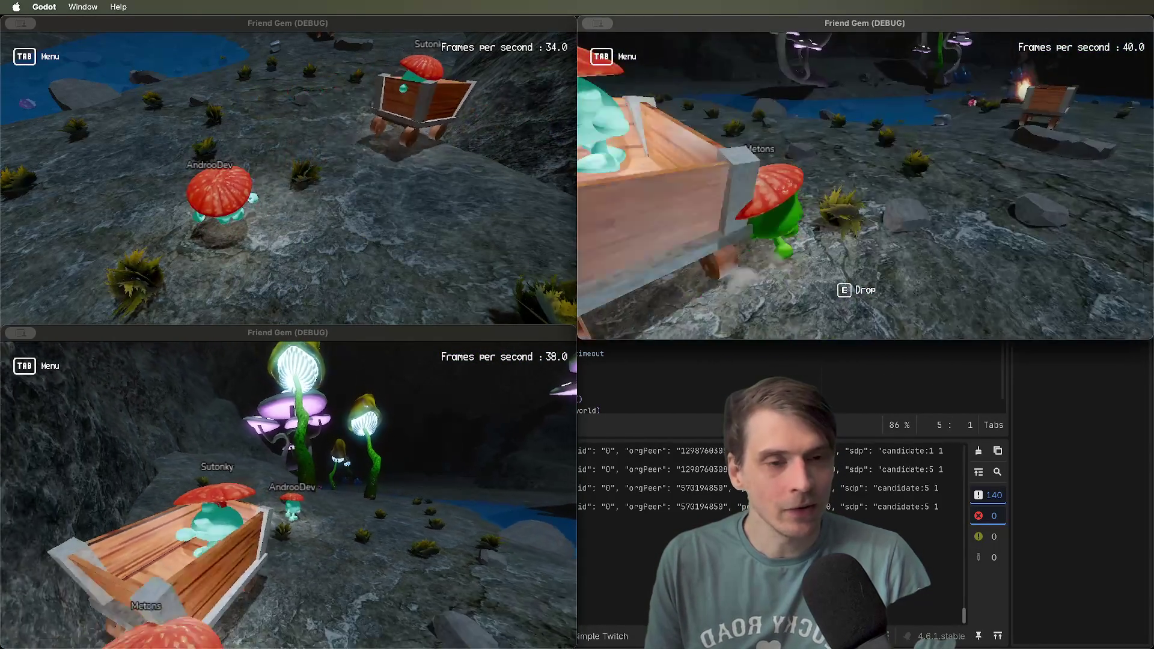
{"action": "key", "text": "Tab"}
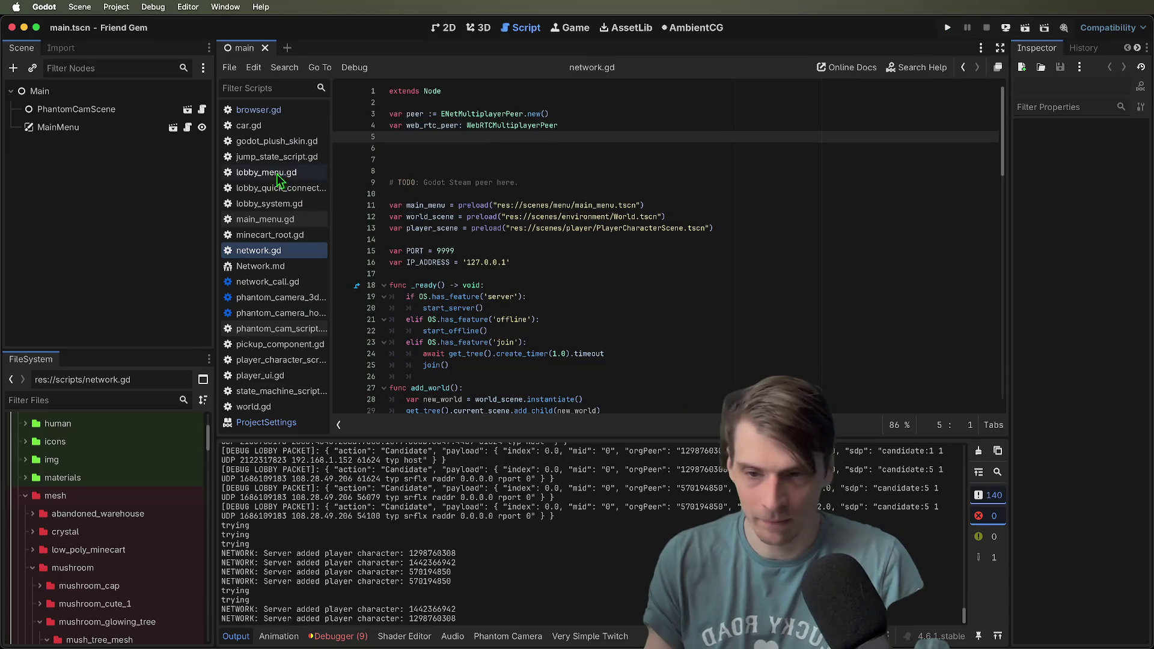
Move the Project Manager window over to the left side of the screen
{"action": "left_click_drag", "start_coordinate": [397, 194], "coordinate": [915, 199]}
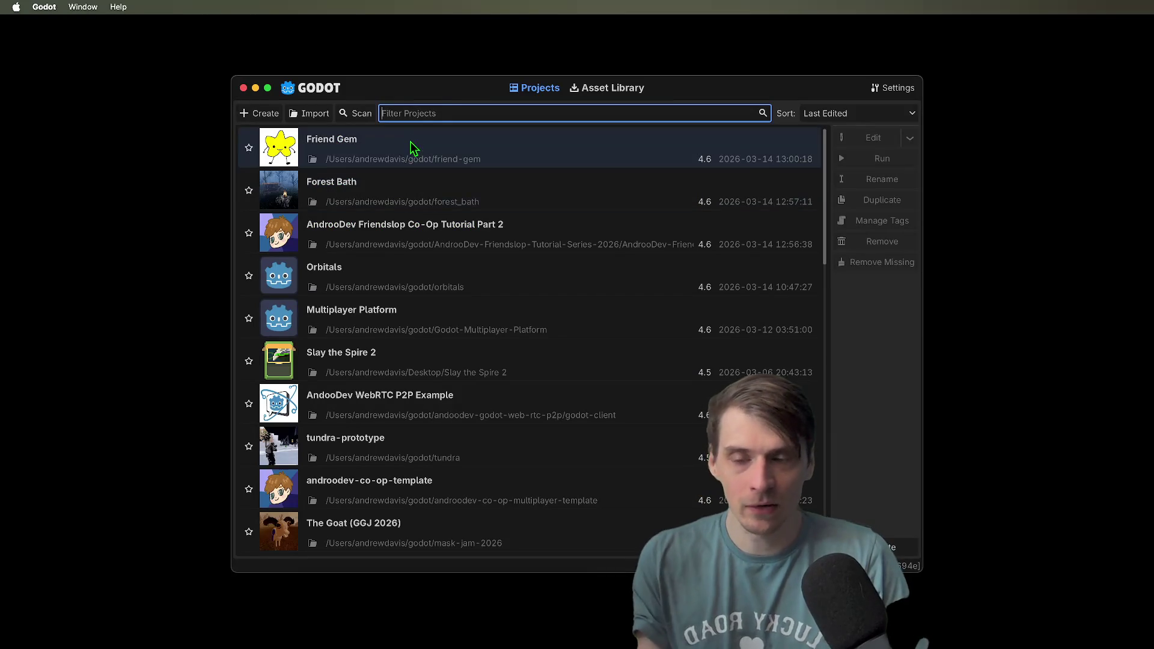
{"action": "mouse_move", "coordinate": [434, 95]}
{"action": "left_mouse_down"}
{"action": "mouse_move", "coordinate": [278, 72]}
{"action": "mouse_move", "coordinate": [302, 81]}
{"action": "left_mouse_up"}
Open AndrooDev Friendslop Co-Op Tutorial Part 2 and view player.gd's functions in the script editor
{"action": "double_click", "coordinate": [332, 215]}
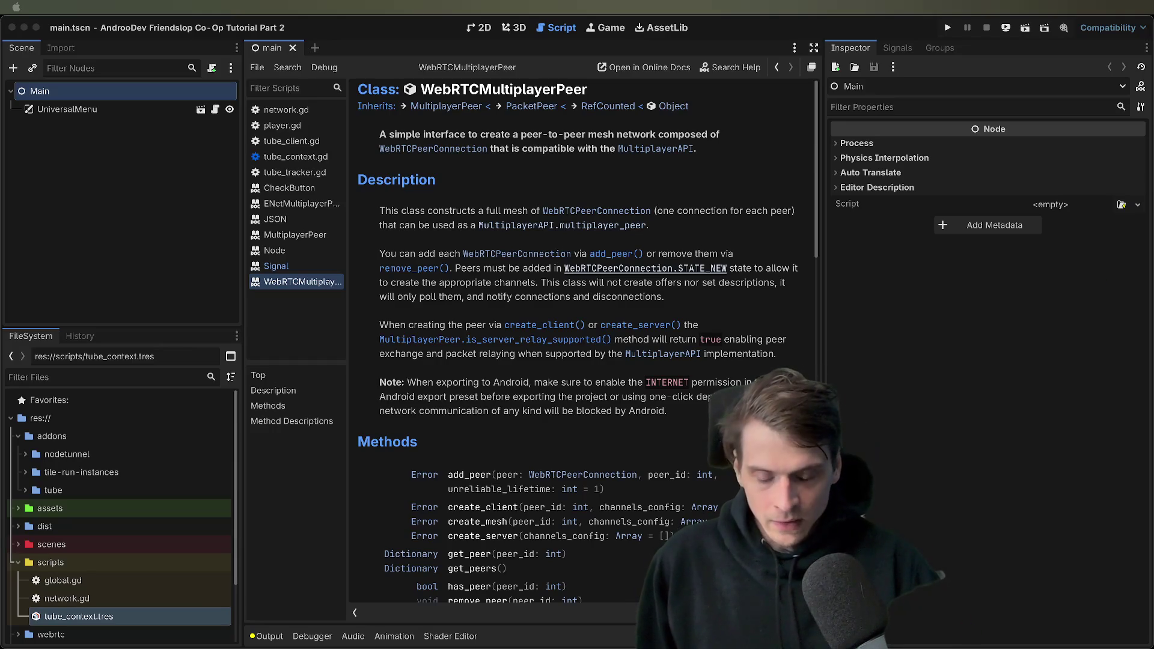
{"action": "left_click", "coordinate": [159, 623]}
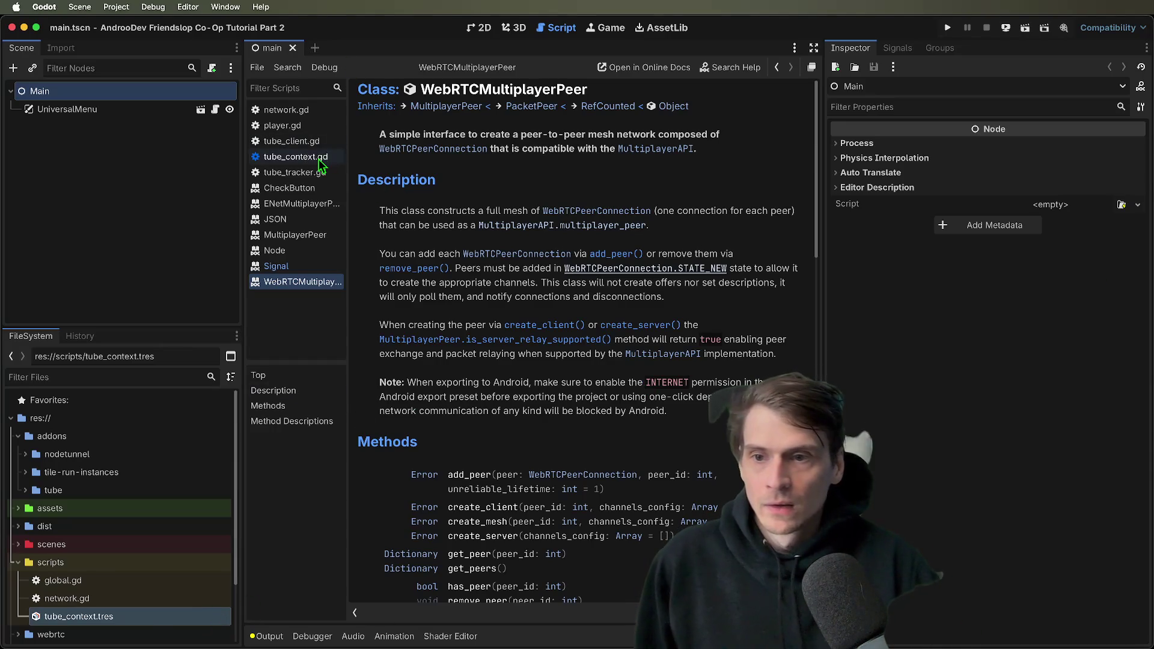
{"action": "left_click", "coordinate": [301, 125]}
{"action": "scroll", "coordinate": [669, 359], "scroll_direction": "down", "scroll_amount": 15}
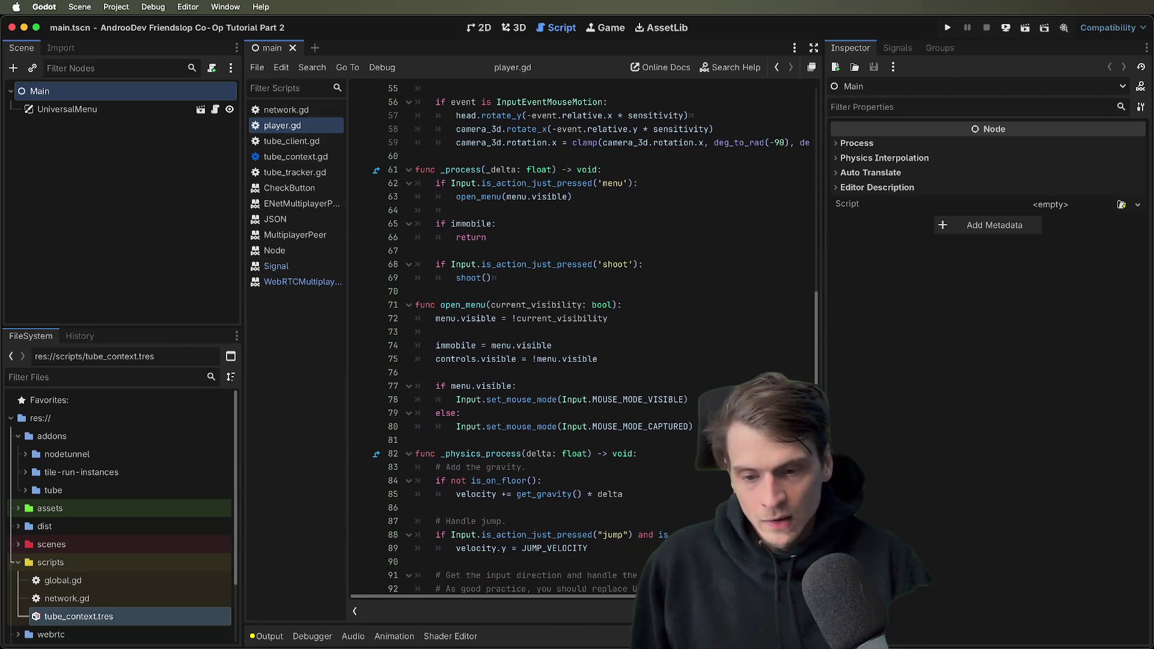
Scroll player.gd down toward line 94 and drag the Inspector divider right to widen the editor
{"action": "scroll", "coordinate": [554, 340], "scroll_direction": "down", "scroll_amount": 6}
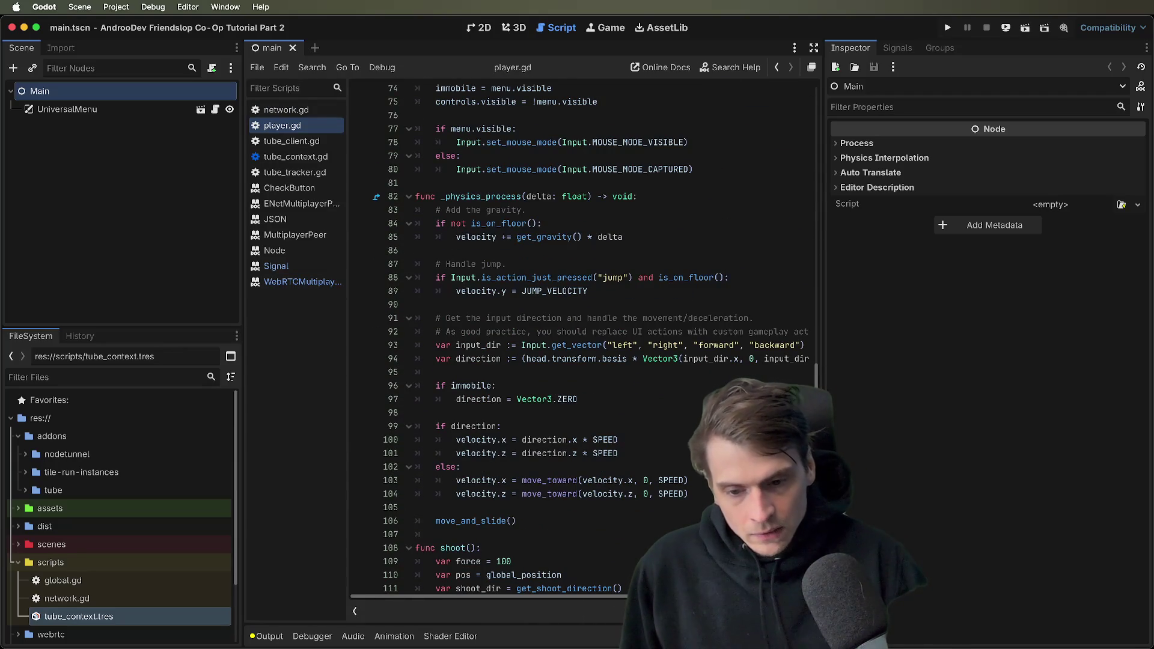
{"action": "scroll", "coordinate": [553, 340], "scroll_direction": "down", "scroll_amount": 4}
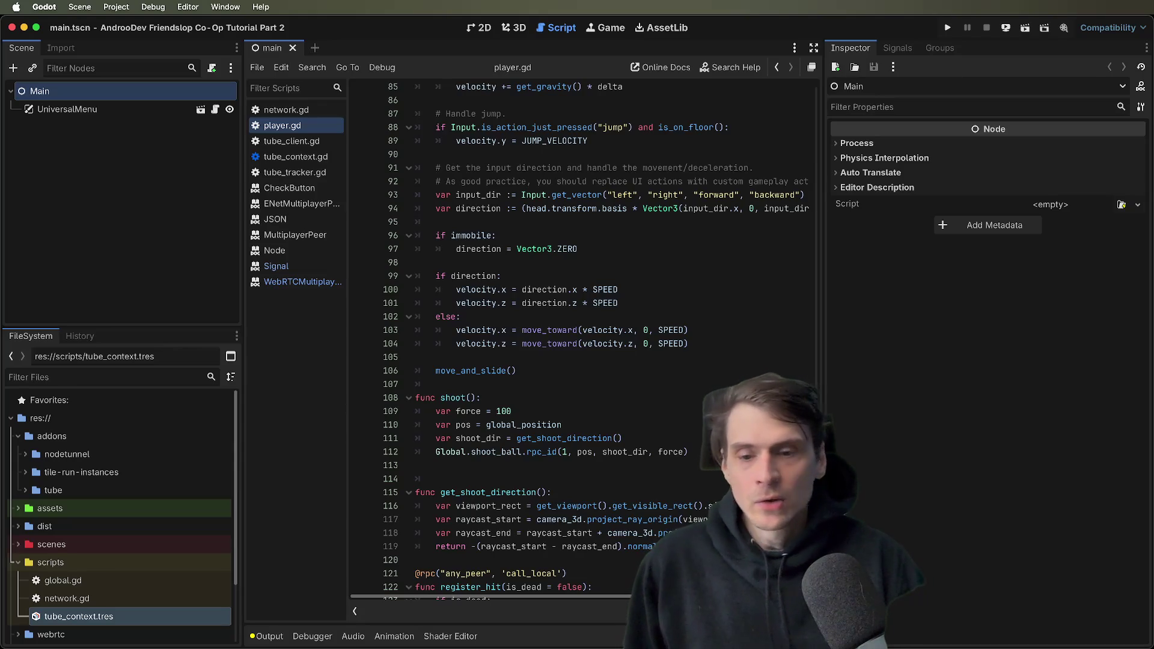
{"action": "scroll", "coordinate": [553, 339], "scroll_direction": "down", "scroll_amount": 3}
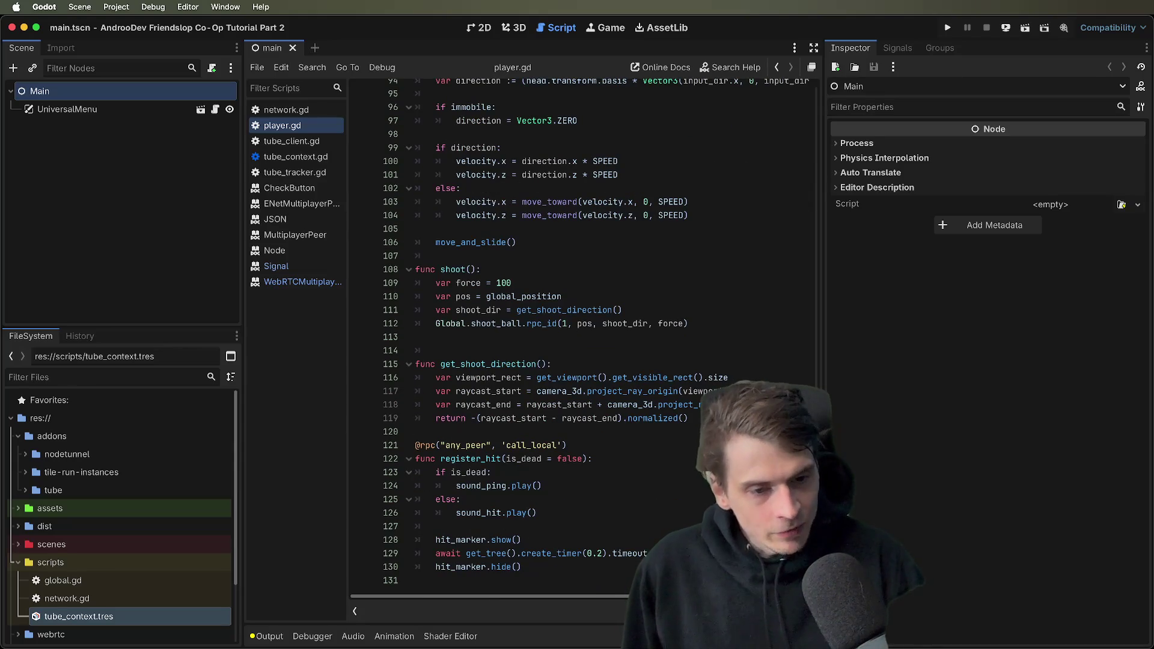
{"action": "left_click_drag", "start_coordinate": [830, 399], "coordinate": [948, 413]}
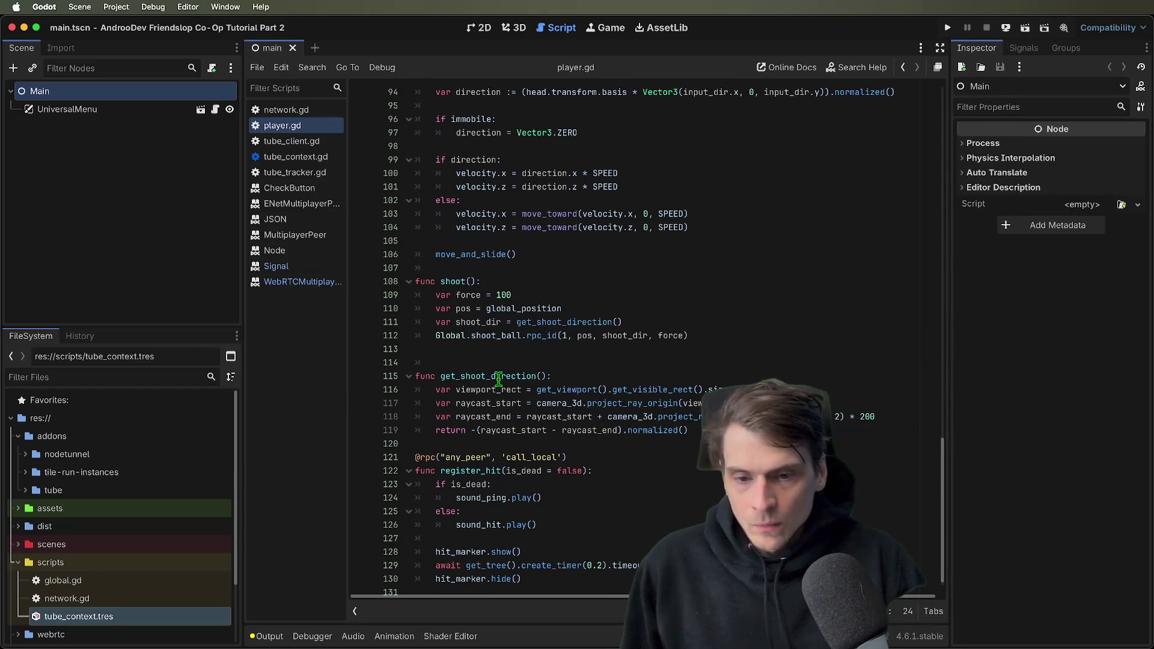
Highlight the raycast and return lines of get_shoot_direction, then jump to the camera_3d declaration
{"action": "left_click_drag", "start_coordinate": [419, 389], "coordinate": [933, 421]}
{"action": "mouse_move", "coordinate": [689, 430]}
{"action": "left_mouse_down"}
{"action": "mouse_move", "coordinate": [331, 419]}
{"action": "mouse_move", "coordinate": [328, 430]}
{"action": "left_mouse_up"}
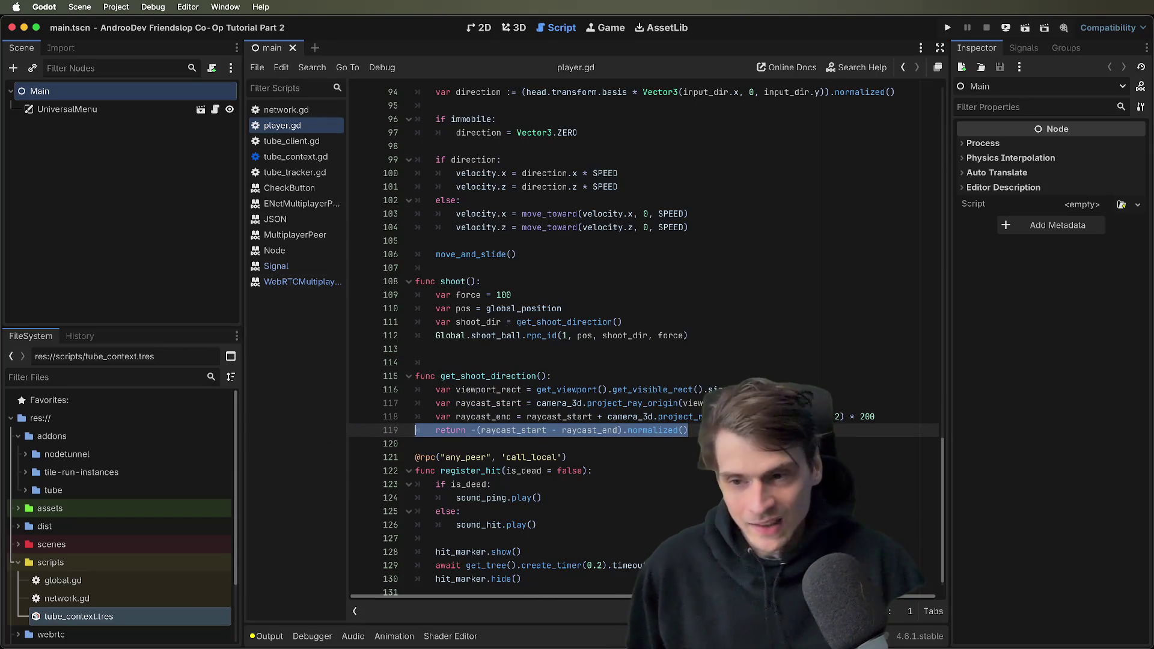
{"action": "left_click", "coordinate": [744, 313]}
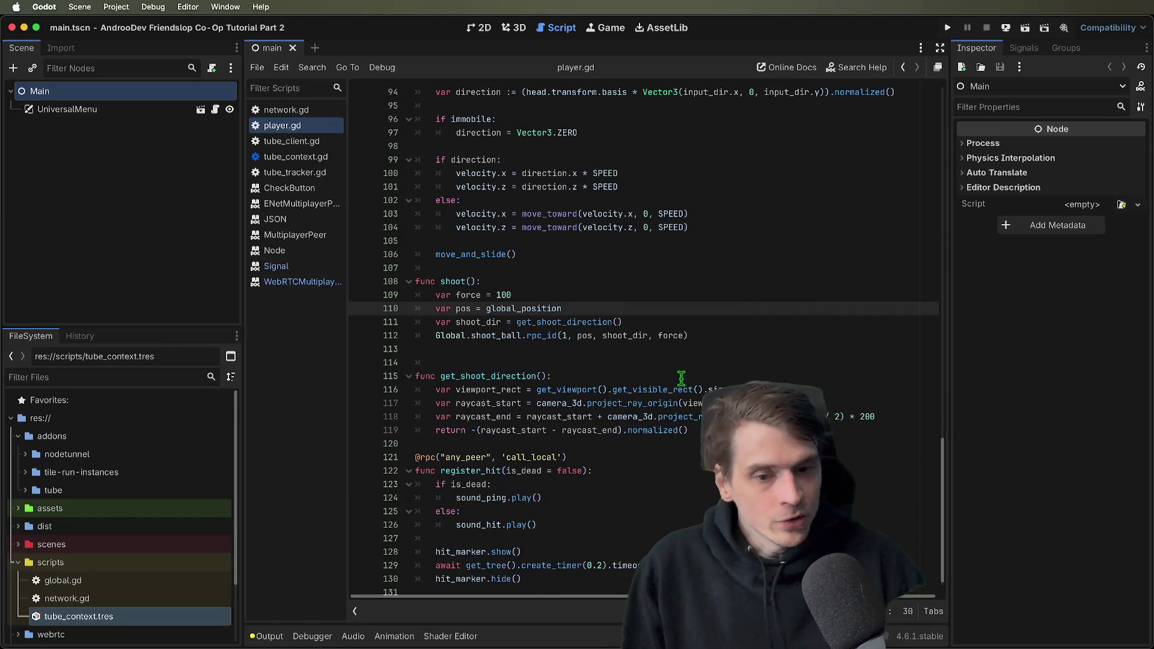
{"action": "left_click", "coordinate": [573, 405], "text": "super"}
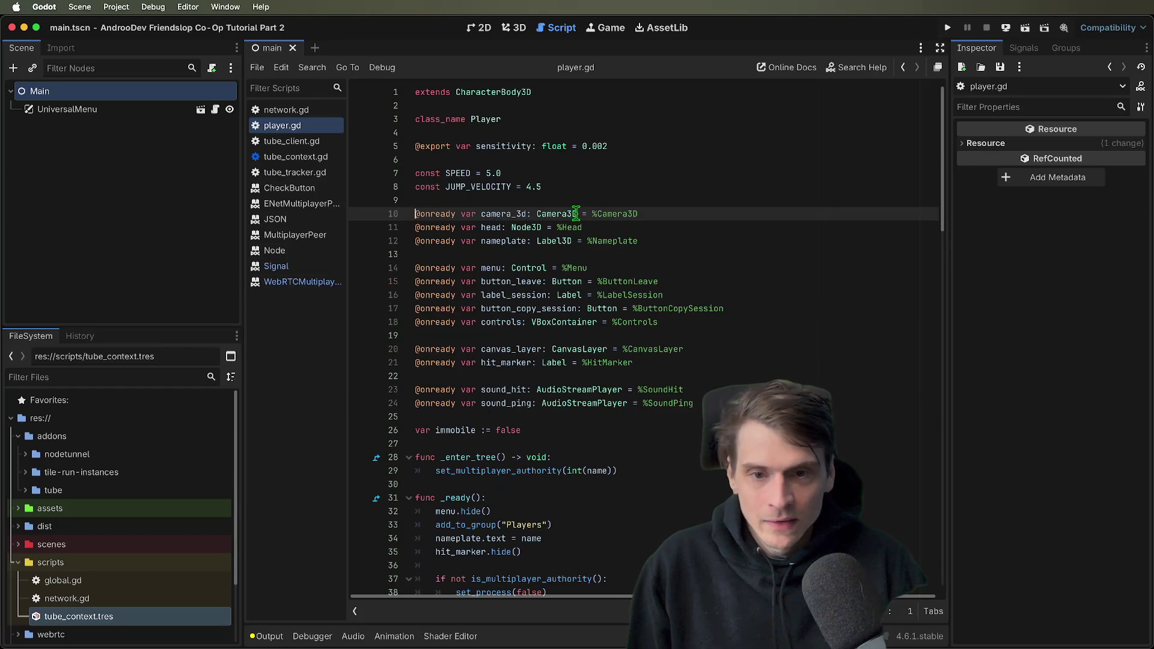
{"action": "left_click", "coordinate": [576, 213], "text": "super"}
{"action": "scroll", "coordinate": [864, 277], "scroll_direction": "down", "scroll_amount": 5}
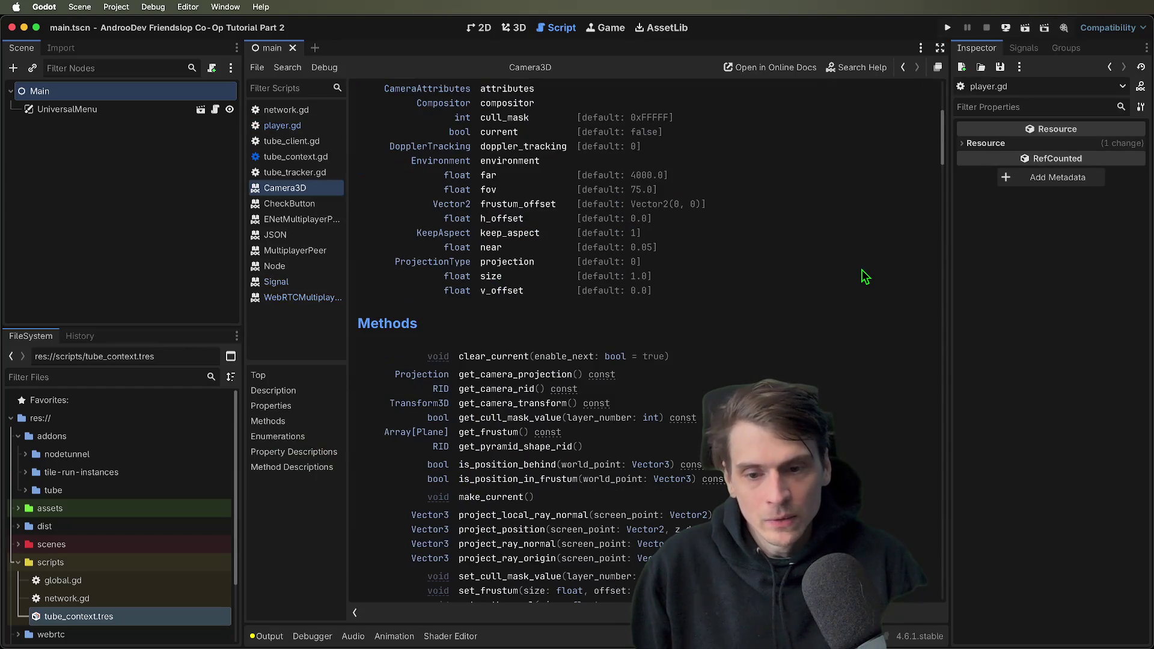
{"action": "scroll", "coordinate": [864, 276], "scroll_direction": "down", "scroll_amount": 3}
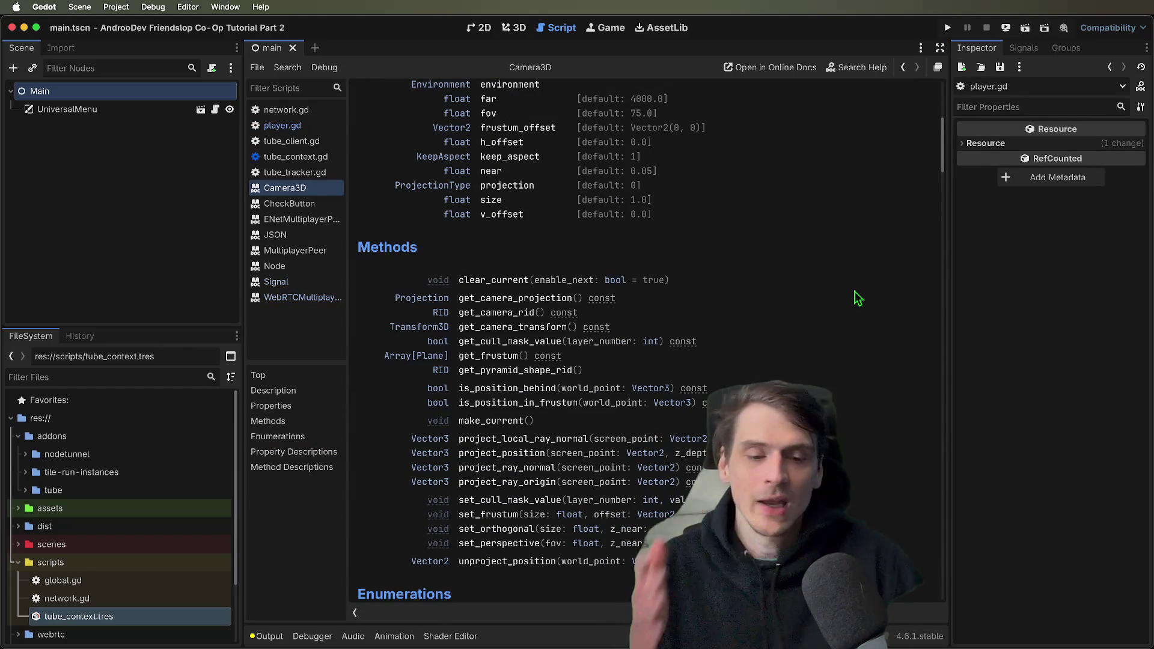
{"action": "right_click", "coordinate": [834, 267]}
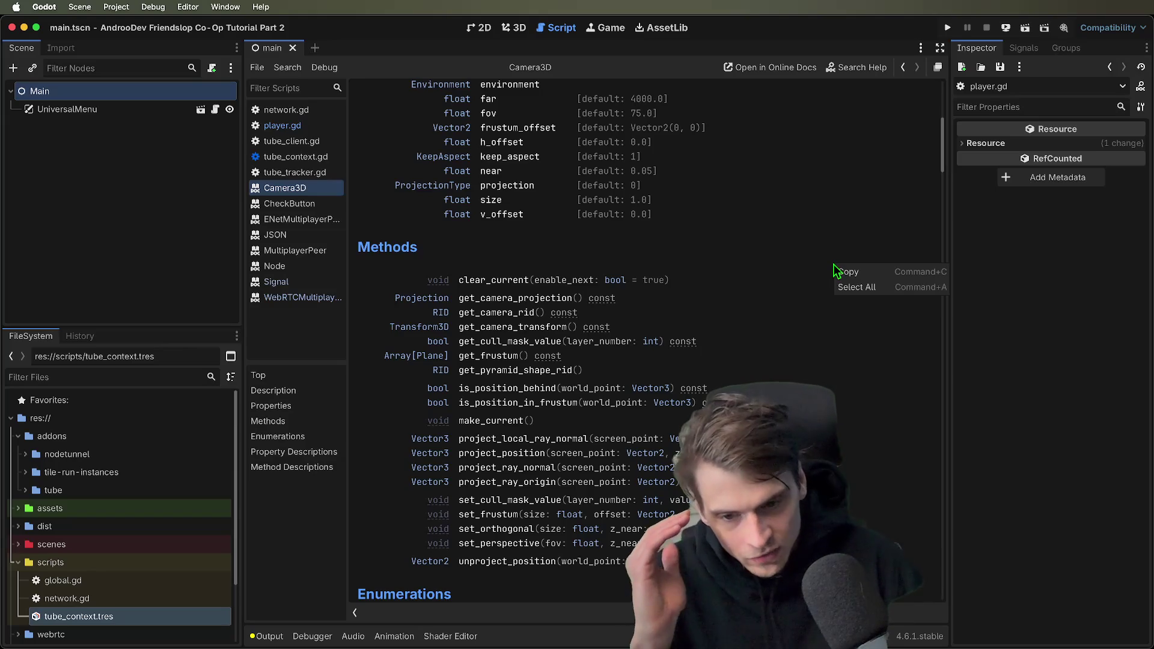
{"action": "left_click", "coordinate": [778, 289]}
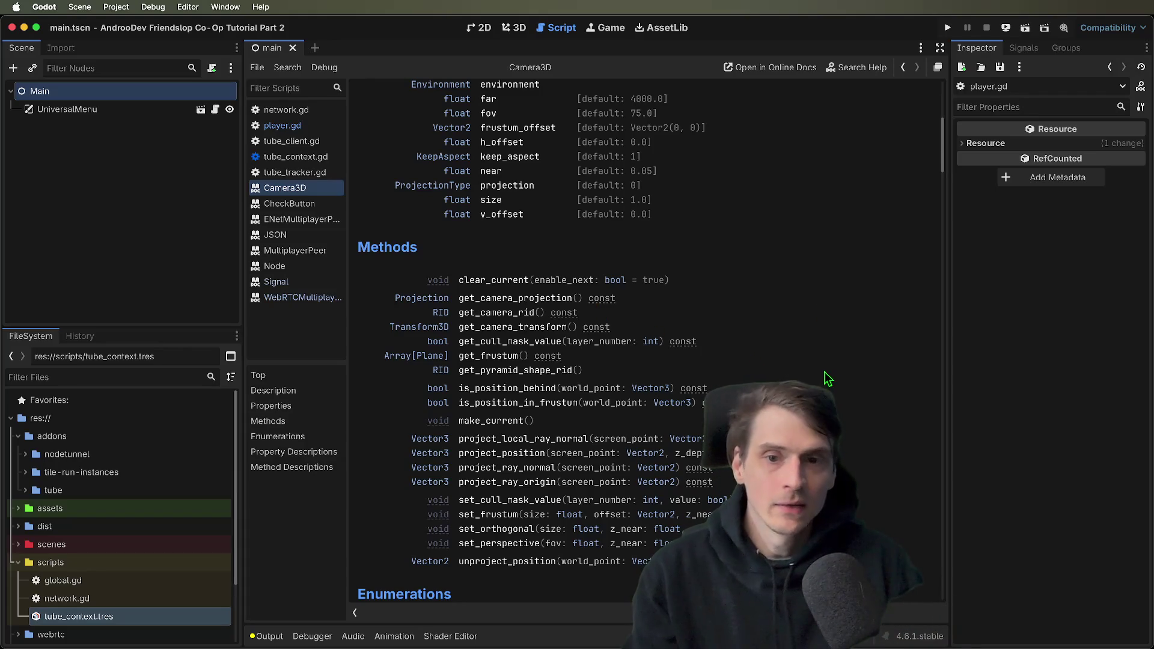
{"action": "scroll", "coordinate": [824, 373], "scroll_direction": "up", "scroll_amount": 3}
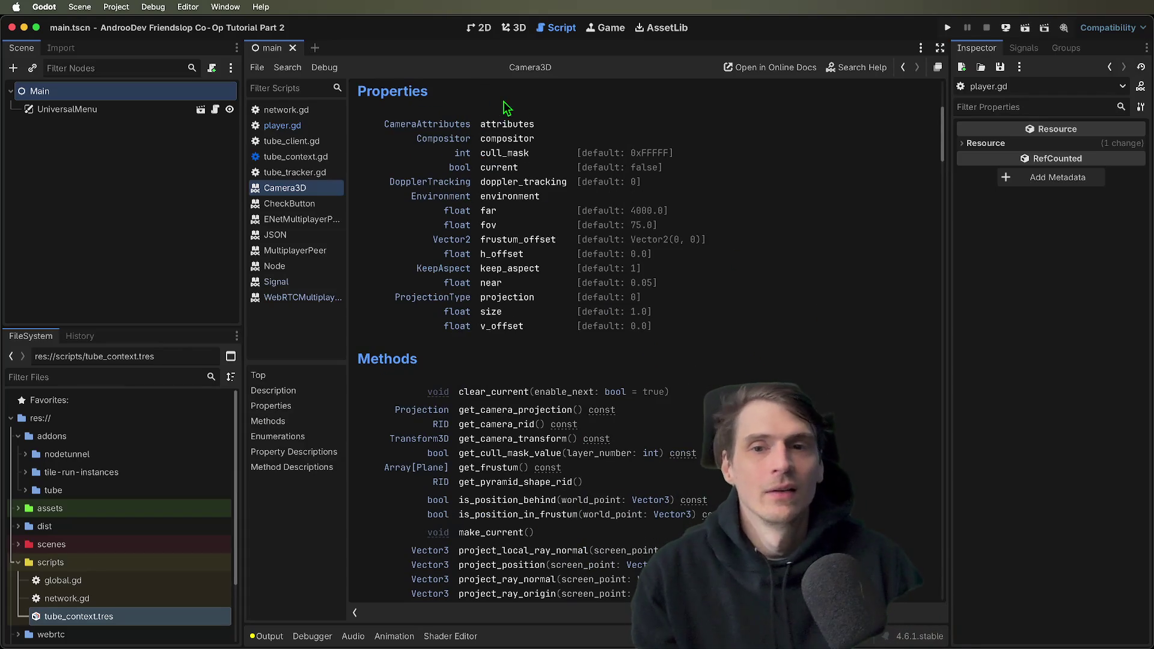
{"action": "scroll", "coordinate": [826, 359], "scroll_direction": "down", "scroll_amount": 1}
{"action": "scroll", "coordinate": [825, 359], "scroll_direction": "down", "scroll_amount": 1}
{"action": "key", "text": "alt+Left"}
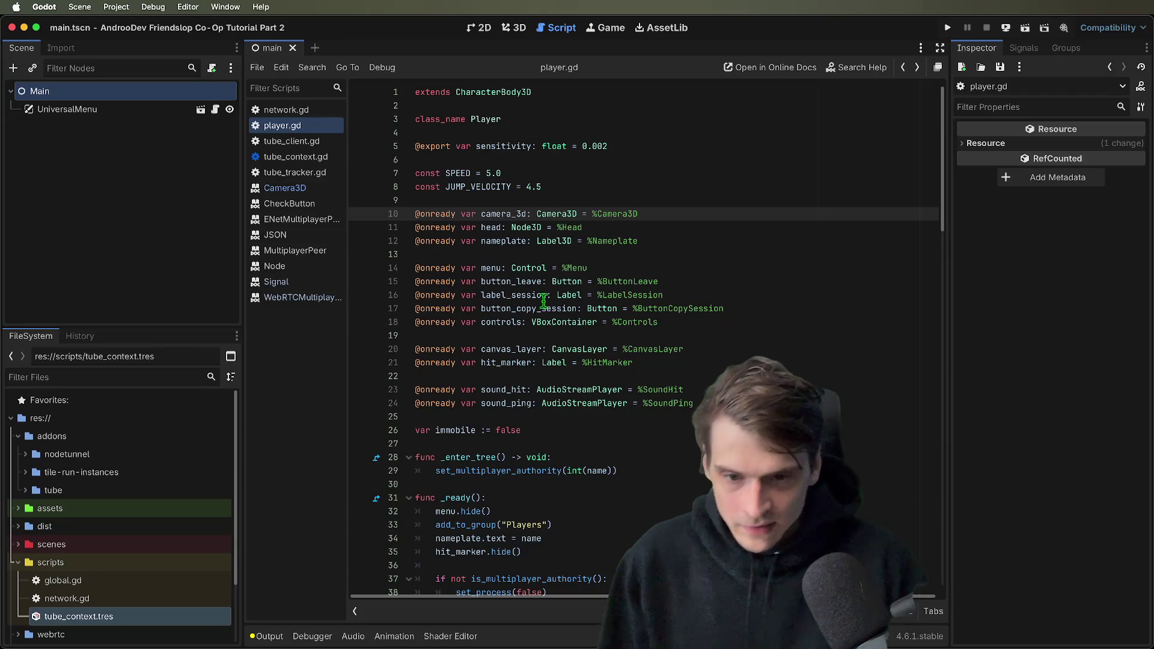
{"action": "left_click", "coordinate": [601, 309], "text": "super"}
{"action": "scroll", "coordinate": [858, 351], "scroll_direction": "up", "scroll_amount": 5}
{"action": "scroll", "coordinate": [836, 344], "scroll_direction": "down", "scroll_amount": 2}
{"action": "left_click_drag", "start_coordinate": [524, 325], "coordinate": [855, 397]}
{"action": "left_click", "coordinate": [856, 397]}
{"action": "scroll", "coordinate": [855, 397], "scroll_direction": "down", "scroll_amount": 8}
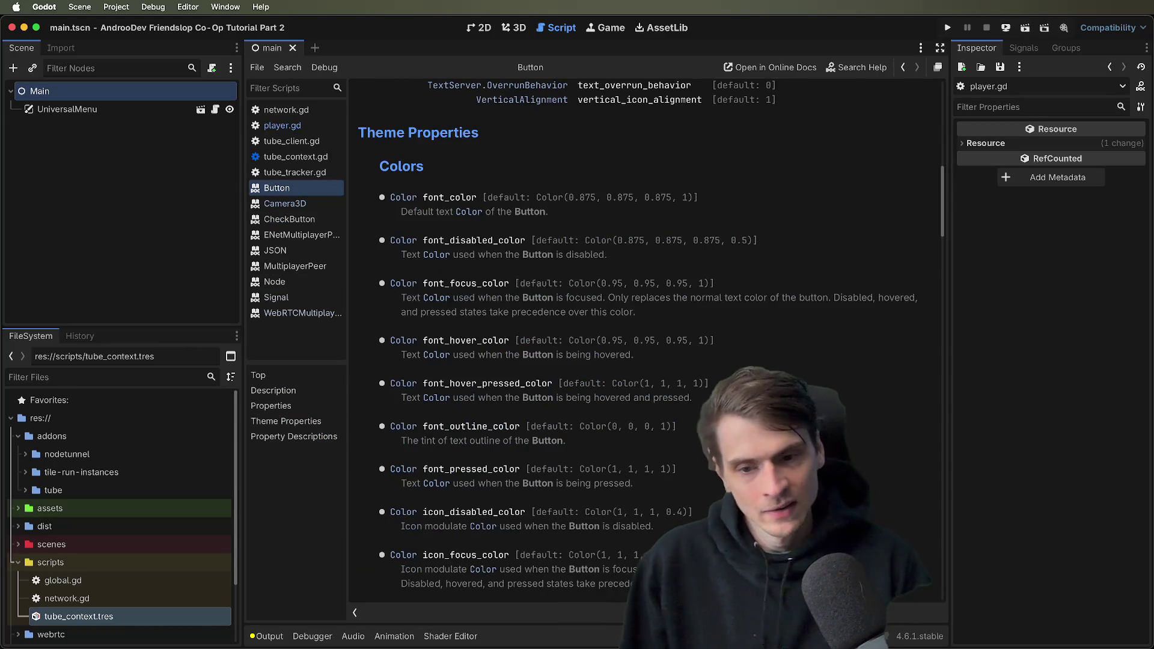
{"action": "scroll", "coordinate": [646, 340], "scroll_direction": "down", "scroll_amount": 15}
{"action": "key", "text": "alt+super+Left"}
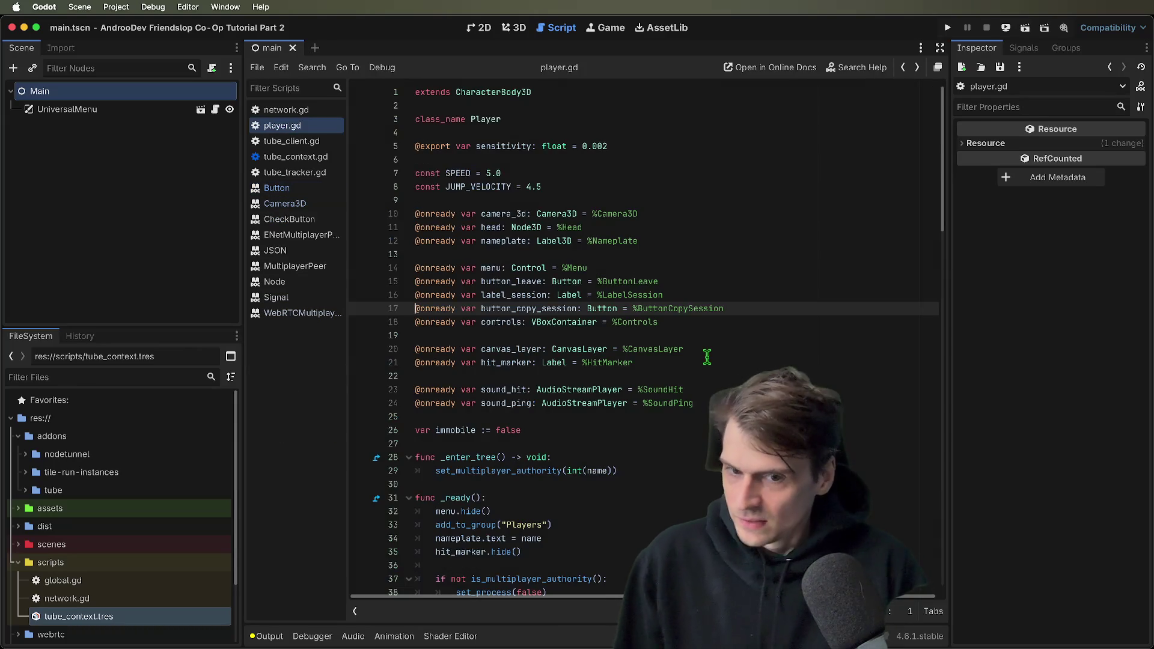
{"action": "left_click", "coordinate": [835, 342]}
{"action": "key", "text": "Return"}
{"action": "key", "text": "Return"}
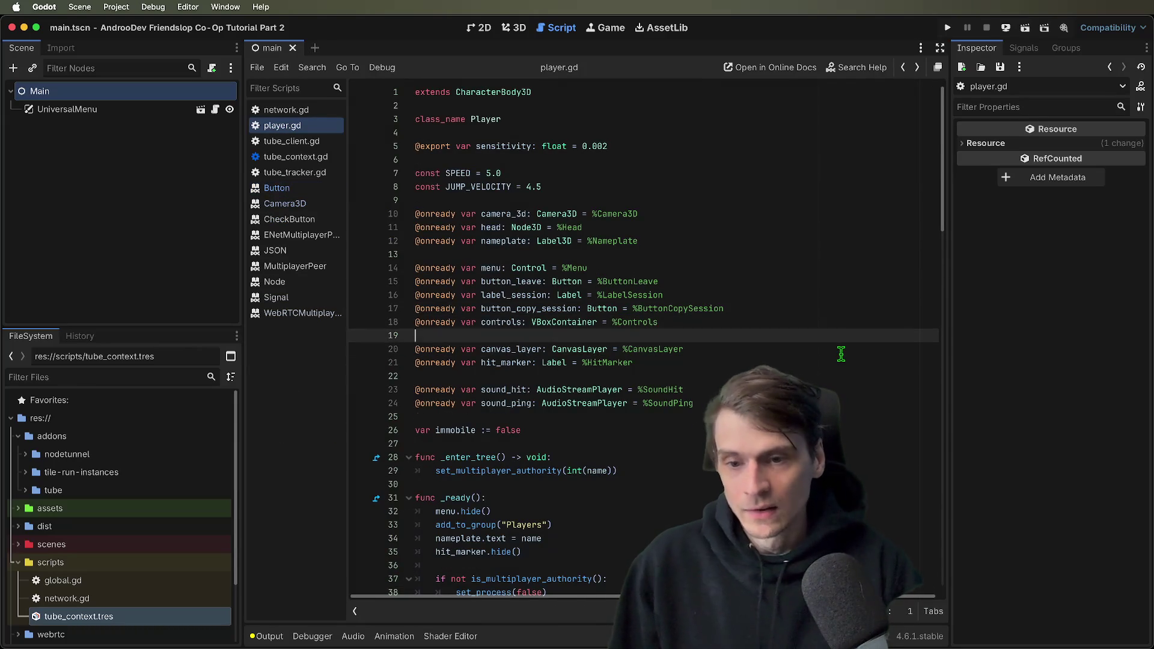
{"action": "key", "text": "Up"}
{"action": "type", "text": "button.text"}
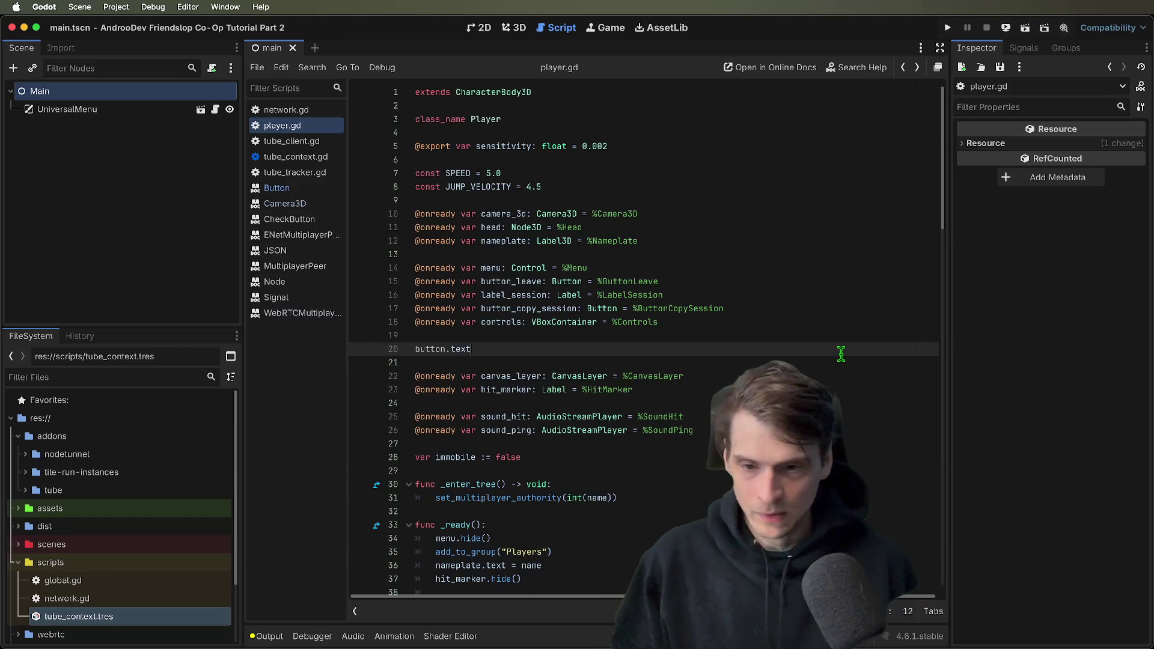
{"action": "key", "text": "super+z"}
{"action": "key", "text": "super+z"}
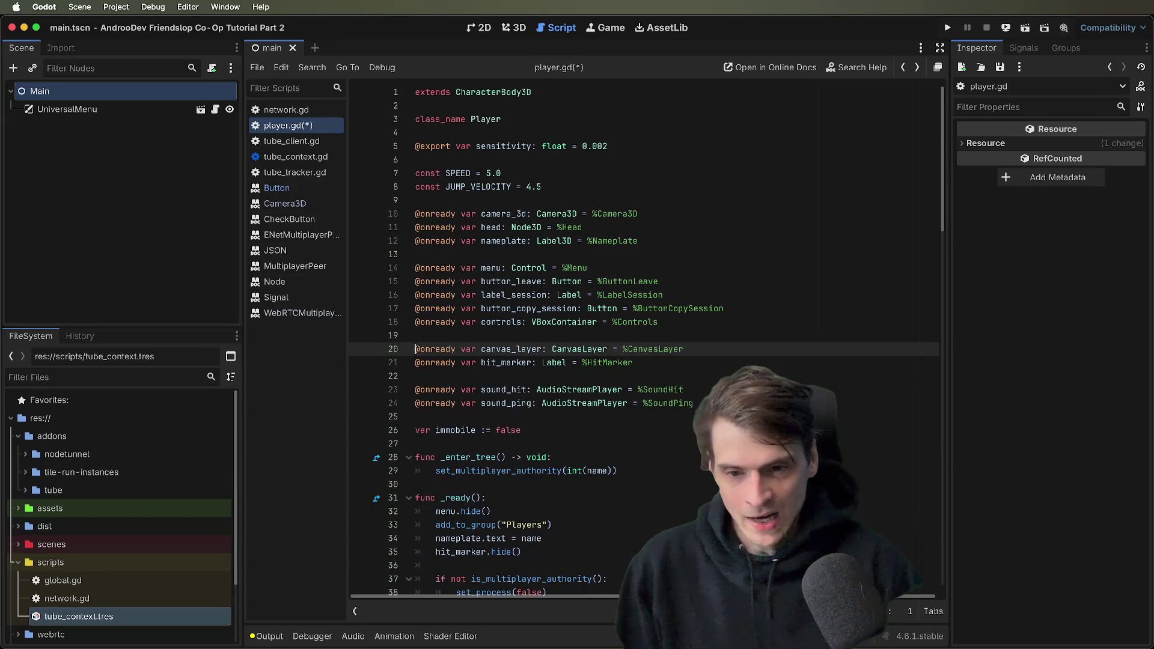
{"action": "scroll", "coordinate": [841, 353], "scroll_direction": "down", "scroll_amount": 10}
{"action": "scroll", "coordinate": [617, 512], "scroll_direction": "down", "scroll_amount": 5}
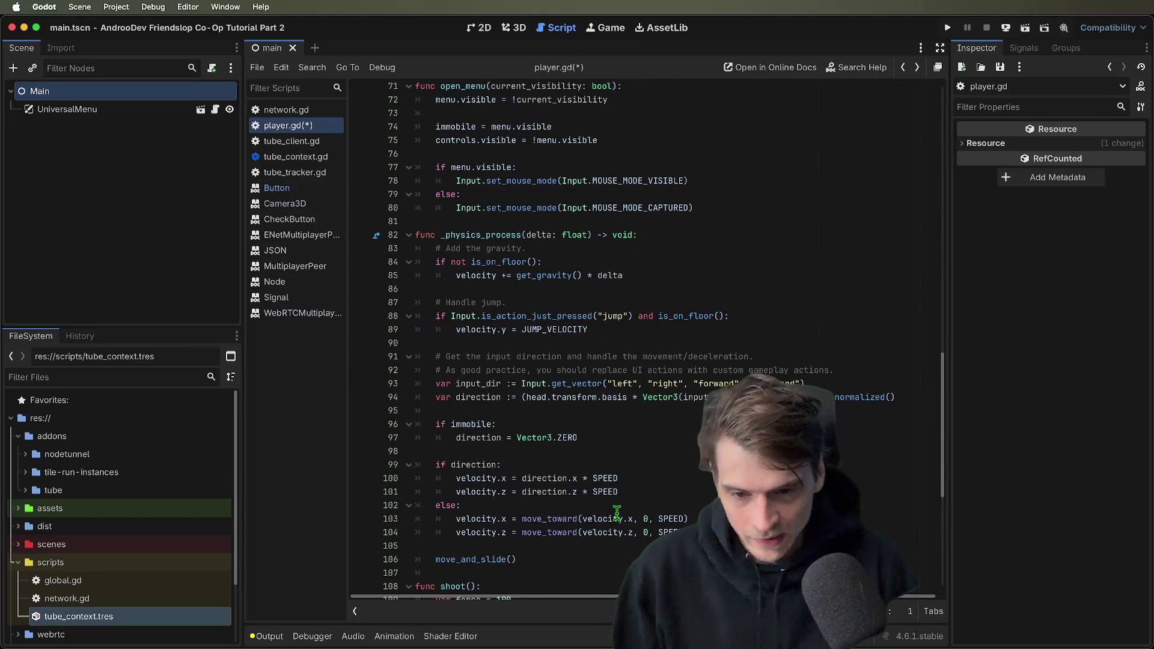
{"action": "mouse_move", "coordinate": [525, 536]}
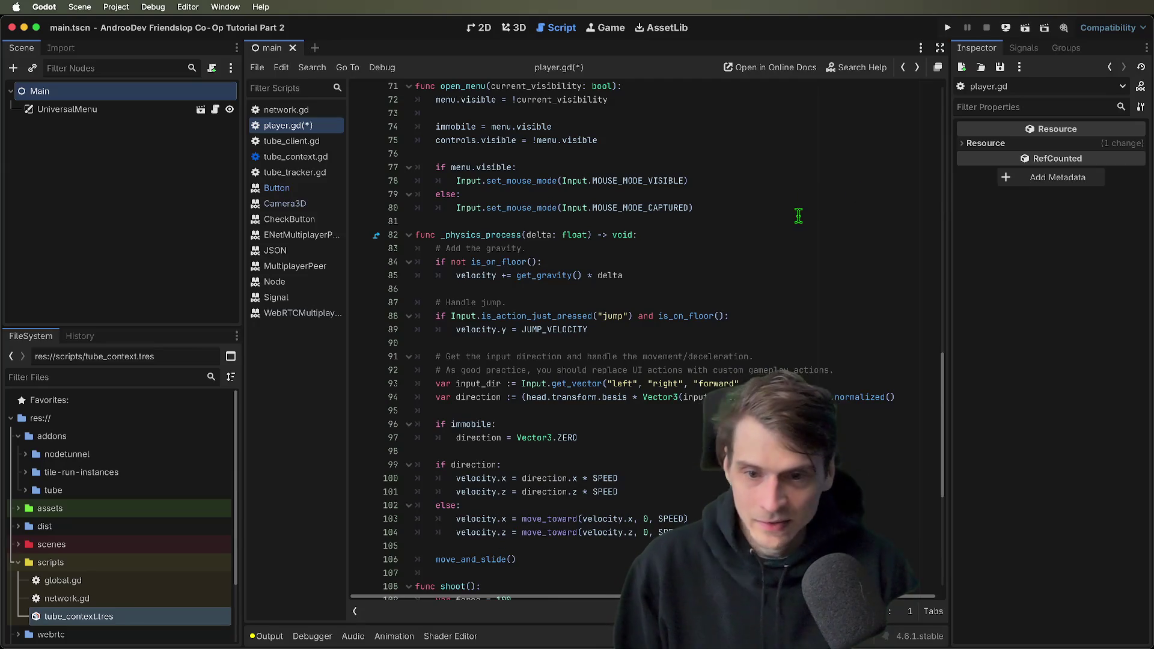
{"action": "double_click", "coordinate": [484, 235]}
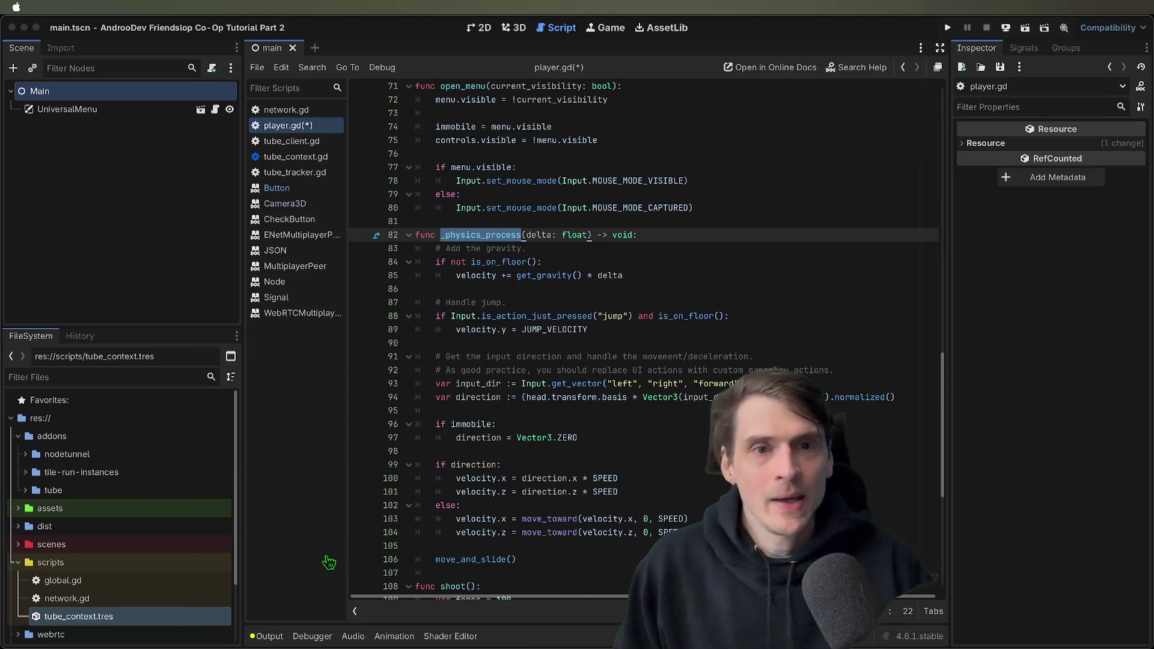
{"action": "left_click", "coordinate": [832, 230]}
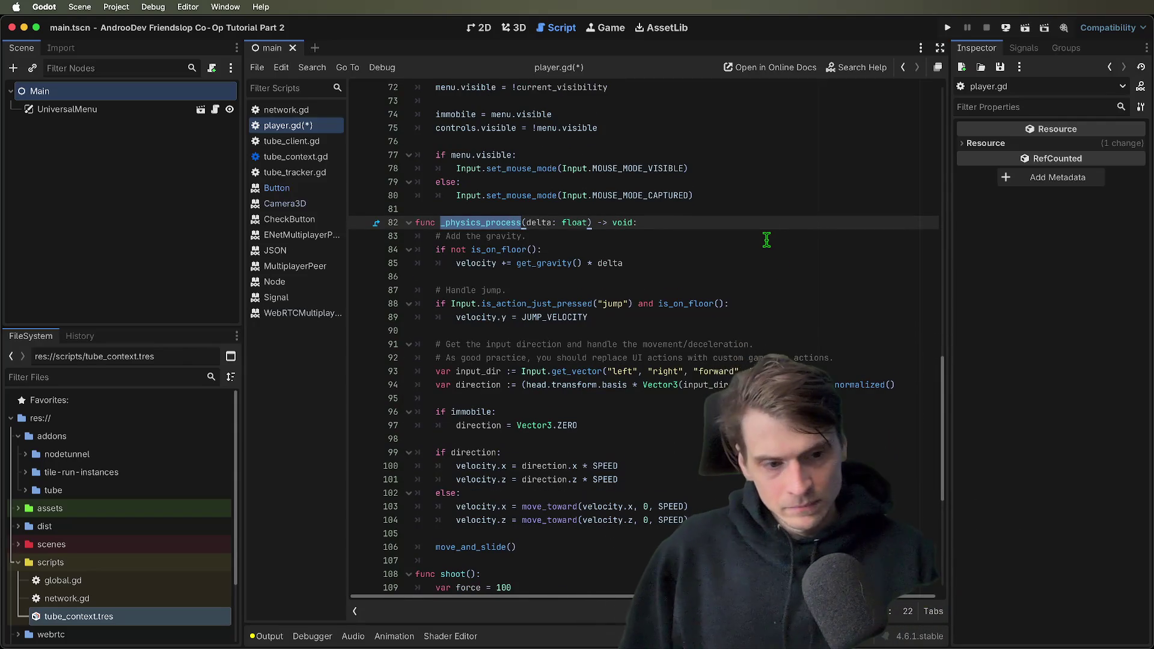
{"action": "scroll", "coordinate": [767, 240], "scroll_direction": "down", "scroll_amount": 2}
{"action": "scroll", "coordinate": [775, 346], "scroll_direction": "up", "scroll_amount": 20}
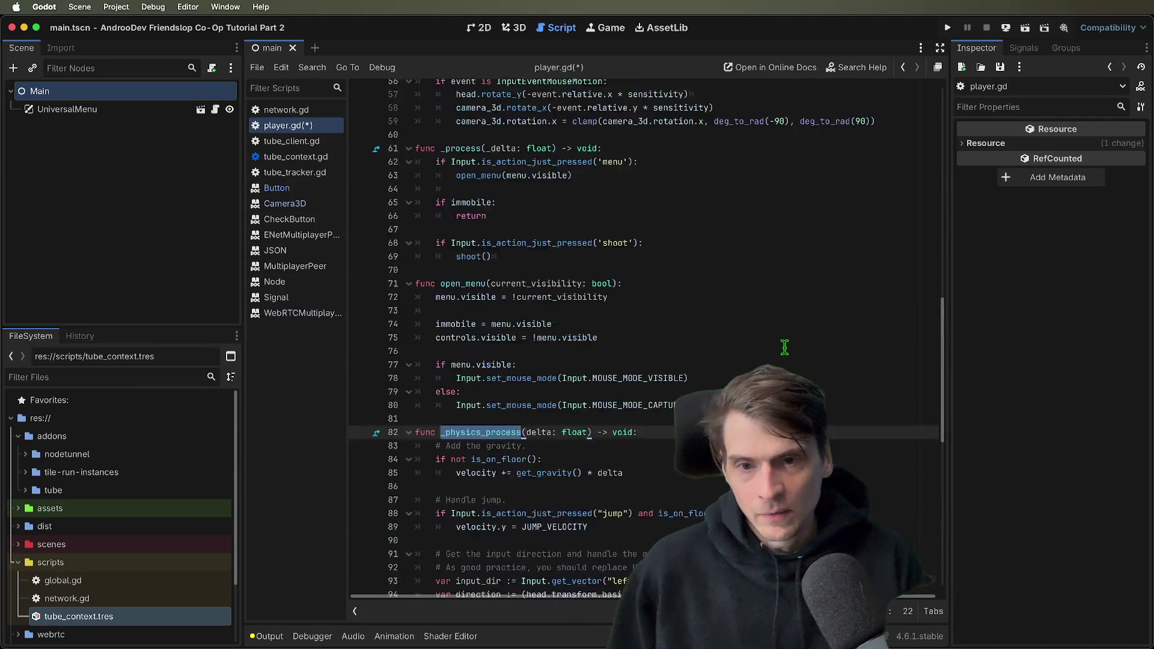
{"action": "left_click", "coordinate": [784, 346]}
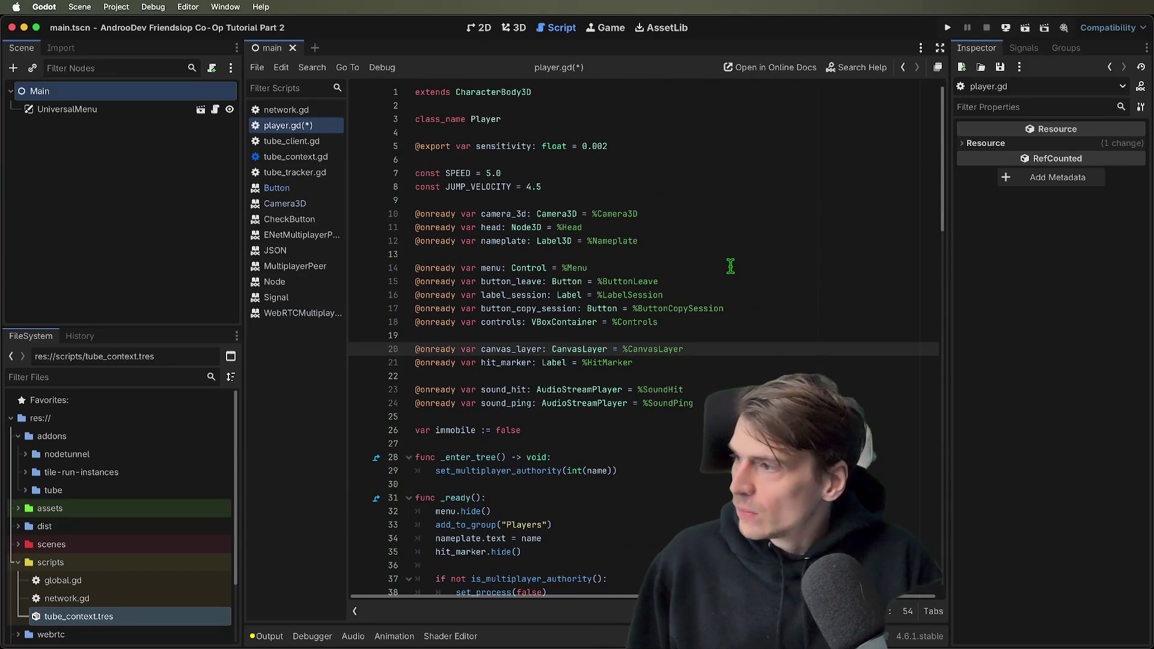
{"action": "scroll", "coordinate": [729, 265], "scroll_direction": "down", "scroll_amount": 2}
{"action": "key", "text": "Up"}
{"action": "key", "text": "Up"}
{"action": "key", "text": "Up"}
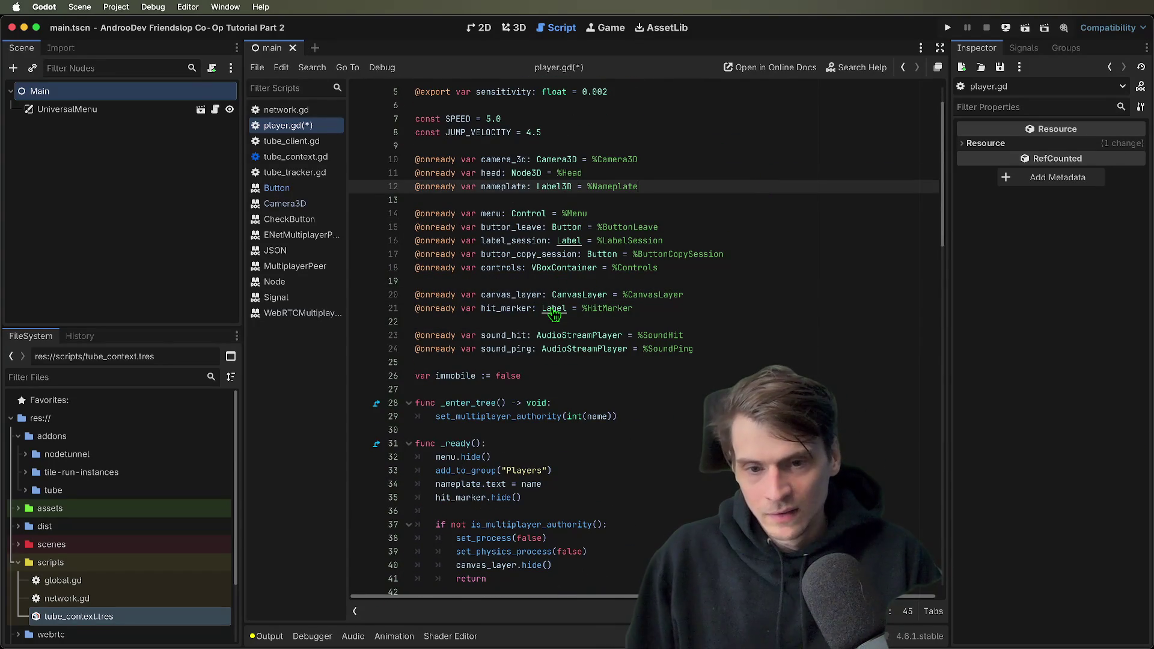
{"action": "left_click", "coordinate": [587, 340], "text": "super"}
{"action": "scroll", "coordinate": [849, 392], "scroll_direction": "down", "scroll_amount": 5}
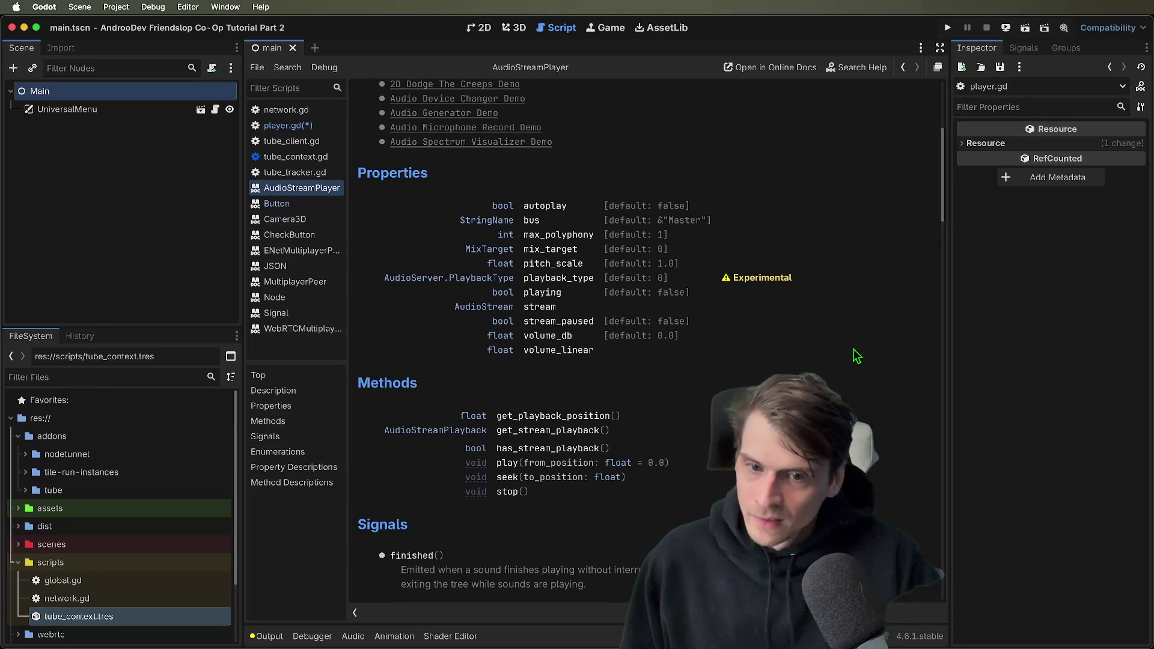
{"action": "double_click", "coordinate": [570, 264]}
{"action": "left_click_drag", "start_coordinate": [534, 265], "coordinate": [456, 271]}
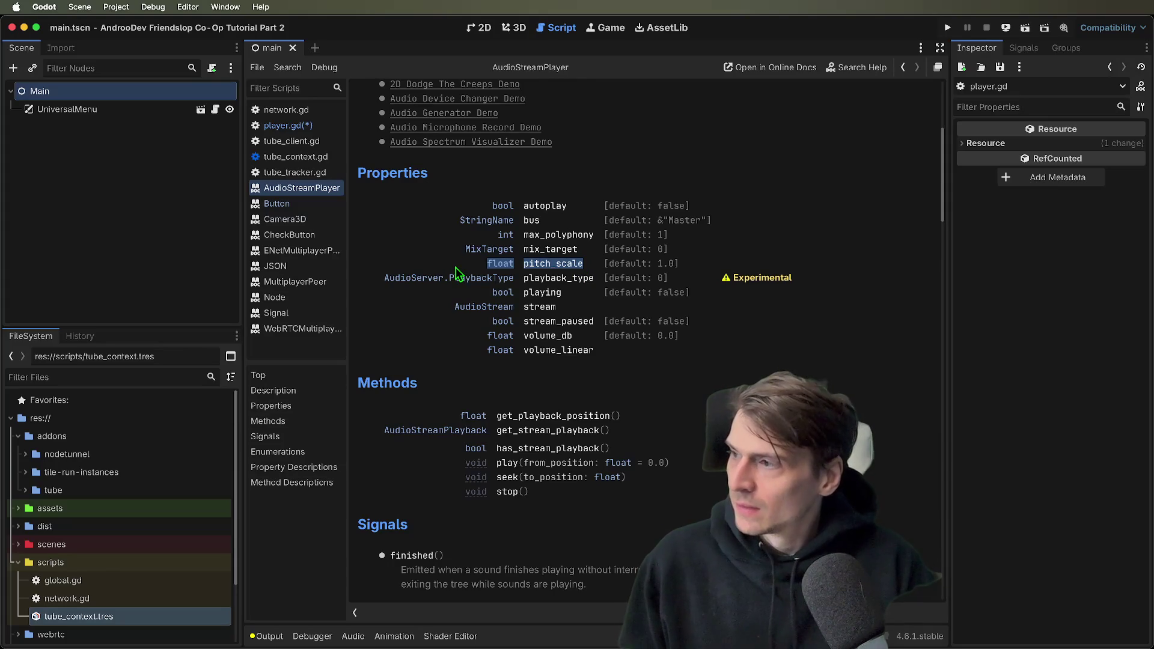
{"action": "left_click_drag", "start_coordinate": [605, 265], "coordinate": [679, 266]}
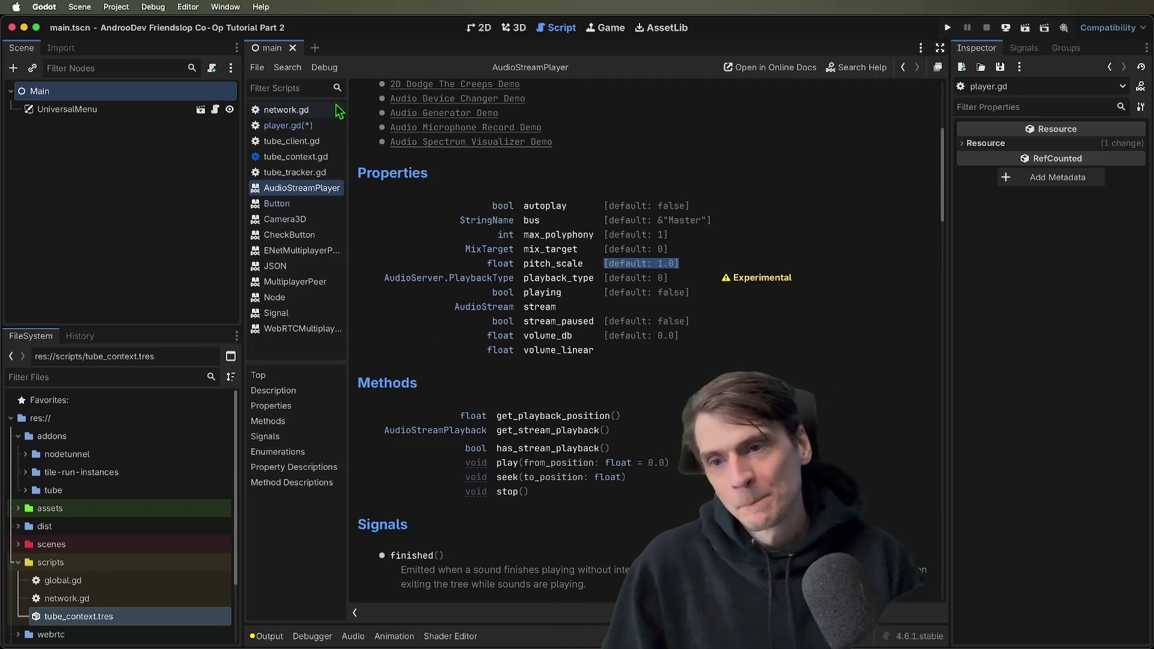
{"action": "left_click", "coordinate": [288, 125]}
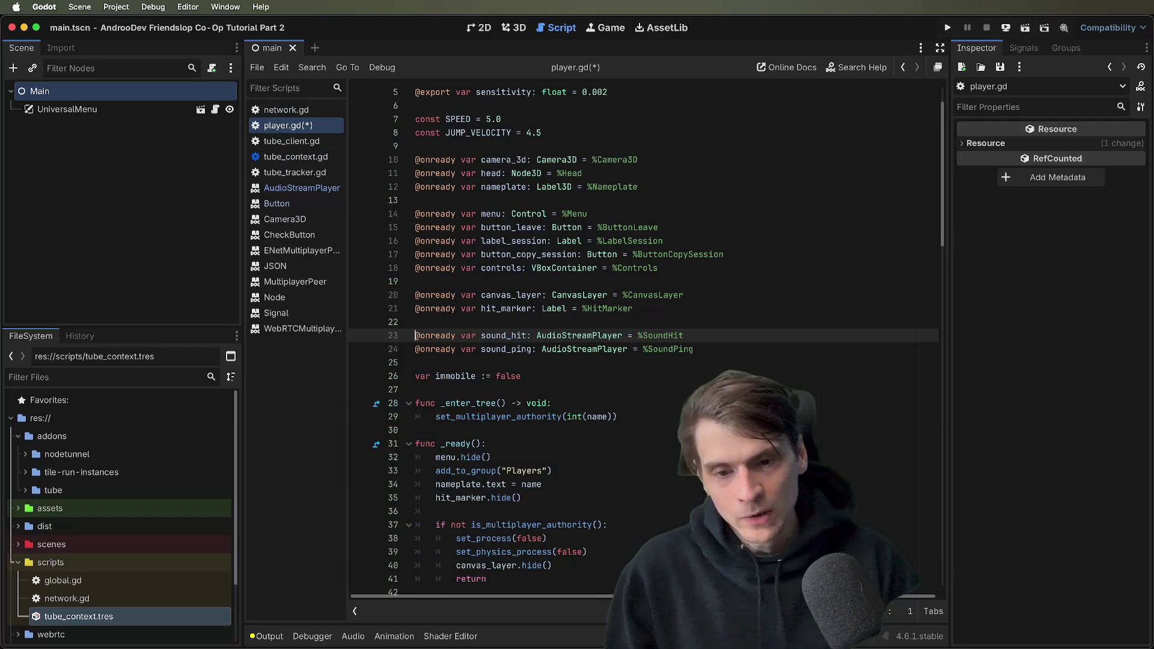
Start a new line under sound_hit.play() in the register_hit function
{"action": "left_click", "coordinate": [505, 331]}
{"action": "scroll", "coordinate": [525, 335], "scroll_direction": "down", "scroll_amount": 15}
{"action": "left_click", "coordinate": [639, 473]}
{"action": "key", "text": "Down"}
{"action": "key", "text": "Down"}
{"action": "key", "text": "Down"}
{"action": "key", "text": "Return"}
{"action": "key", "text": "Up"}
Type a sound_hit.pitch_scale line calling randf_range with arguments starting at 0
{"action": "type", "text": "sou"}
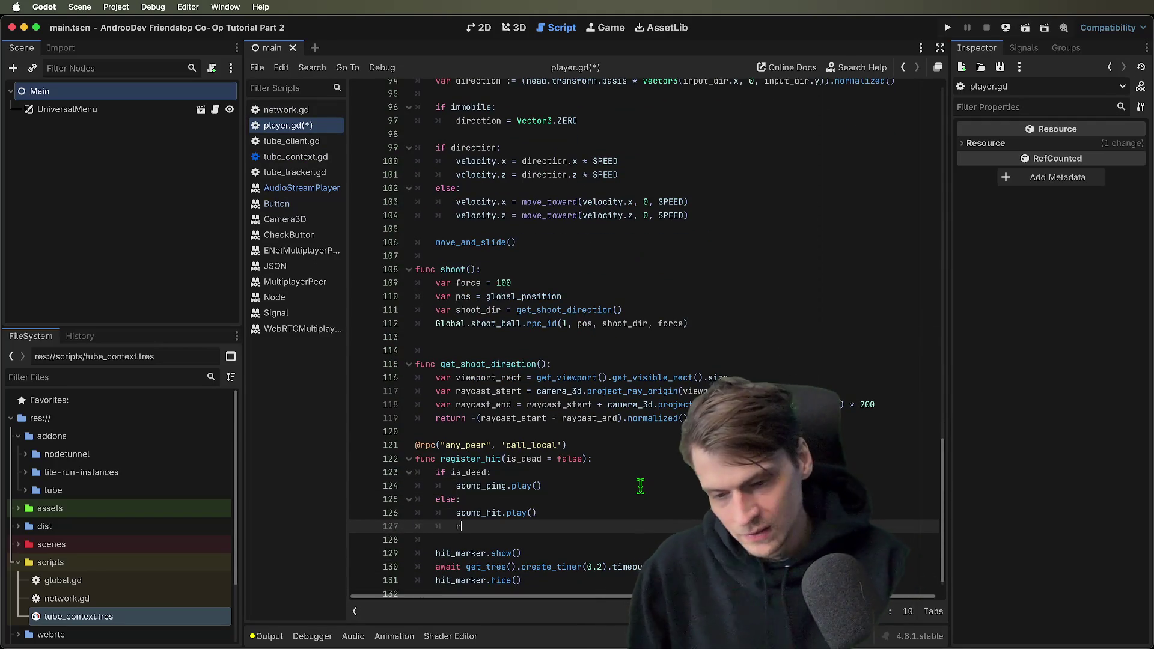
{"action": "type", "text": "nd_hit.pitch_scale(rand"}
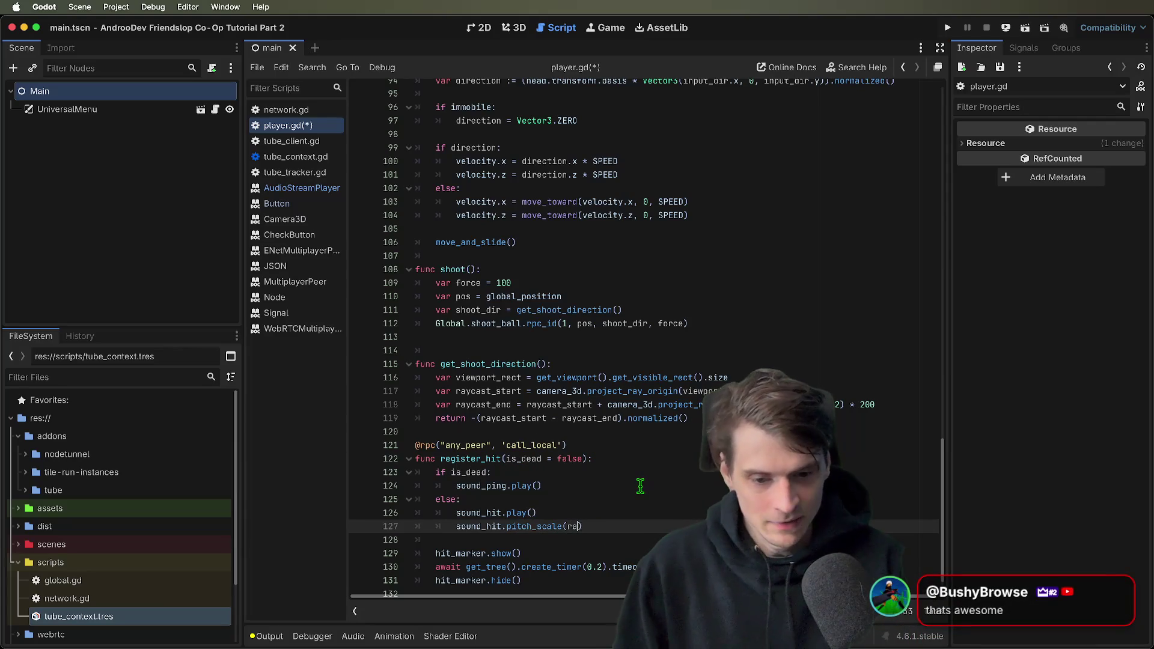
{"action": "type", "text": "i"}
{"action": "key", "text": "BackSpace"}
{"action": "type", "text": "f"}
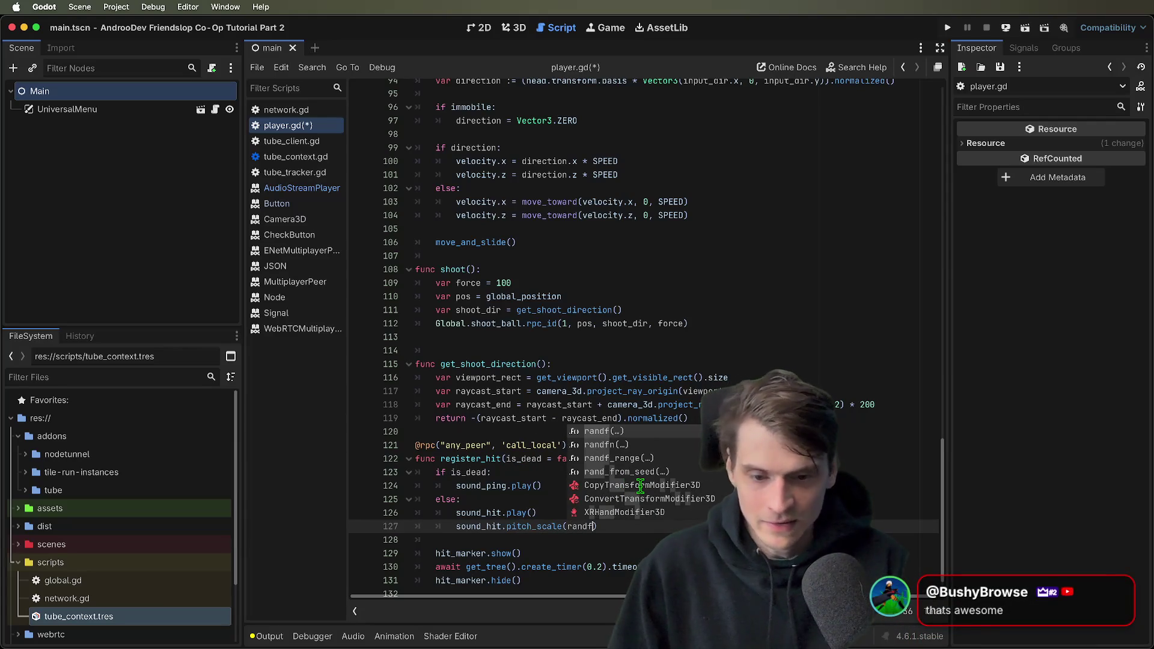
{"action": "key", "text": "Down"}
{"action": "key", "text": "Down"}
{"action": "key", "text": "Return"}
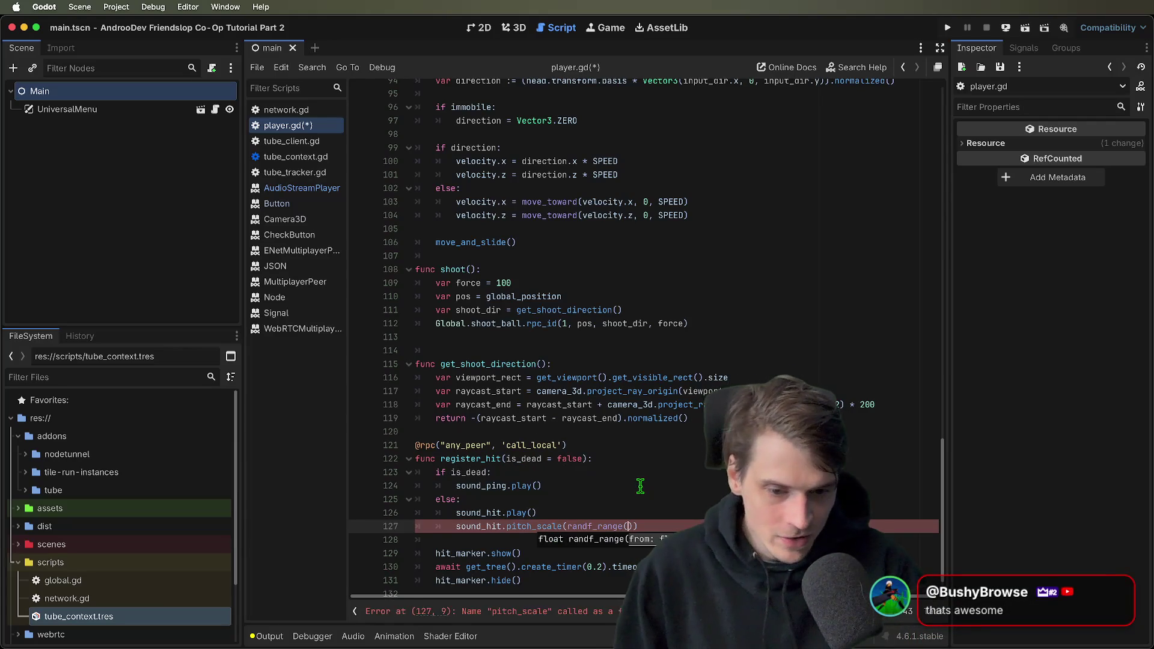
{"action": "type", "text": "0.5, 0."}
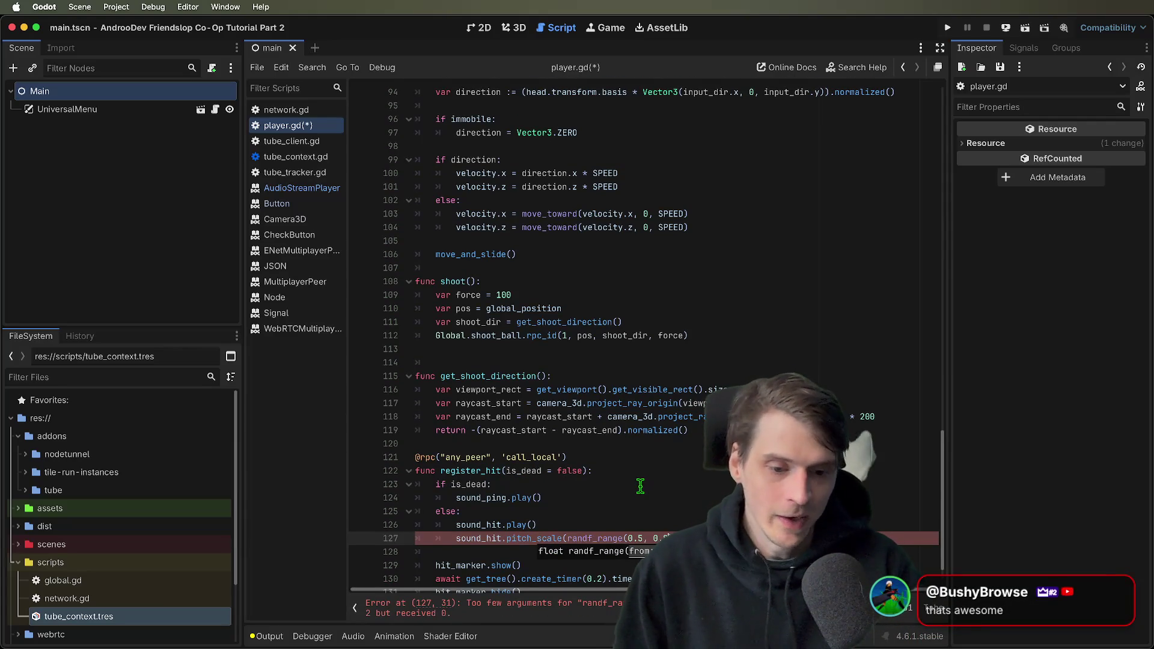
Delete the randf_range call on line 127 to rework it, then run the game
{"action": "left_click", "coordinate": [667, 494]}
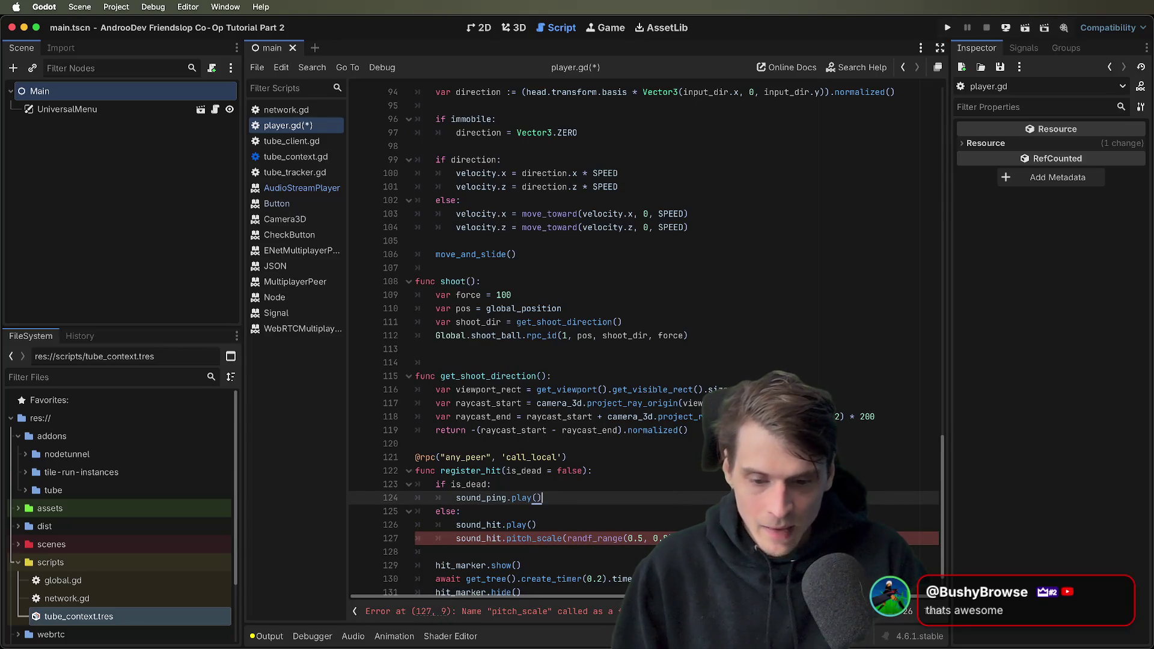
{"action": "left_click", "coordinate": [678, 513]}
{"action": "double_click", "coordinate": [588, 513]}
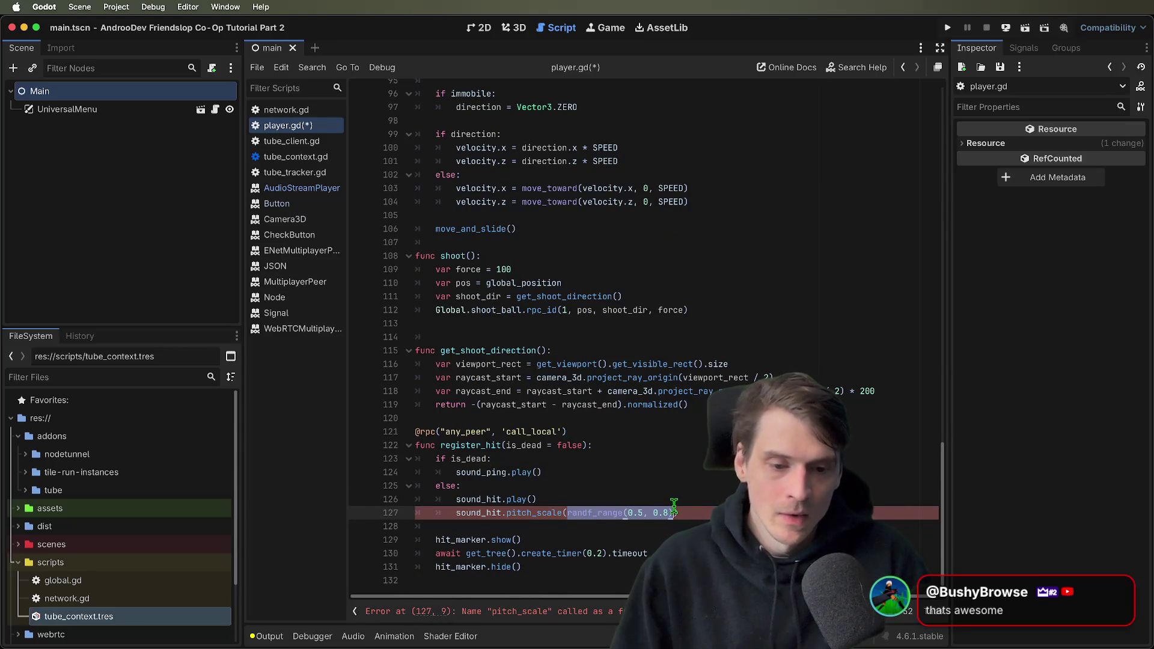
{"action": "key", "text": "BackSpace"}
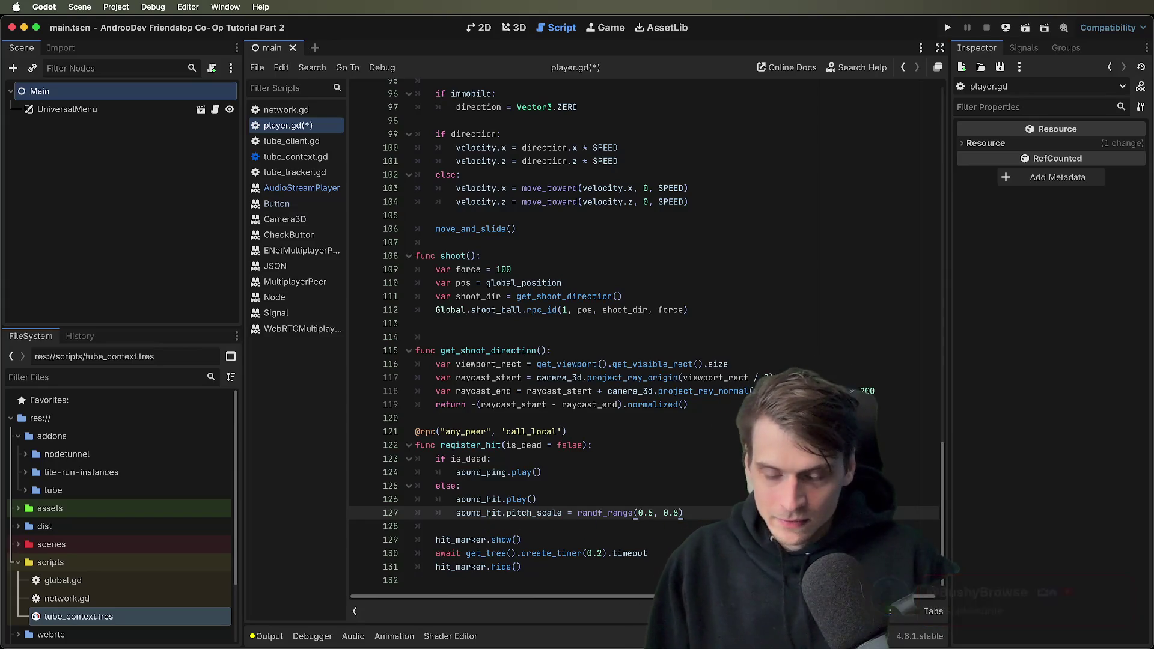
{"action": "type", "text": "="}
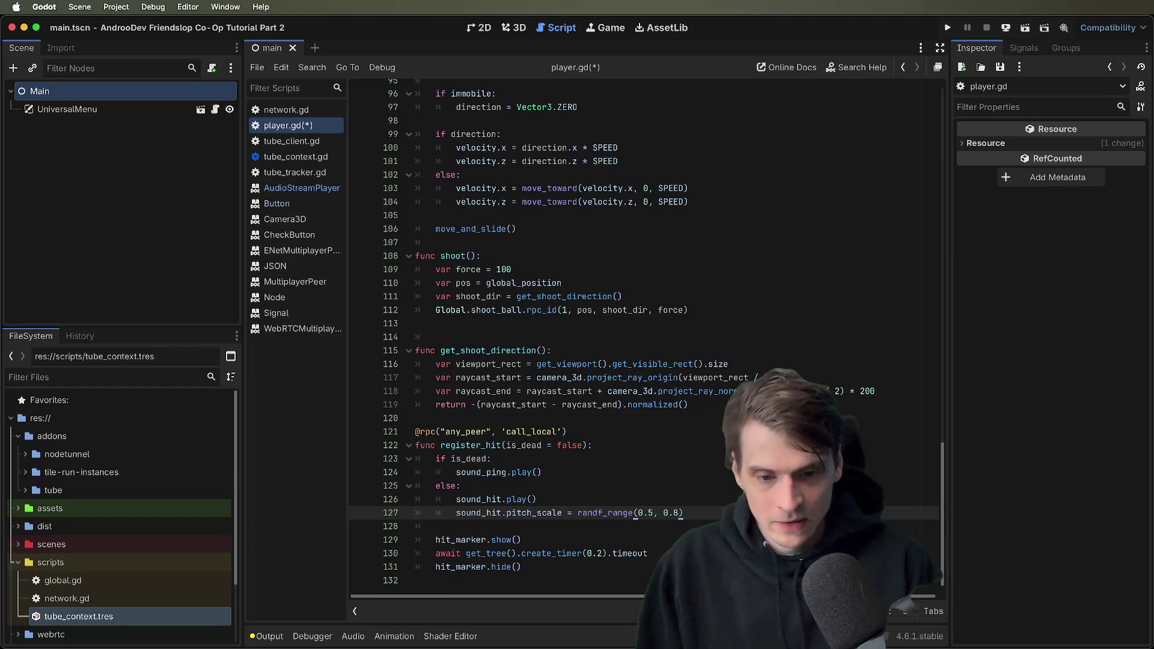
{"action": "key", "text": "super+b"}
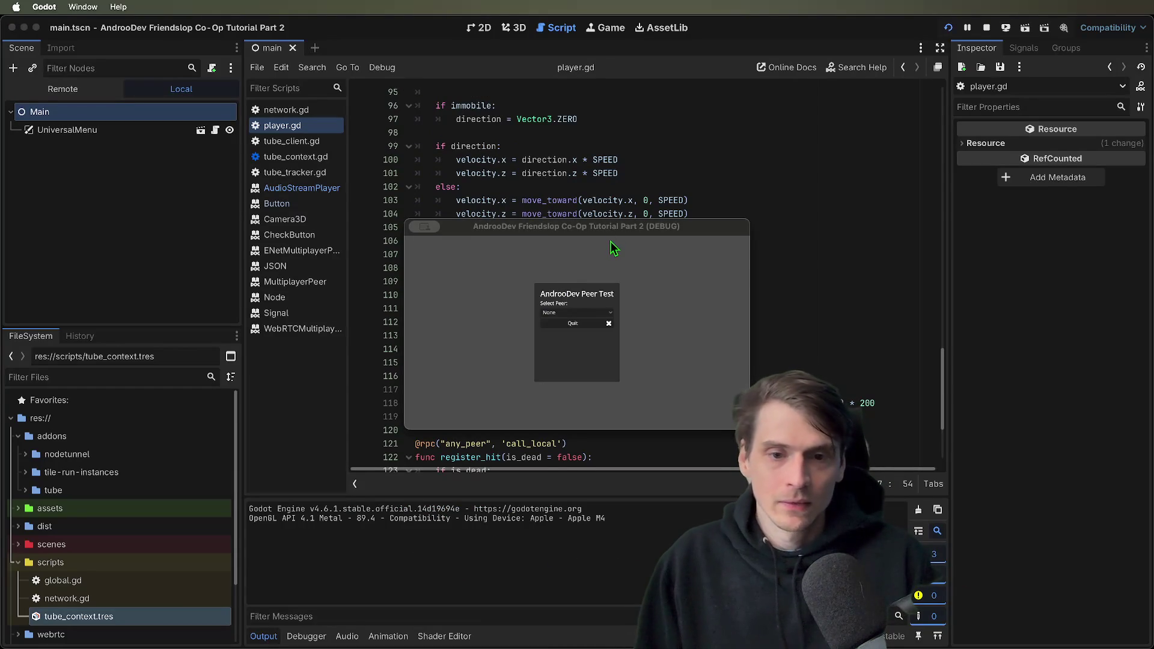
Close the old game window, set Run Multiple Instances to 2, and launch both instances
{"action": "left_click_drag", "start_coordinate": [626, 231], "coordinate": [420, 143]}
{"action": "left_click", "coordinate": [586, 256]}
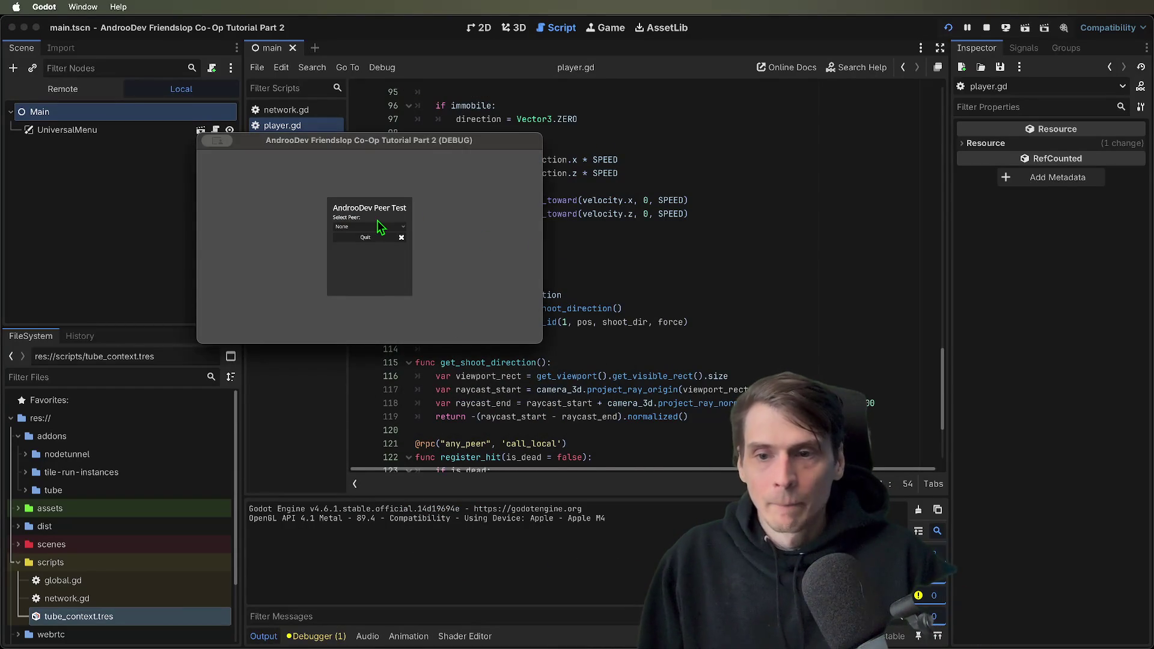
{"action": "left_click", "coordinate": [365, 237]}
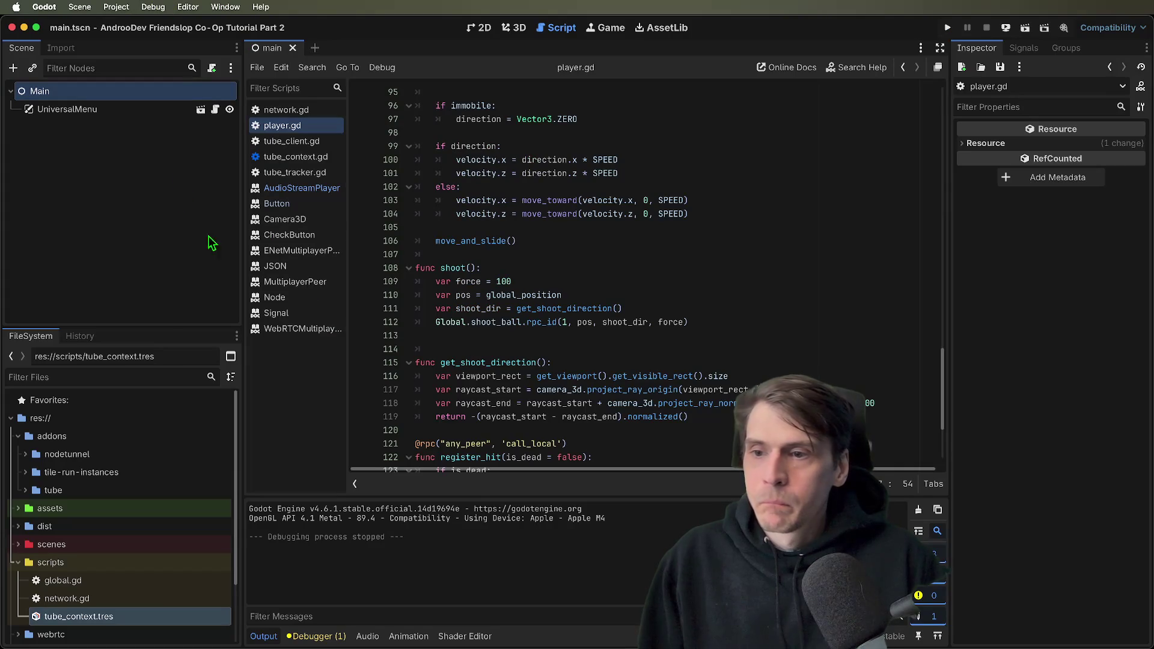
{"action": "left_click", "coordinate": [661, 198]}
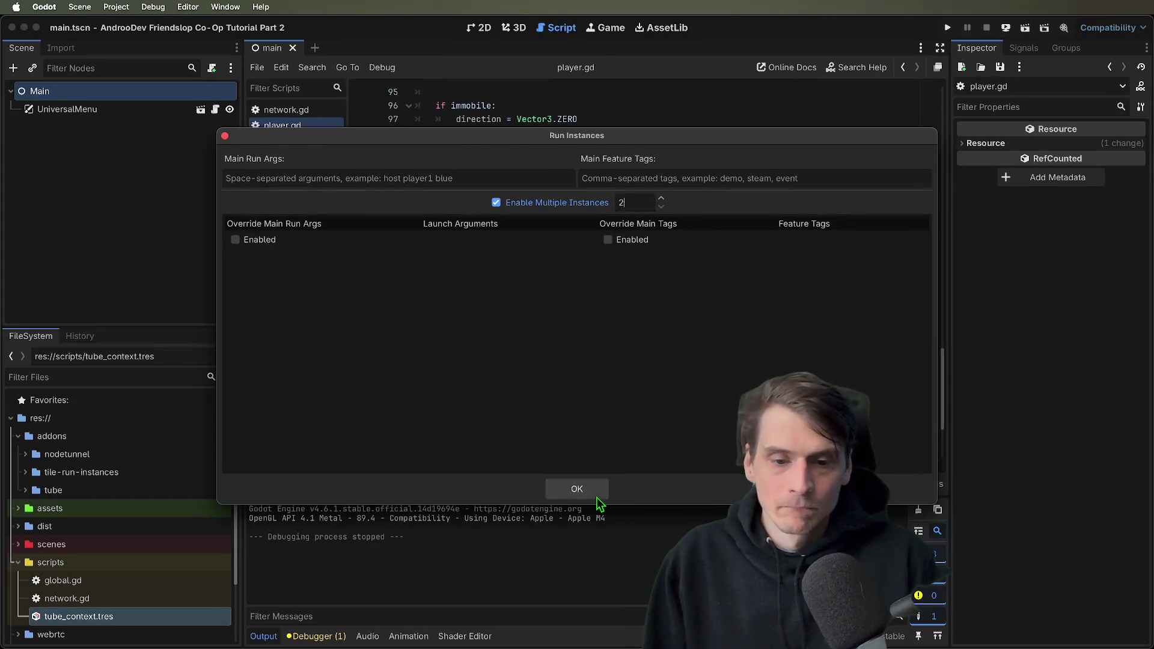
{"action": "left_click", "coordinate": [598, 497]}
{"action": "key", "text": "super+b"}
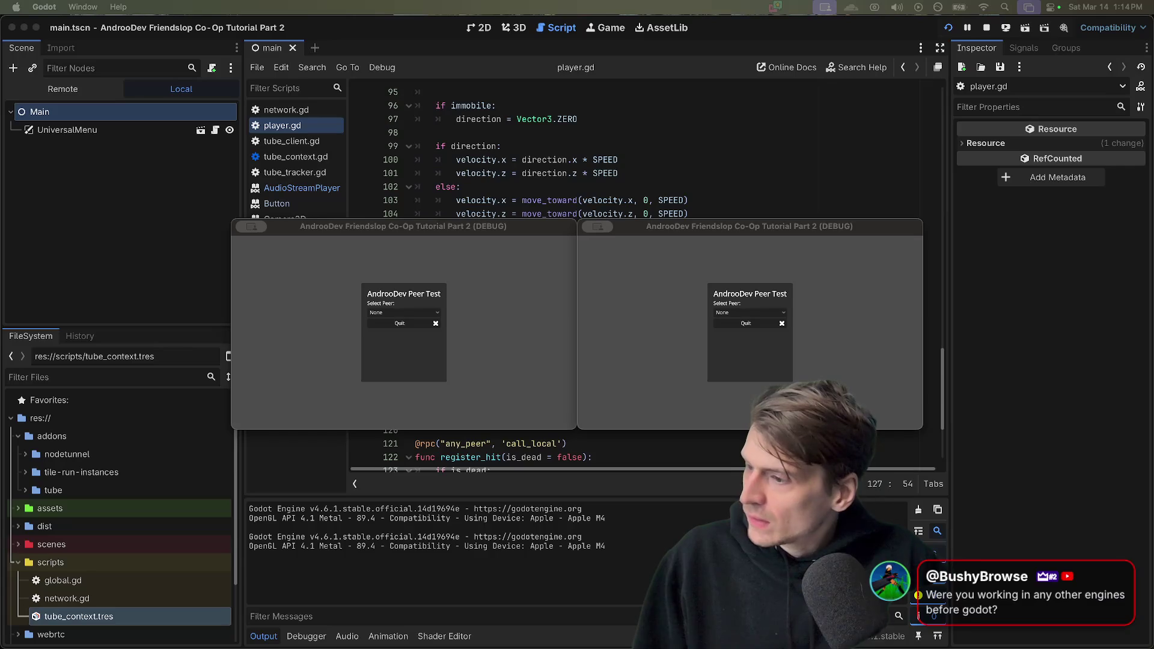
Choose Enet in both windows, create a session in the right one and join from the left
{"action": "left_click", "coordinate": [431, 346]}
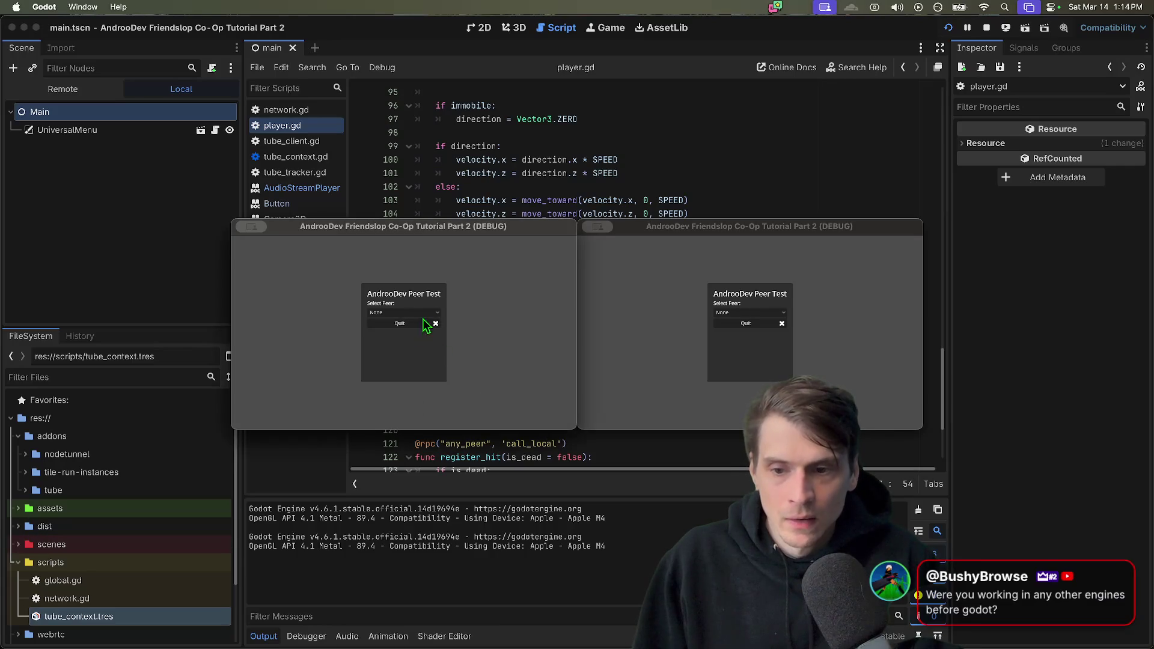
{"action": "left_click", "coordinate": [415, 313]}
{"action": "left_click", "coordinate": [420, 328]}
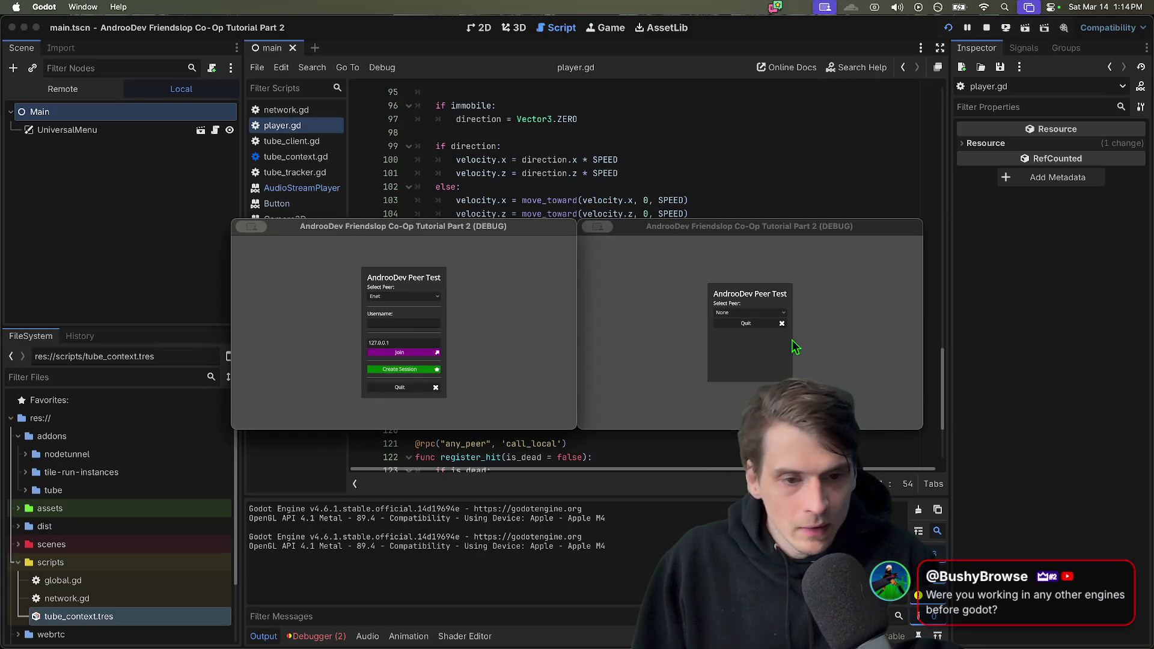
{"action": "left_click", "coordinate": [780, 314]}
{"action": "left_click", "coordinate": [764, 328]}
{"action": "left_click", "coordinate": [762, 369]}
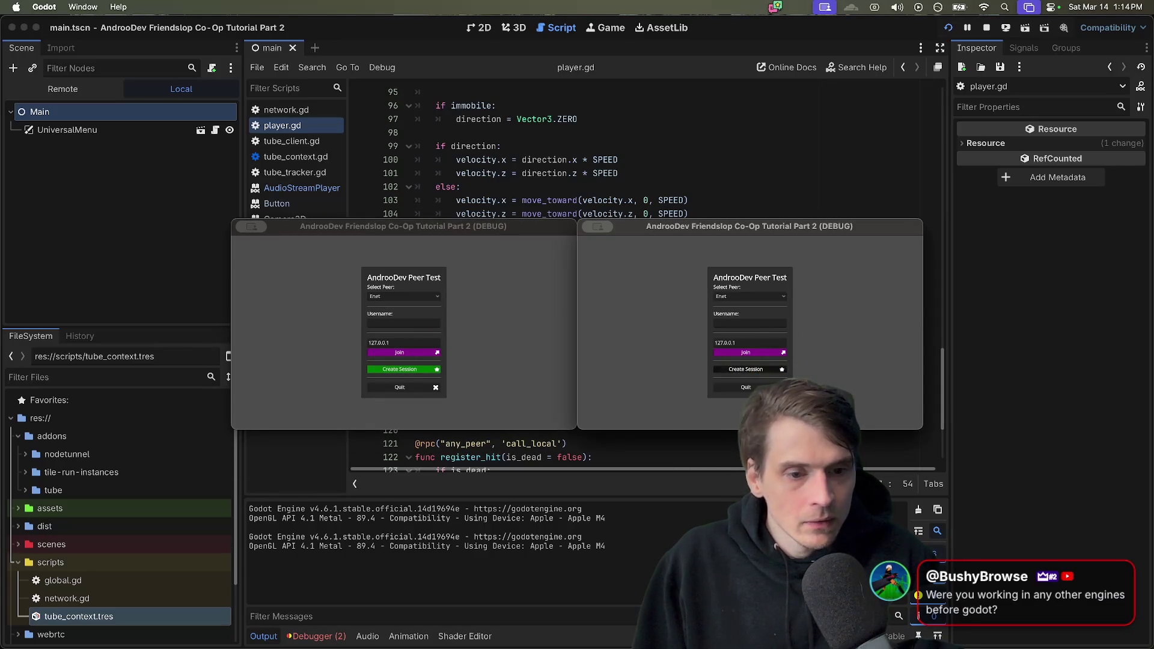
{"action": "left_click", "coordinate": [400, 352]}
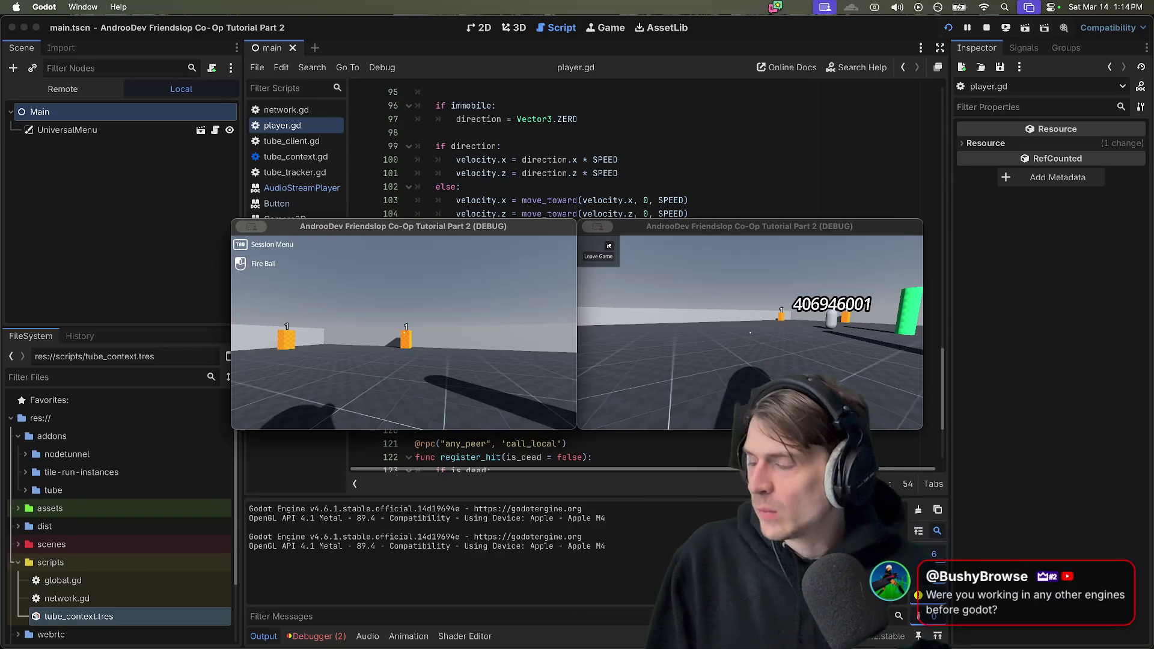
Walk toward the orange block, fire three fireballs at it, then quit the games
{"action": "key", "text": "w"}
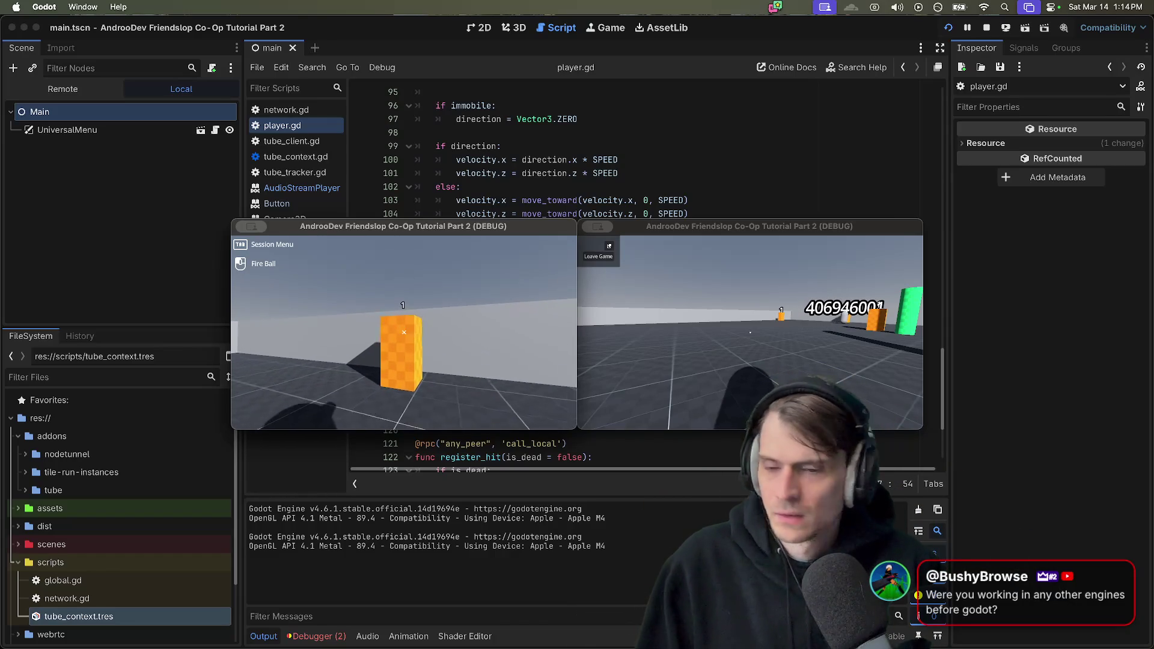
{"action": "left_click", "coordinate": [404, 333]}
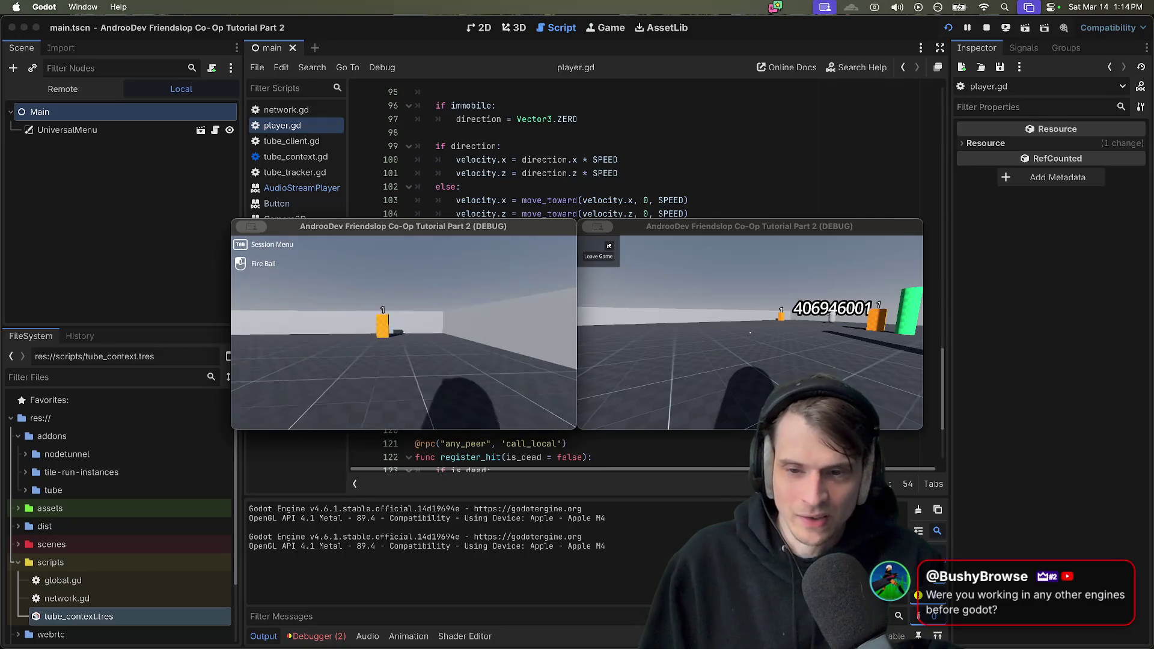
{"action": "left_click", "coordinate": [404, 333]}
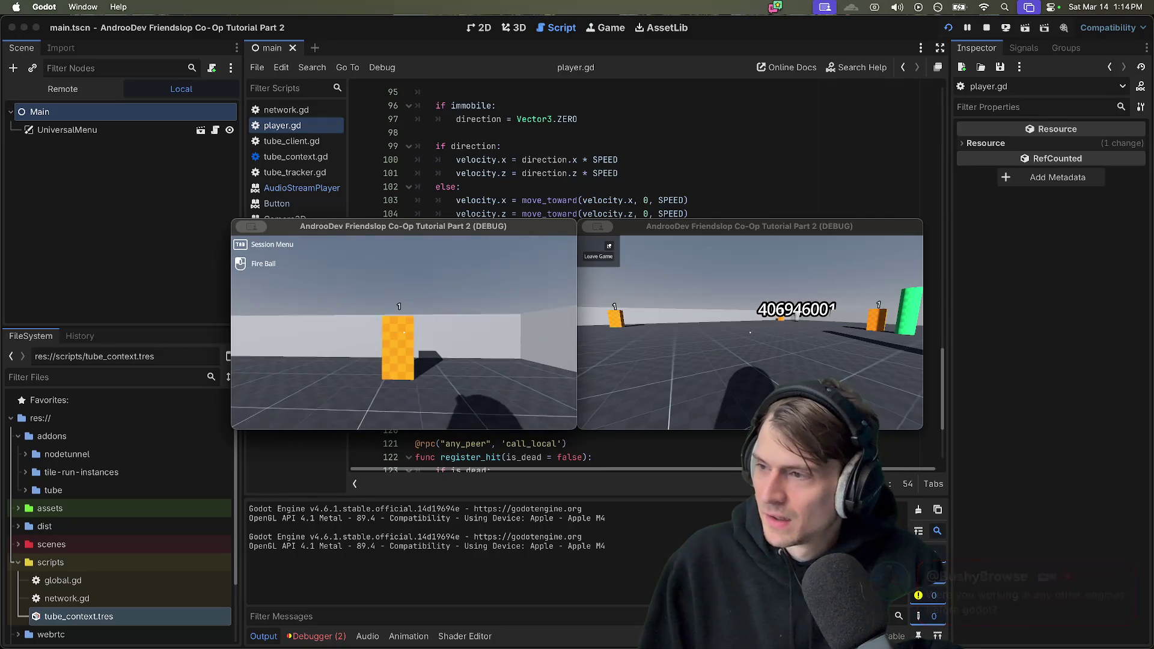
{"action": "left_click", "coordinate": [404, 332]}
{"action": "key", "text": "super+q"}
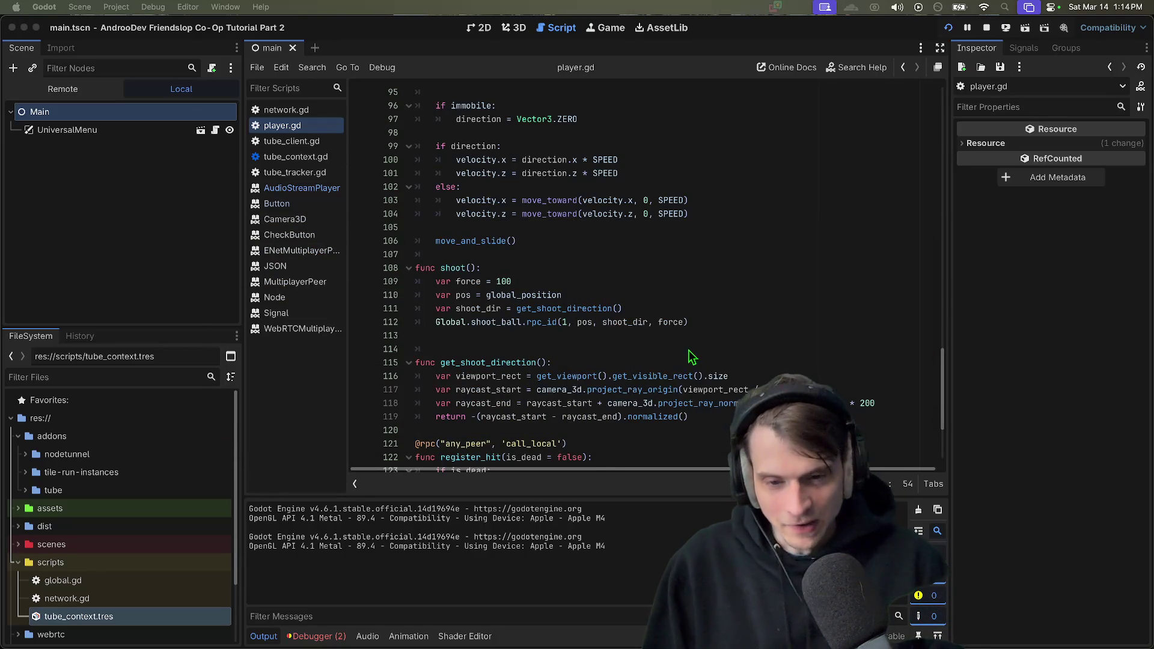
Undo the line 127 edit, add a blank line before hit_marker.show(), and save player.gd
{"action": "scroll", "coordinate": [641, 369], "scroll_direction": "down", "scroll_amount": 2}
{"action": "key", "text": "super+z"}
{"action": "key", "text": "super+z"}
{"action": "key", "text": "Return"}
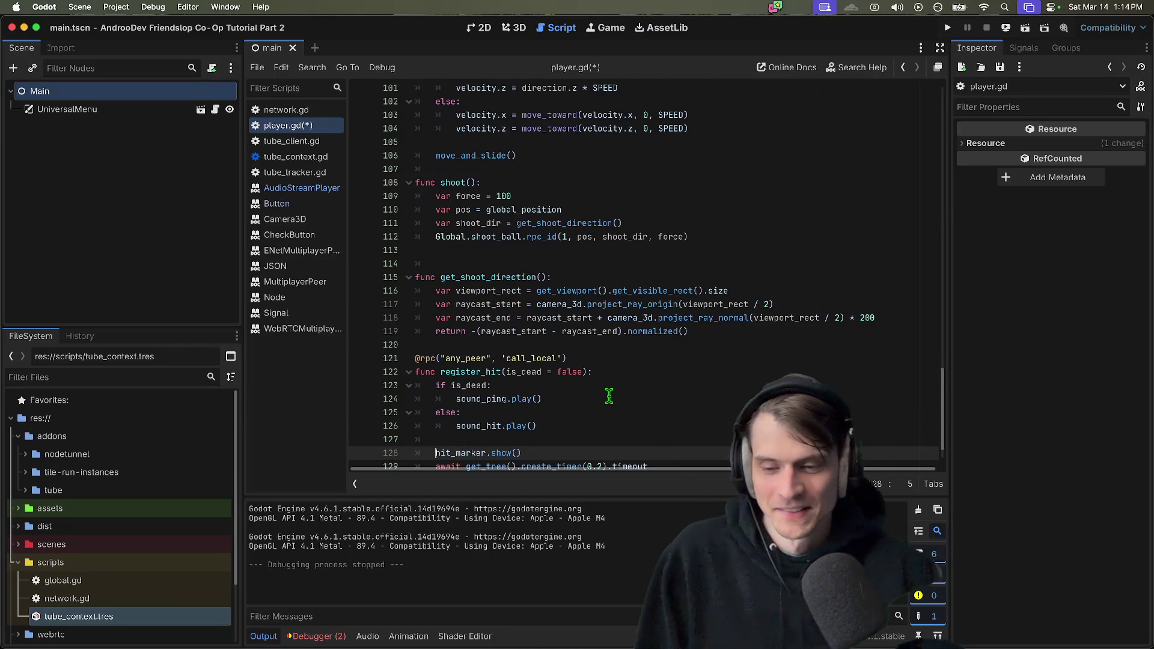
{"action": "scroll", "coordinate": [608, 397], "scroll_direction": "down", "scroll_amount": 1}
{"action": "key", "text": "super+s"}
Open the debugger's Errors list and jump to the UPnP discovery error in tube_upnp.gd
{"action": "left_click", "coordinate": [317, 636]}
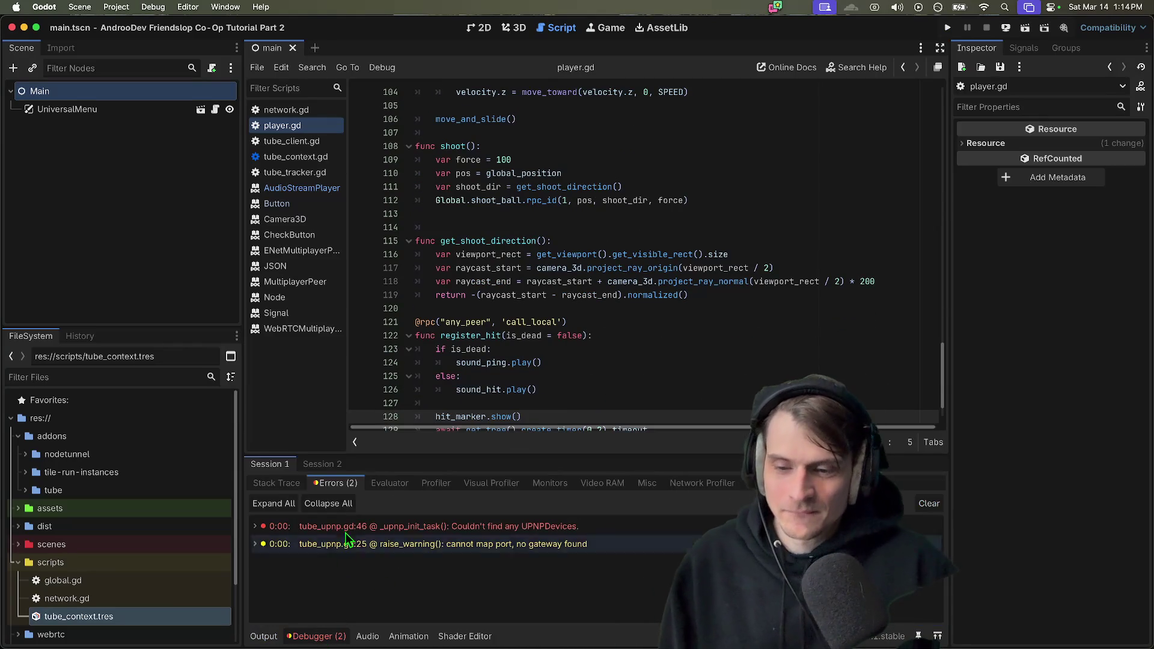
{"action": "double_click", "coordinate": [342, 527]}
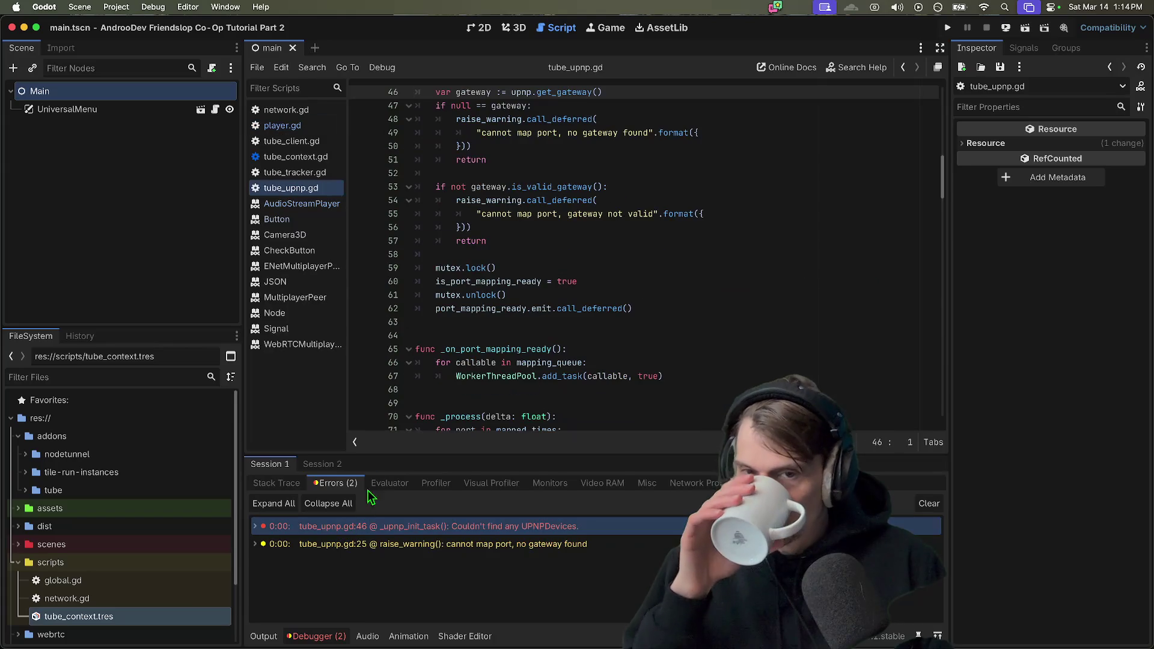
{"action": "scroll", "coordinate": [637, 245], "scroll_direction": "up", "scroll_amount": 5}
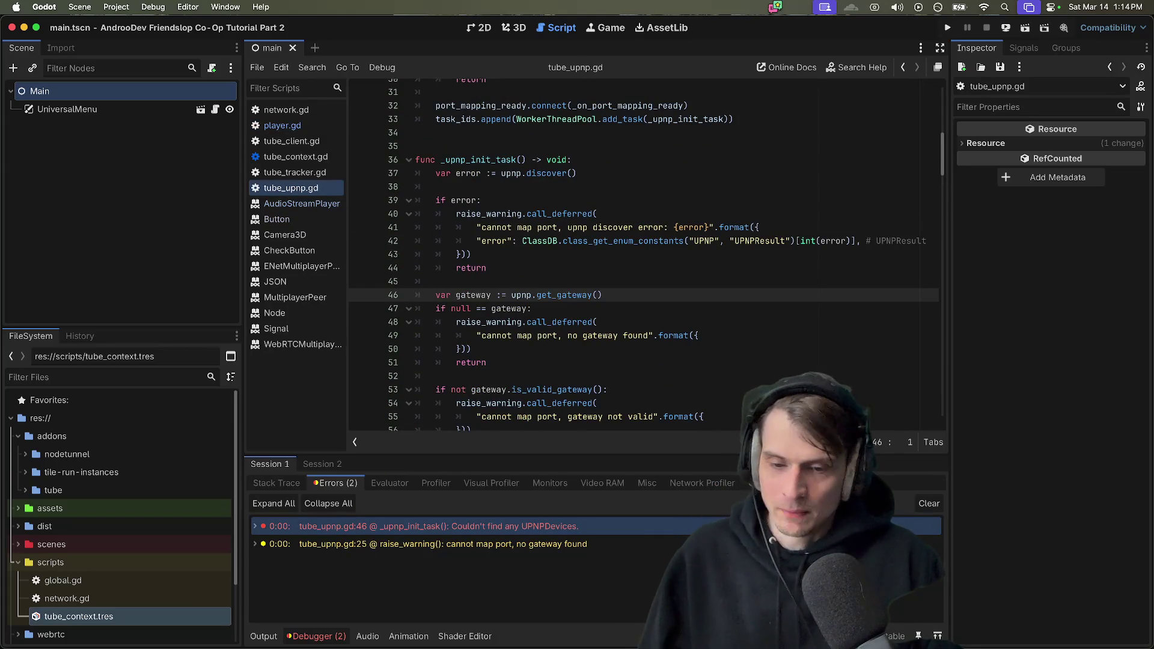
{"action": "scroll", "coordinate": [737, 379], "scroll_direction": "down", "scroll_amount": 5}
{"action": "scroll", "coordinate": [732, 381], "scroll_direction": "up", "scroll_amount": 5}
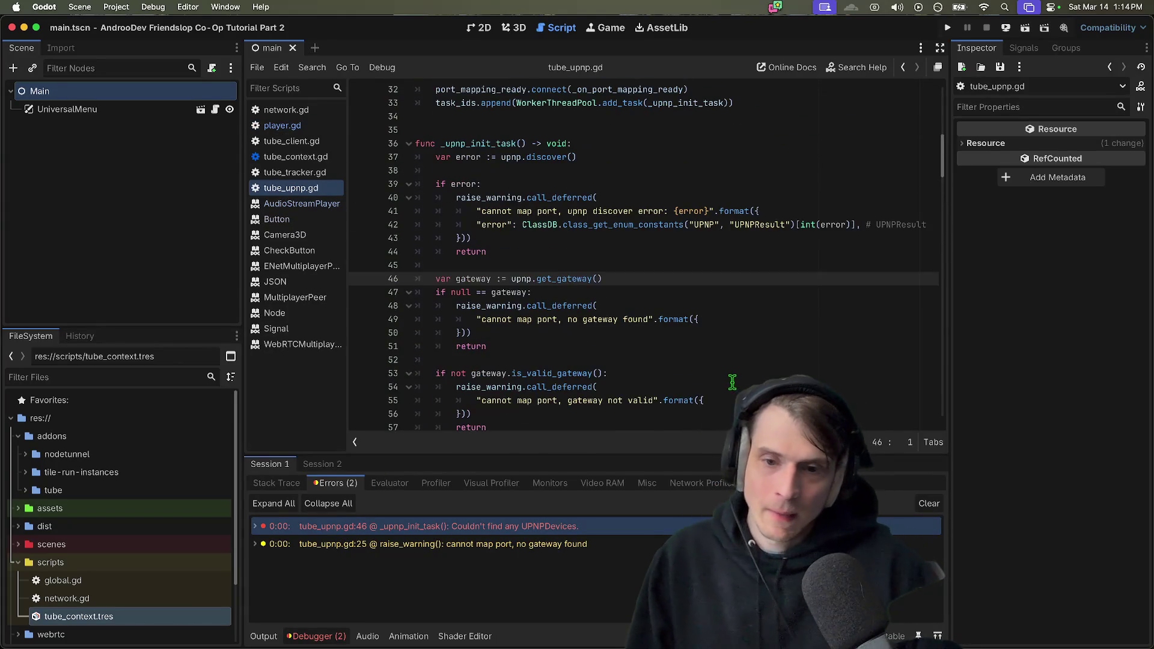
{"action": "key", "text": "super+Up"}
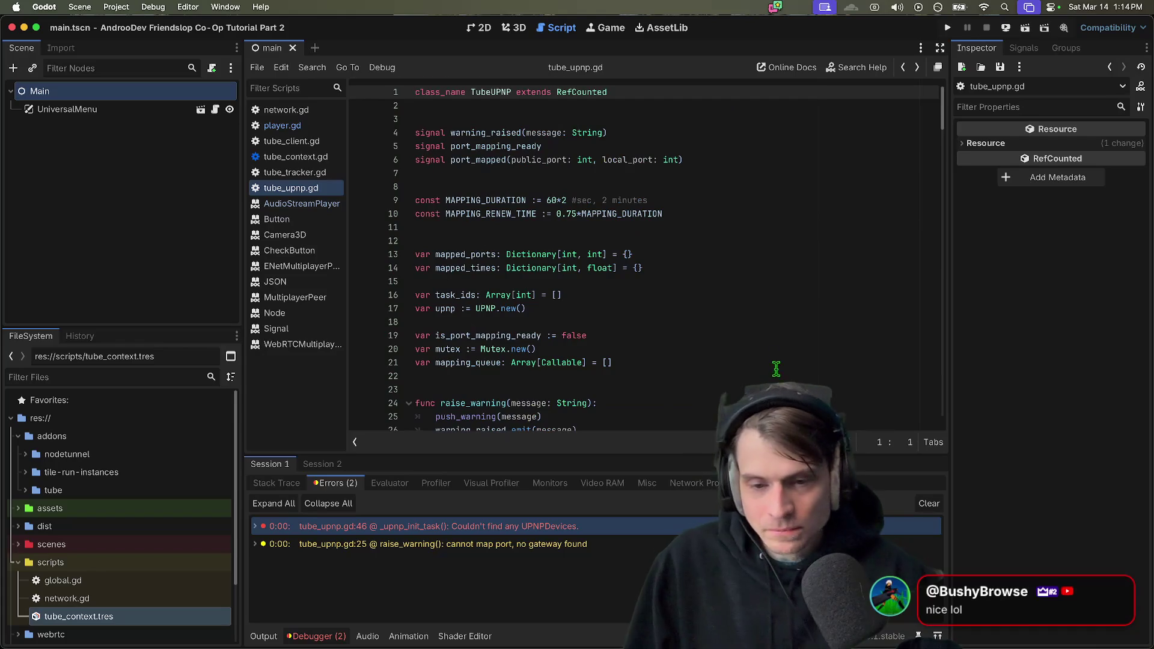
Inspect the gateway warning code at line 46 and compare both debug sessions' errors
{"action": "scroll", "coordinate": [711, 429], "scroll_direction": "down", "scroll_amount": 7}
{"action": "double_click", "coordinate": [421, 544]}
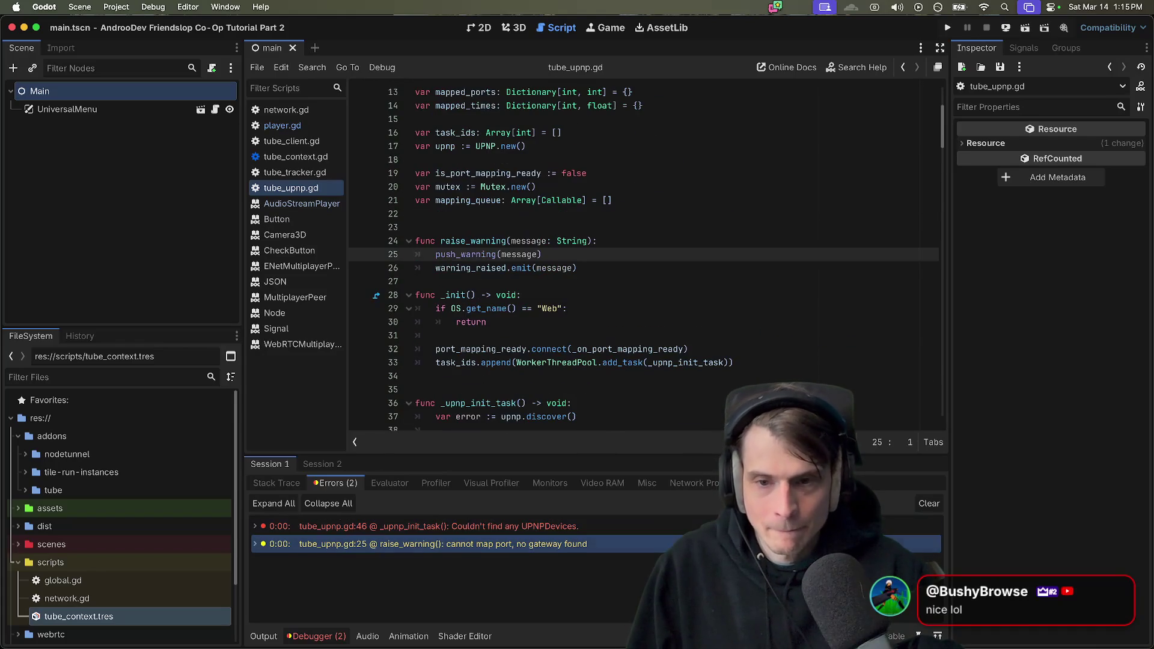
{"action": "double_click", "coordinate": [421, 526]}
{"action": "left_click", "coordinate": [308, 465]}
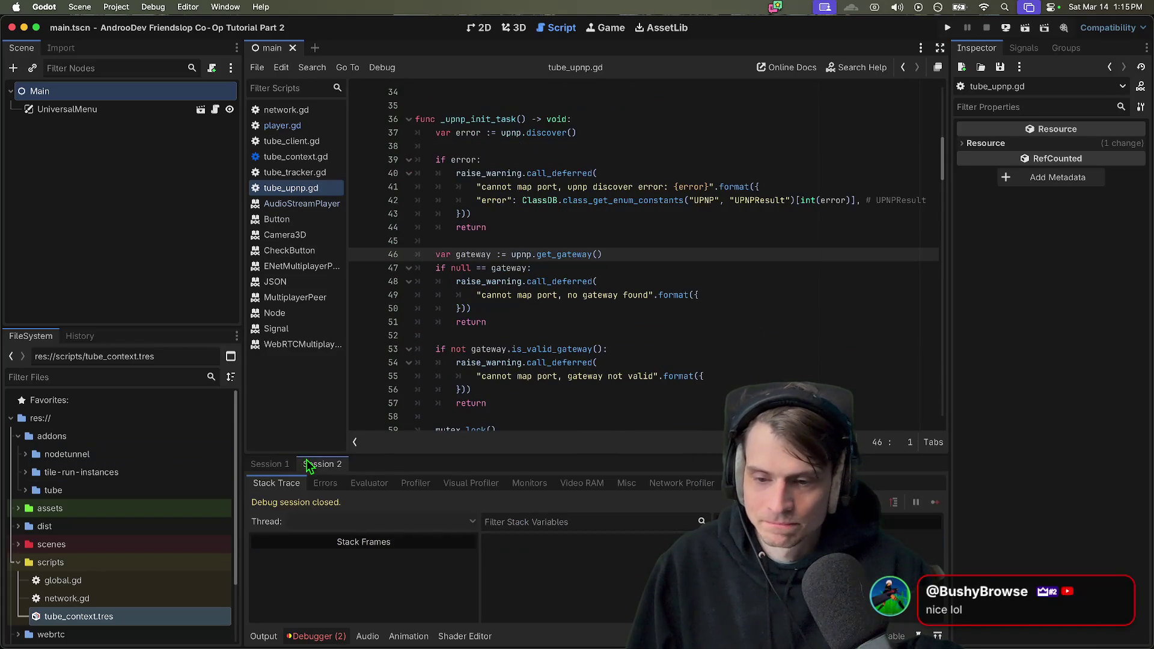
{"action": "left_click", "coordinate": [270, 464]}
{"action": "scroll", "coordinate": [696, 345], "scroll_direction": "down", "scroll_amount": 5}
{"action": "scroll", "coordinate": [690, 355], "scroll_direction": "up", "scroll_amount": 10}
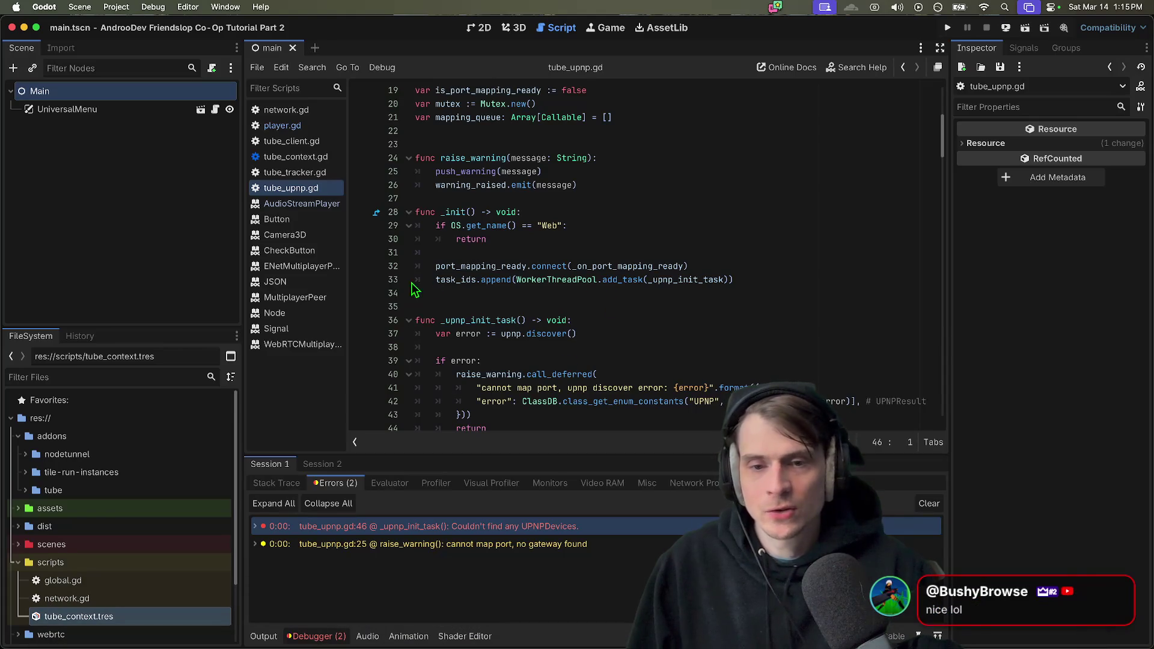
Insert 'return' as the first line of _init in tube_upnp.gd and run the project
{"action": "left_click", "coordinate": [699, 269]}
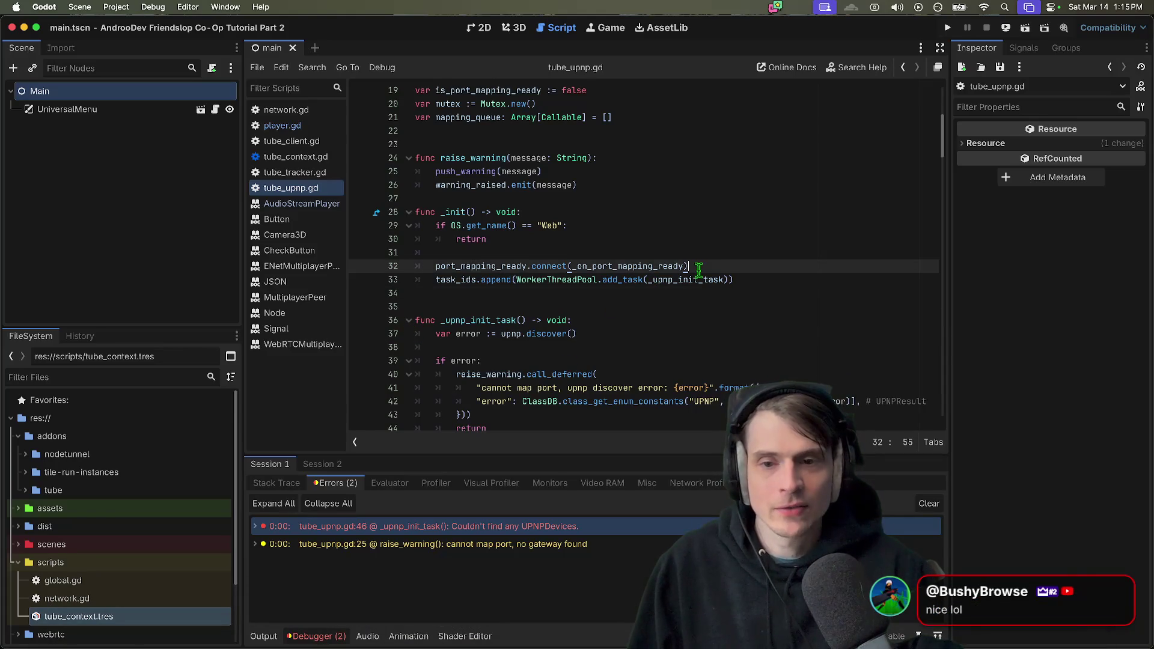
{"action": "left_click", "coordinate": [454, 214]}
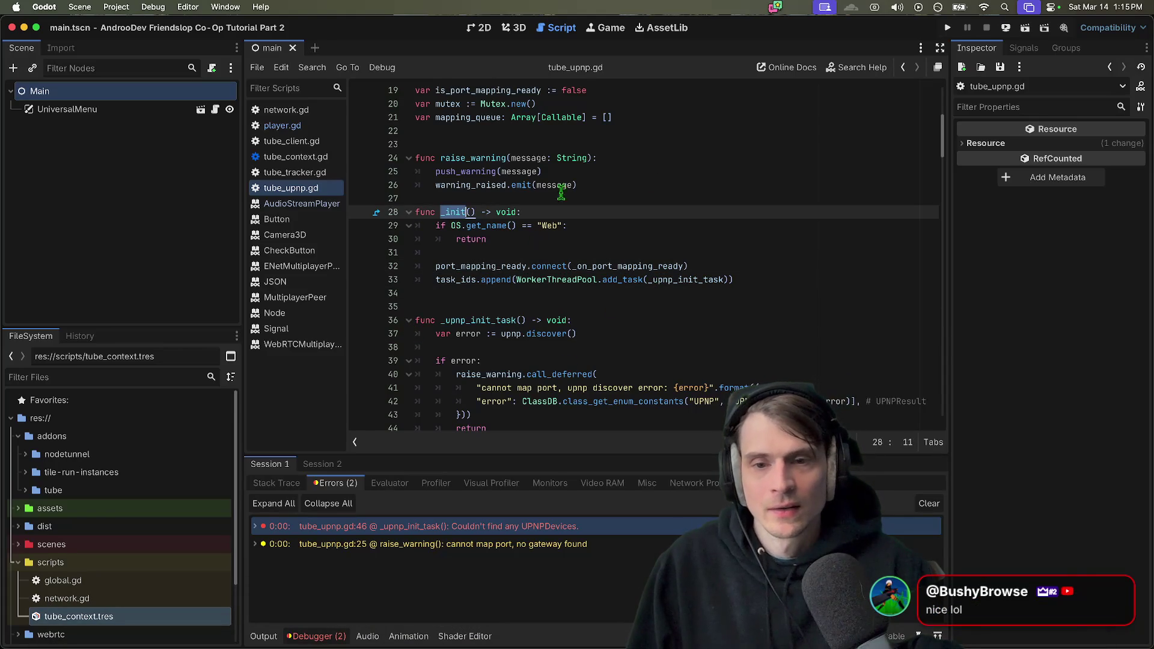
{"action": "left_click", "coordinate": [655, 213]}
{"action": "key", "text": "Return"}
{"action": "type", "text": "return"}
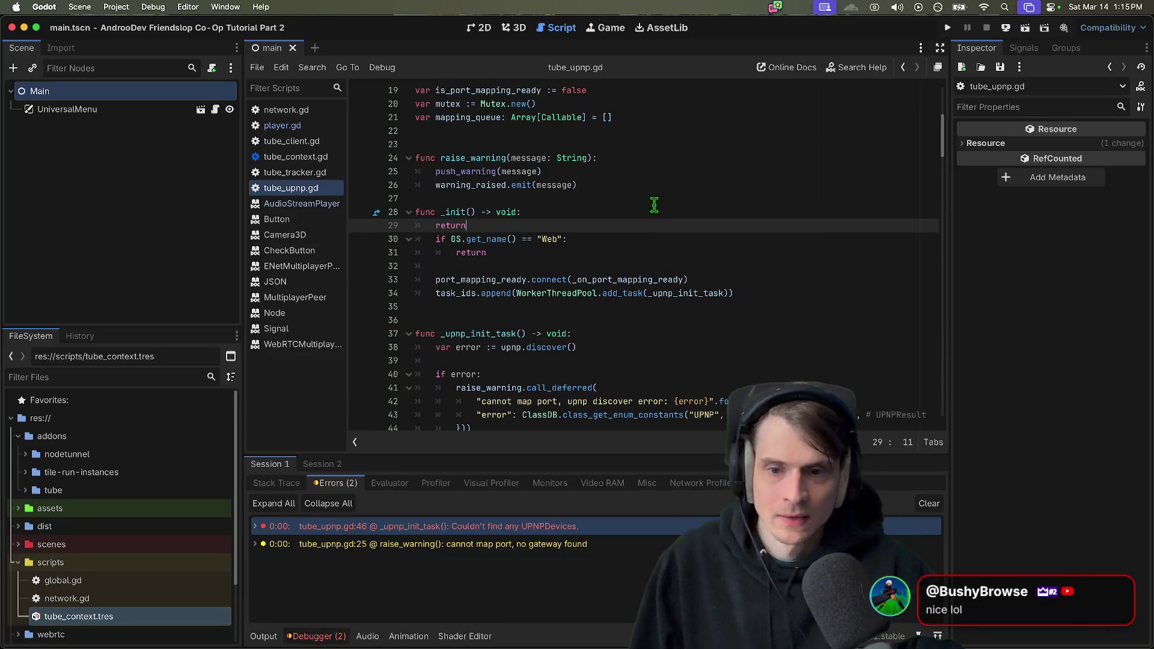
{"action": "key", "text": "super+b"}
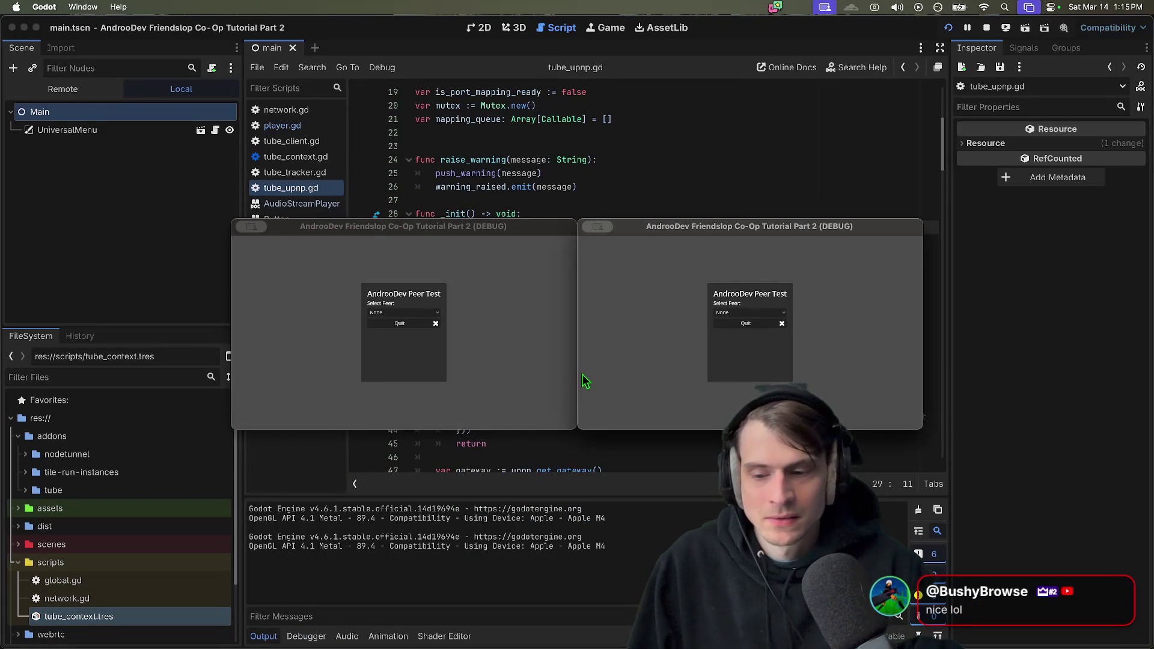
Set the left game window's peer to WebRTC and create a hosted session
{"action": "left_click", "coordinate": [421, 313]}
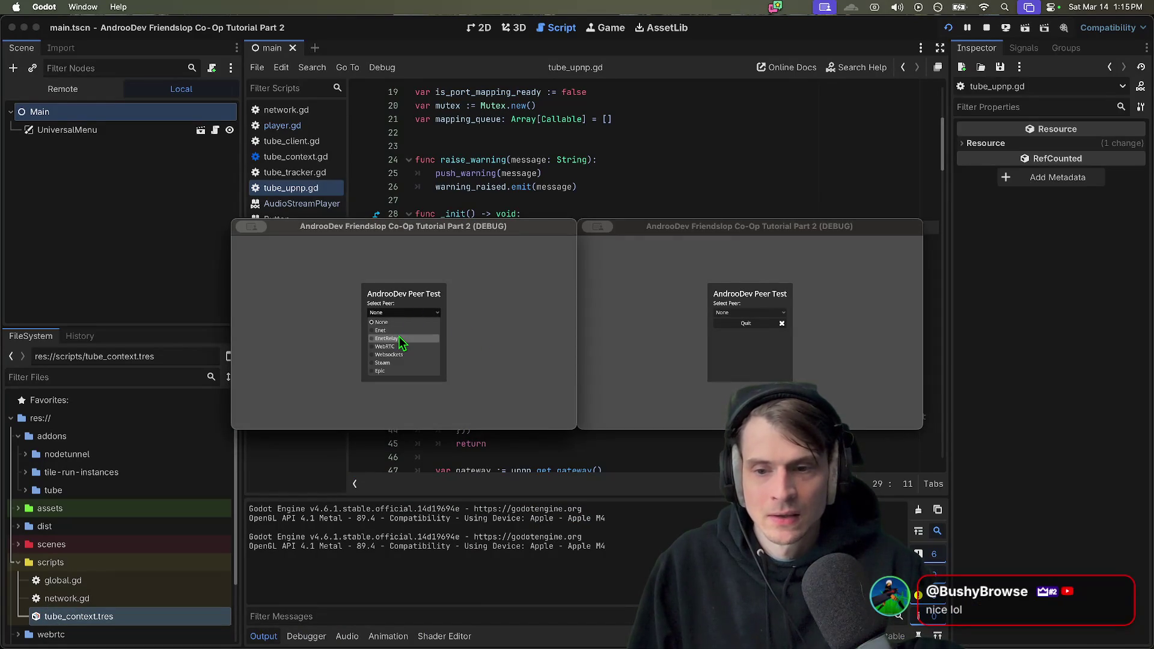
{"action": "left_click", "coordinate": [394, 332]}
{"action": "left_click", "coordinate": [400, 371]}
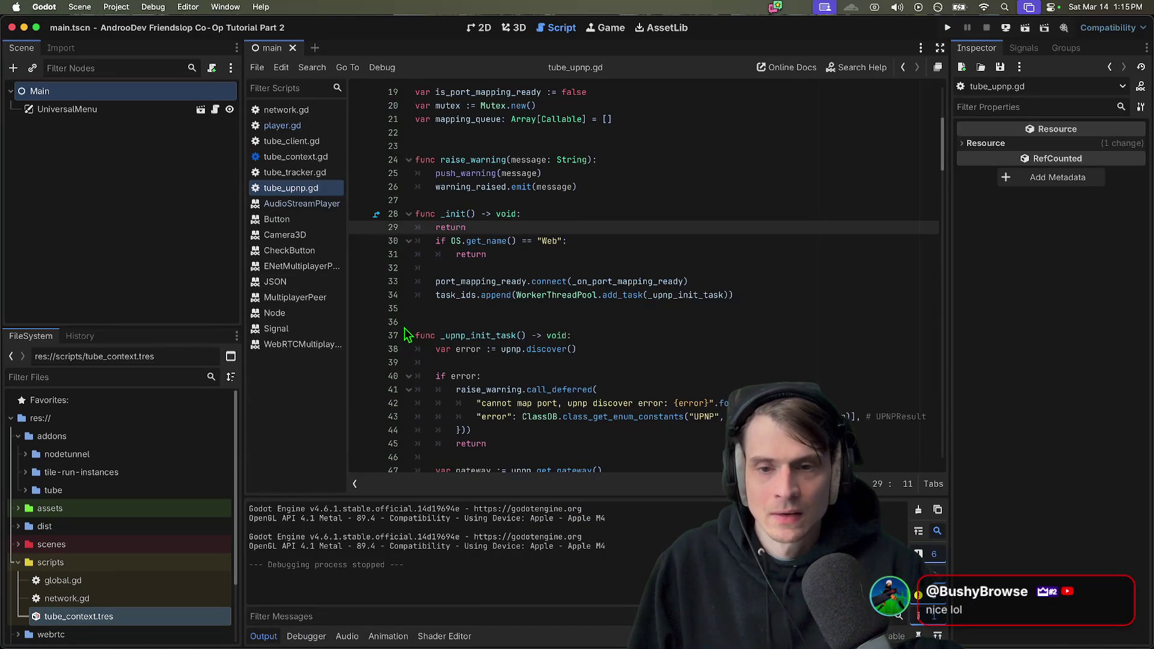
{"action": "left_click", "coordinate": [402, 313]}
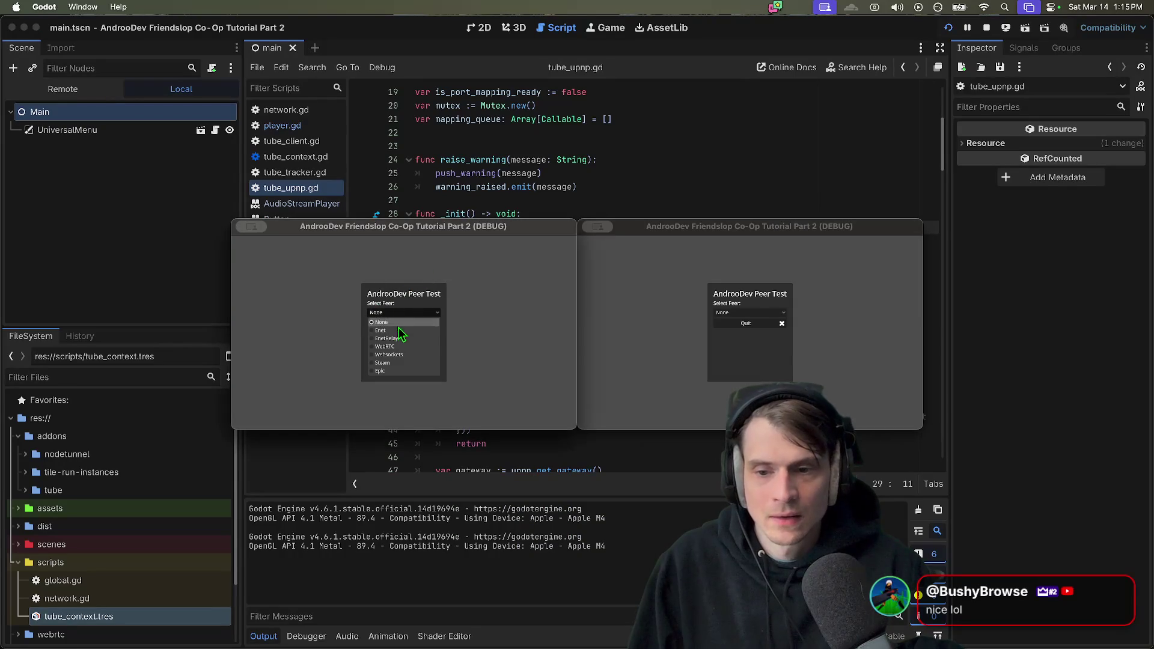
{"action": "left_click", "coordinate": [398, 348]}
{"action": "left_click", "coordinate": [431, 371]}
{"action": "key", "text": "Tab"}
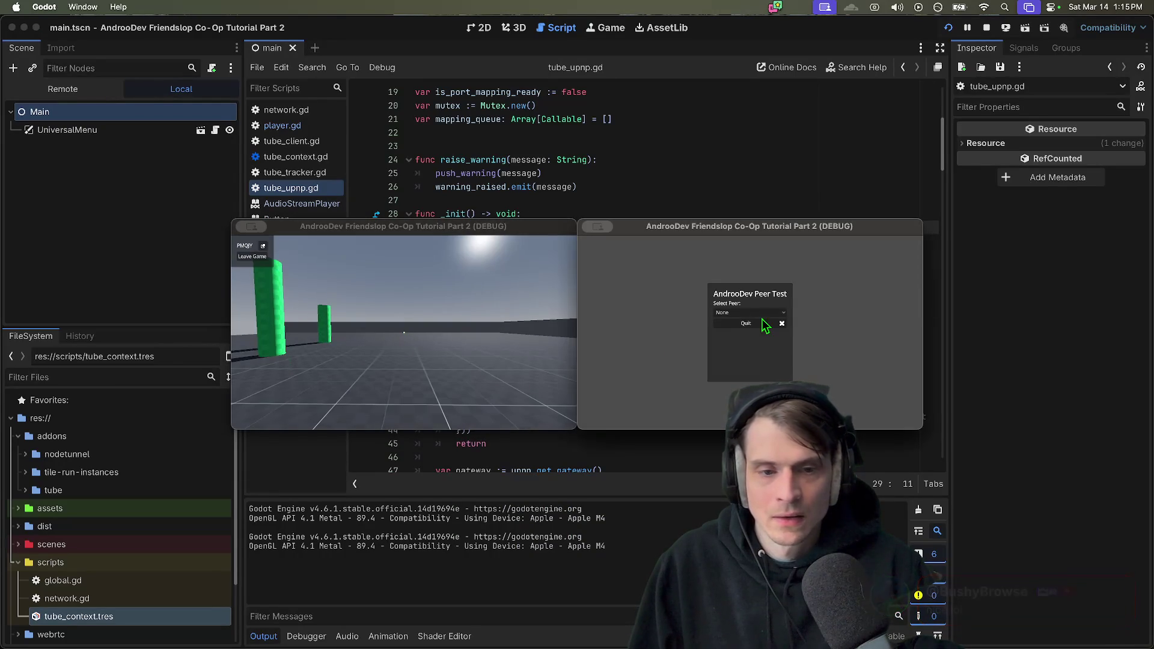
In the right window pick WebRTC, join with a username, fire a ball, then stop and rerun
{"action": "left_click", "coordinate": [750, 313]}
{"action": "left_click", "coordinate": [752, 346]}
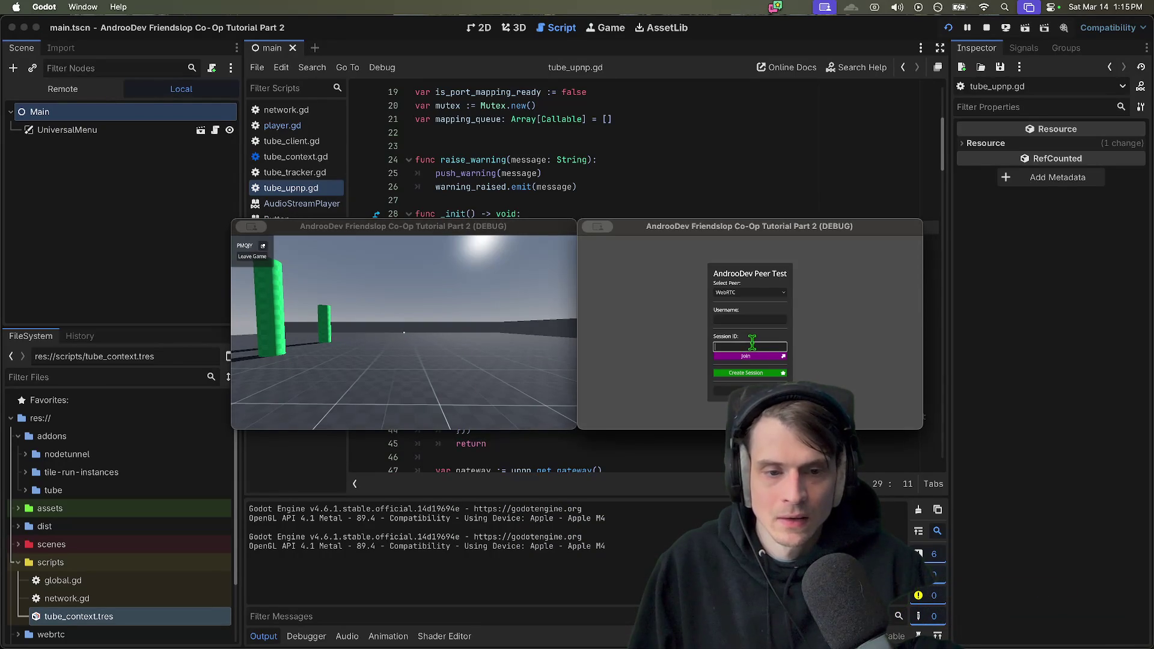
{"action": "left_click", "coordinate": [764, 320]}
{"action": "type", "text": "zzz"}
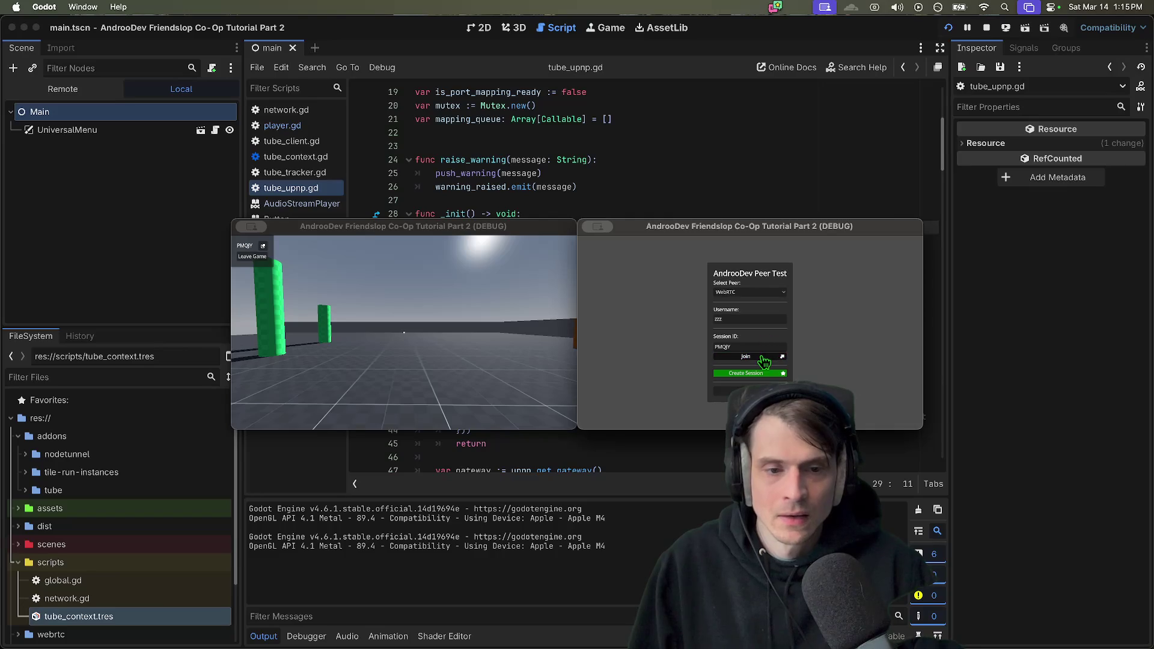
{"action": "key", "text": "Return"}
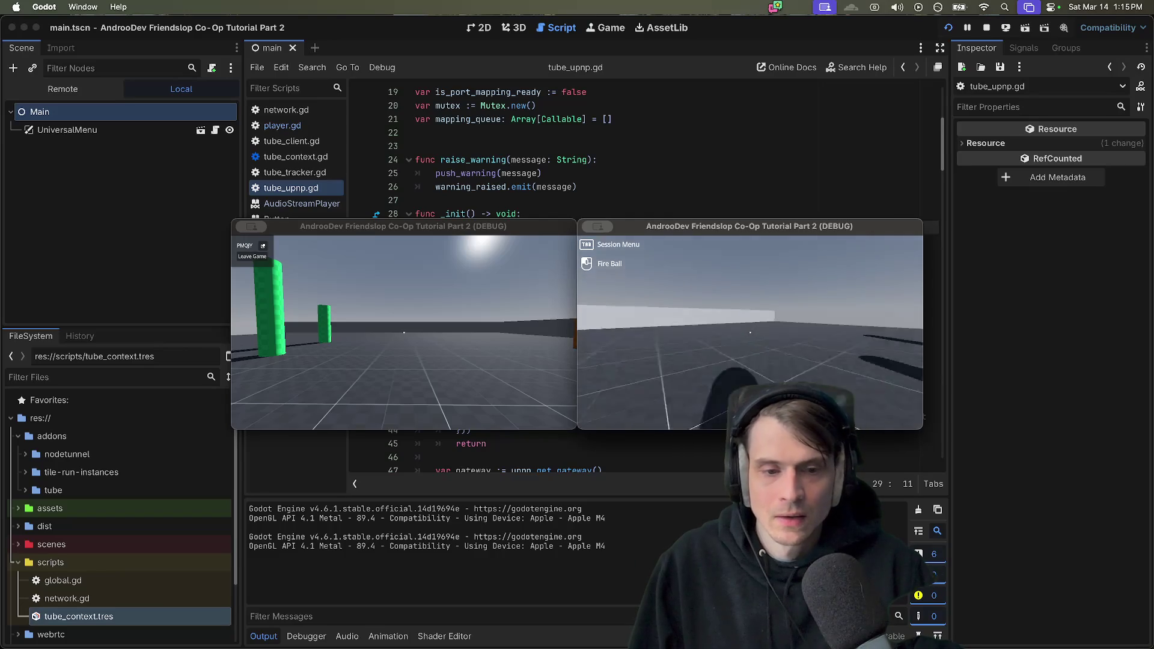
{"action": "left_click", "coordinate": [751, 332]}
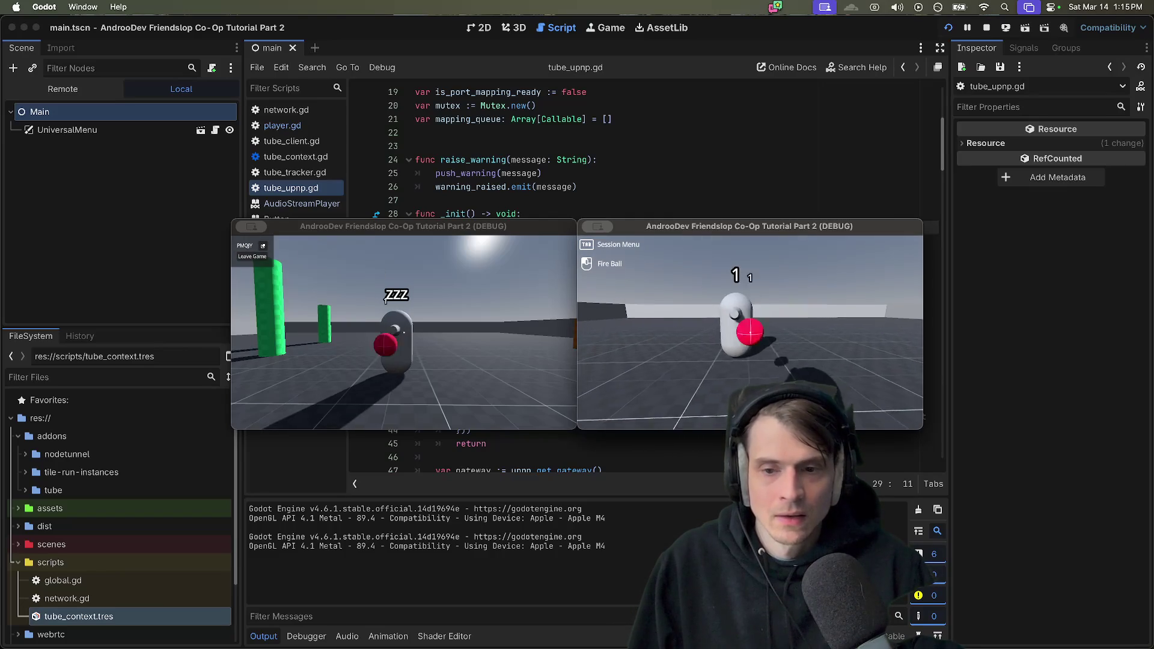
{"action": "key", "text": "super+period"}
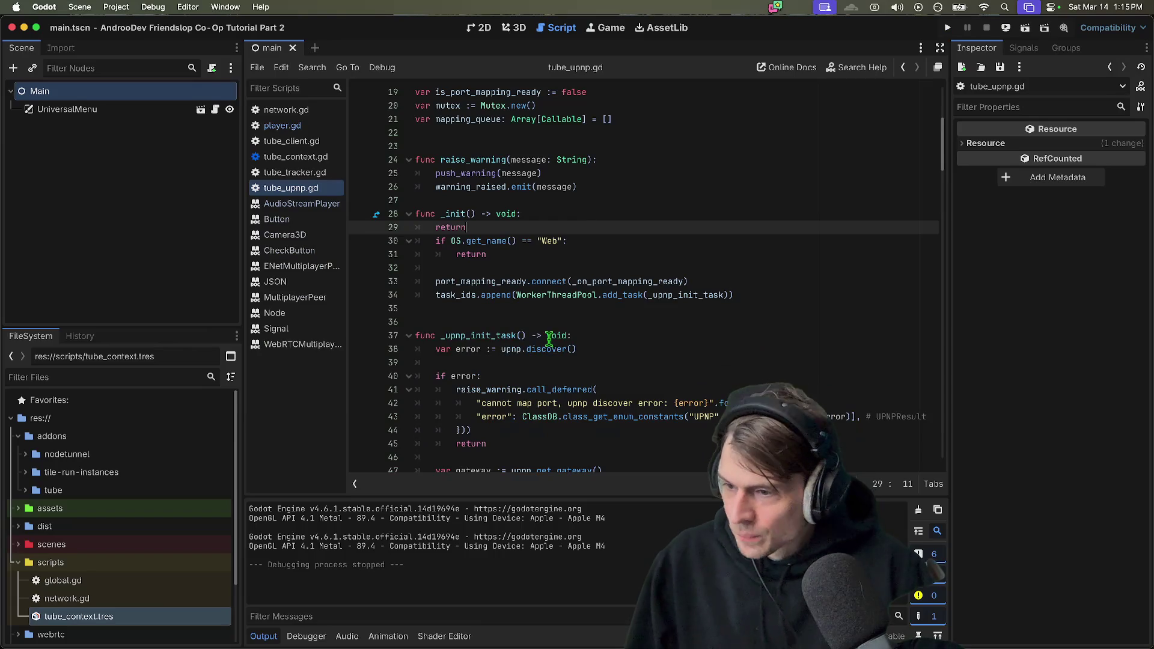
{"action": "key", "text": "super+b"}
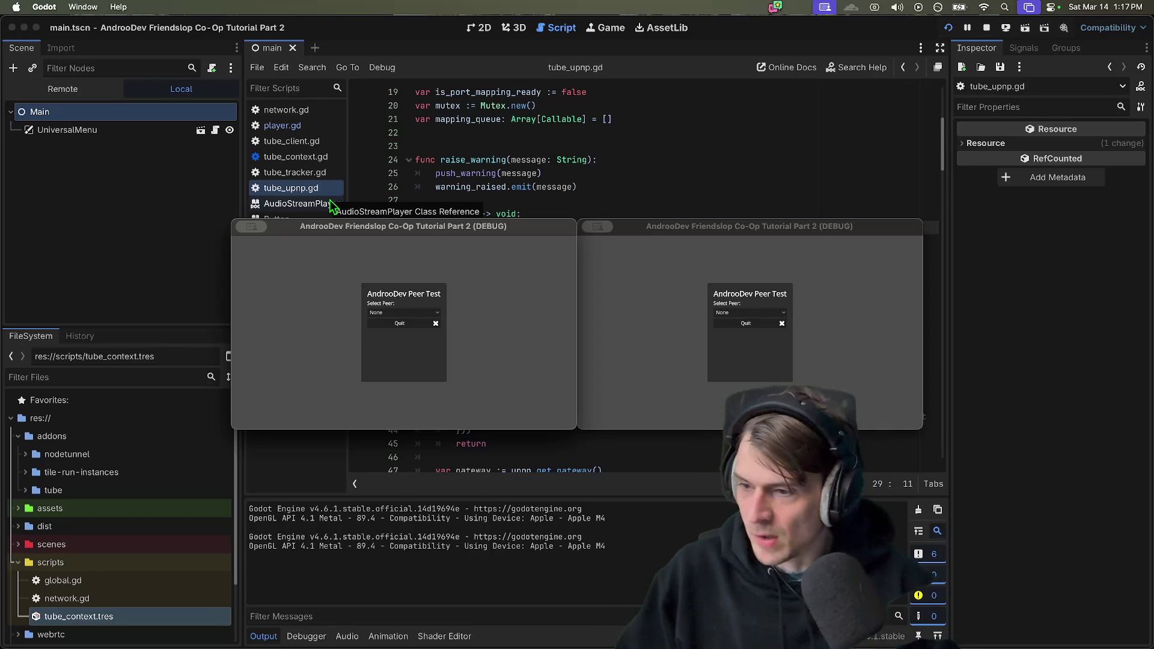
{"action": "left_click", "coordinate": [420, 313]}
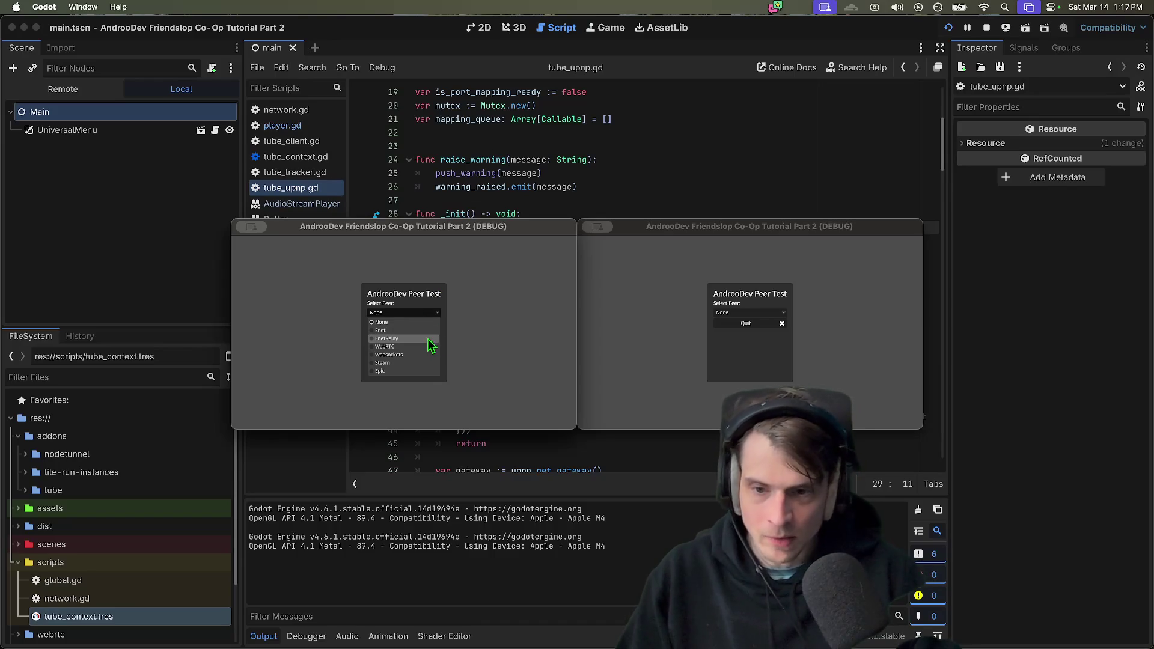
{"action": "left_click", "coordinate": [480, 349]}
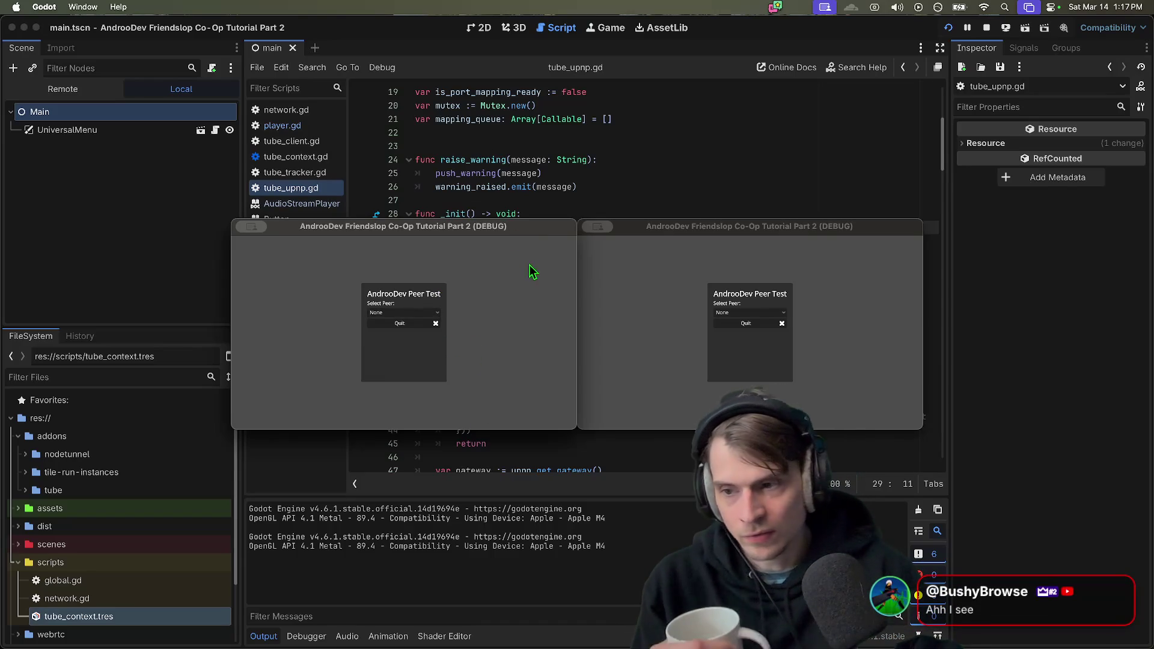
{"action": "left_click", "coordinate": [437, 313]}
{"action": "left_click", "coordinate": [481, 355]}
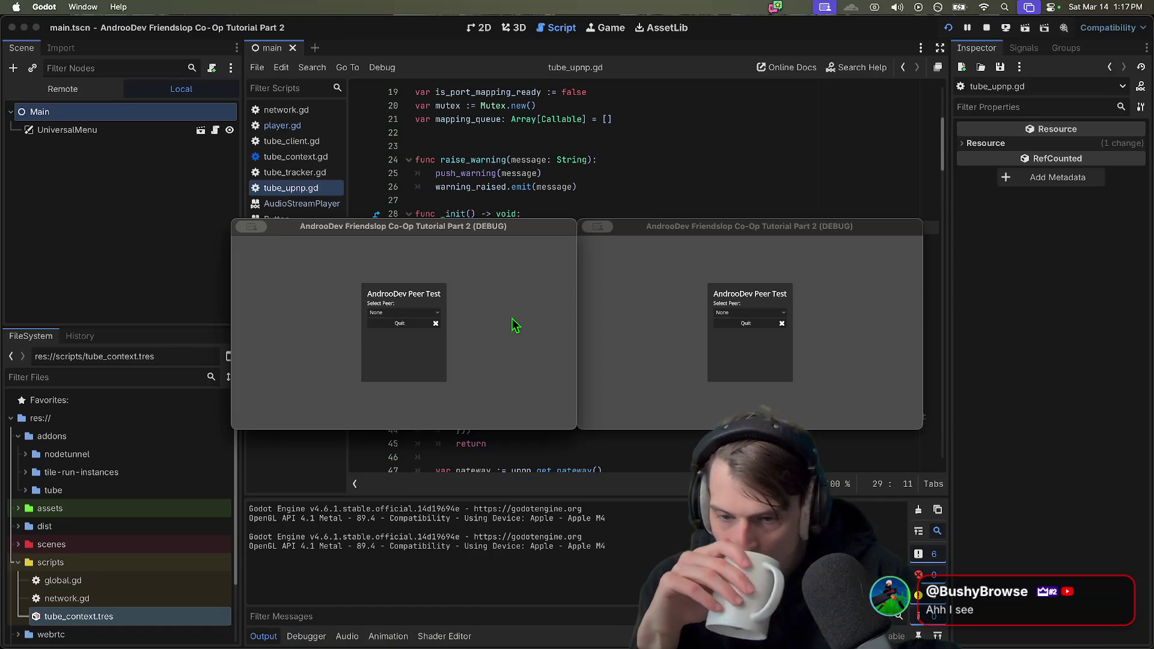
{"action": "left_click", "coordinate": [402, 313]}
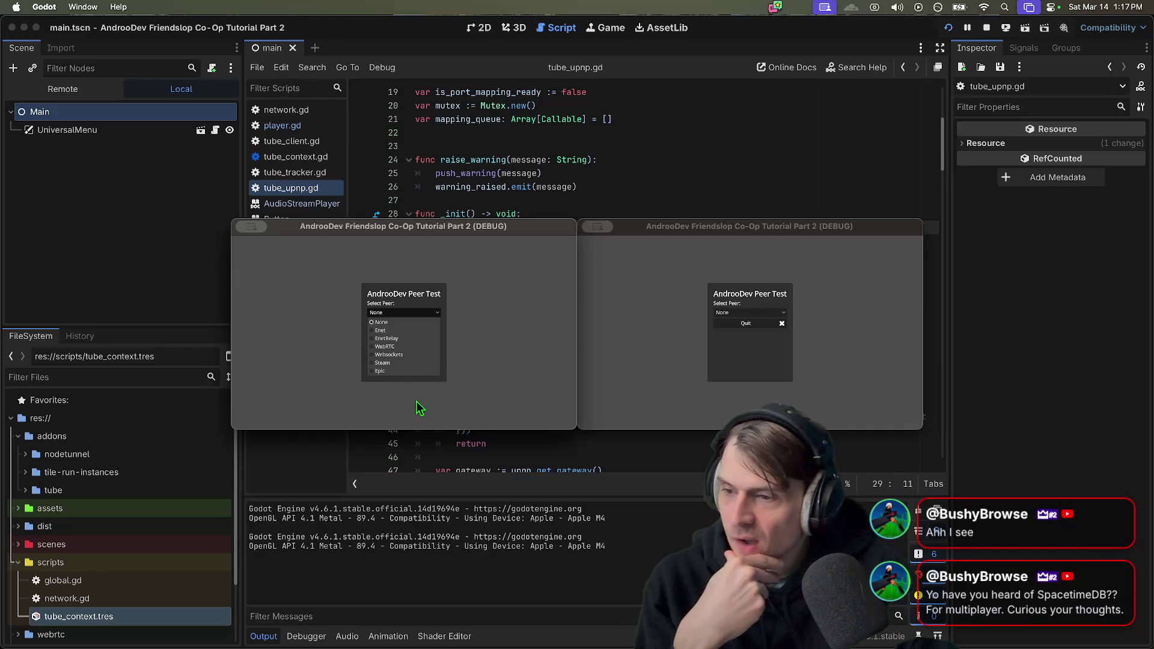
{"action": "left_click", "coordinate": [416, 401]}
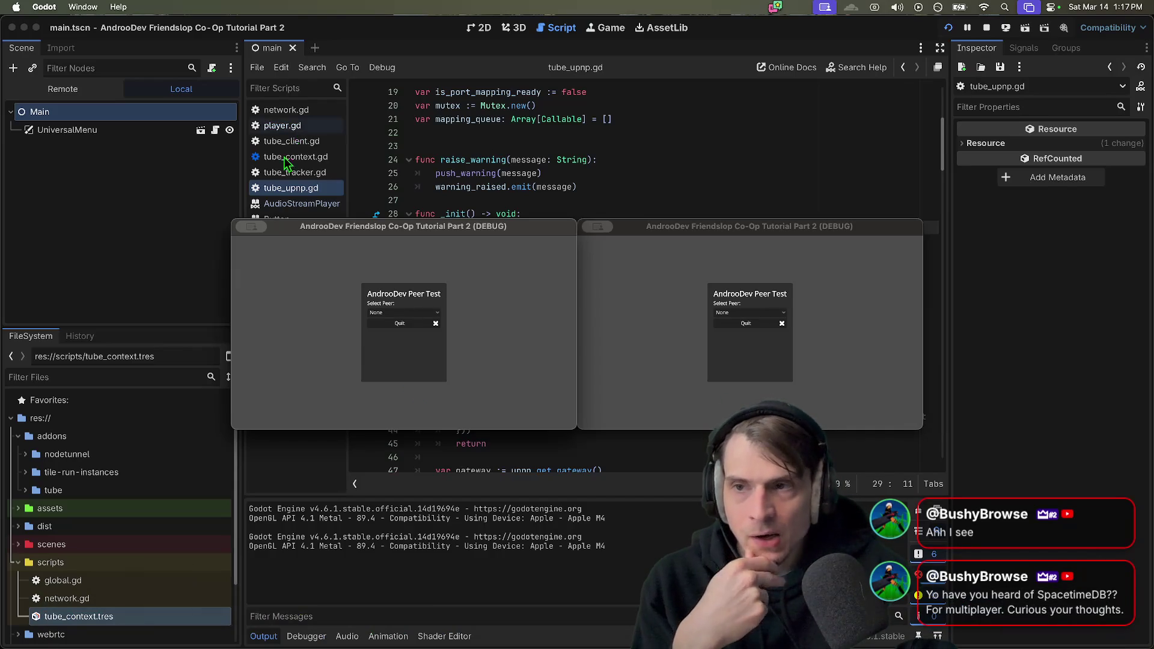
{"action": "left_click", "coordinate": [397, 312]}
Stop the game, open network.gd, and add a Spacetime entry after Epic in the PEERS enum
{"action": "left_click", "coordinate": [397, 321]}
{"action": "left_click", "coordinate": [990, 34]}
{"action": "scroll", "coordinate": [601, 271], "scroll_direction": "up", "scroll_amount": 5}
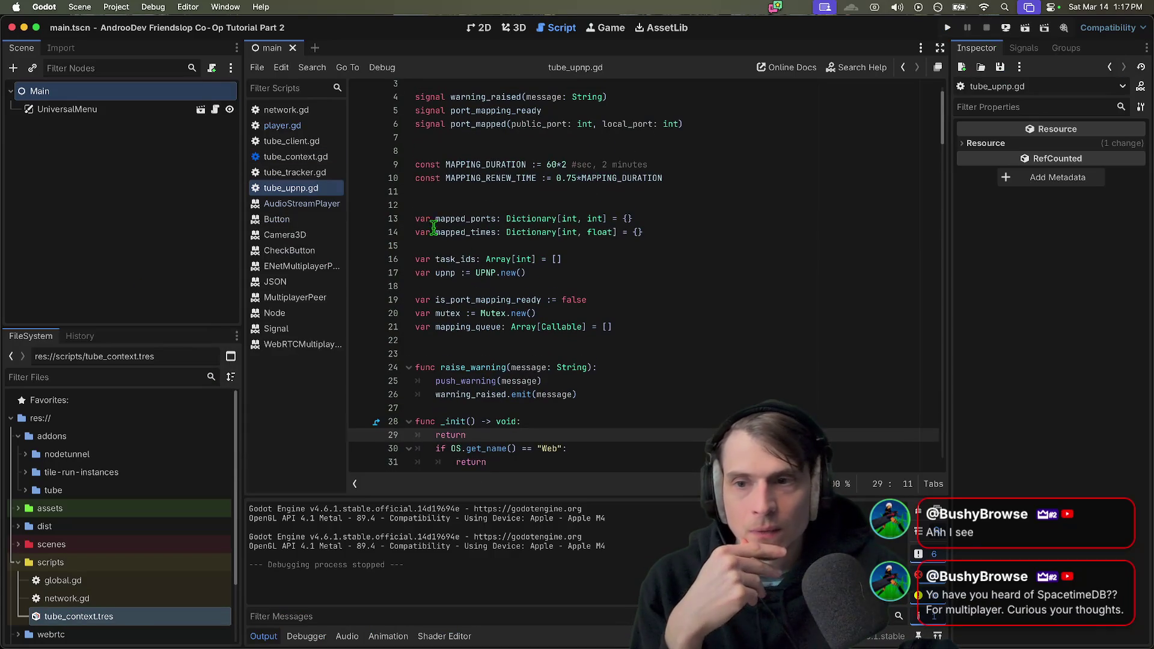
{"action": "left_click", "coordinate": [320, 110]}
{"action": "scroll", "coordinate": [627, 397], "scroll_direction": "up", "scroll_amount": 15}
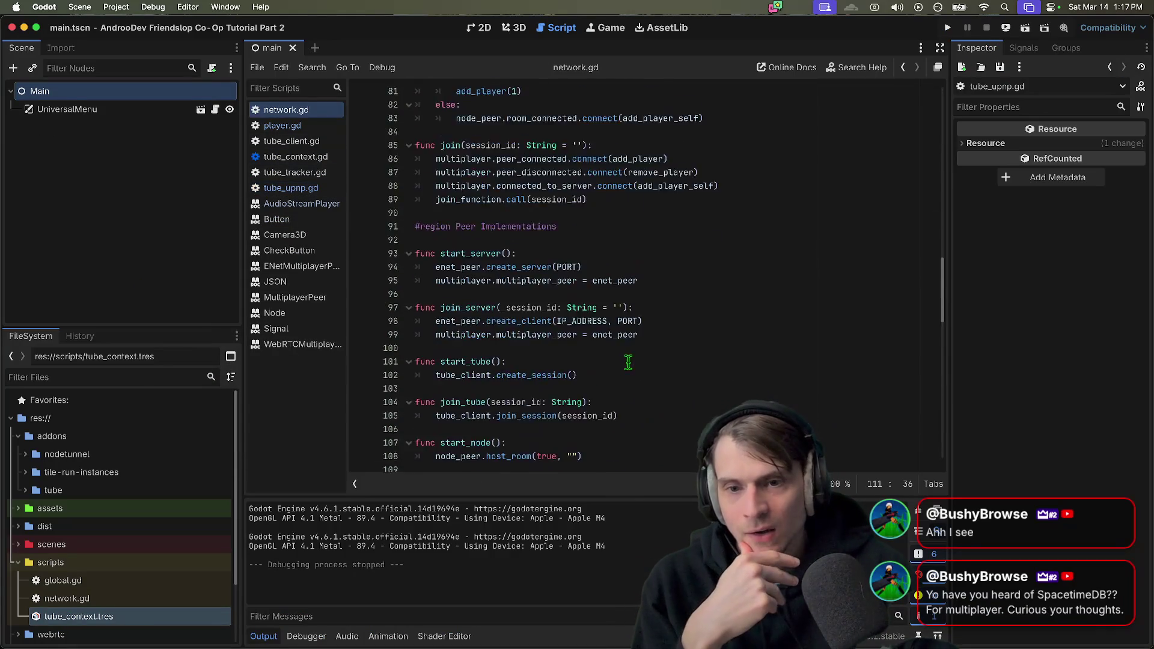
{"action": "scroll", "coordinate": [627, 397], "scroll_direction": "up", "scroll_amount": 4}
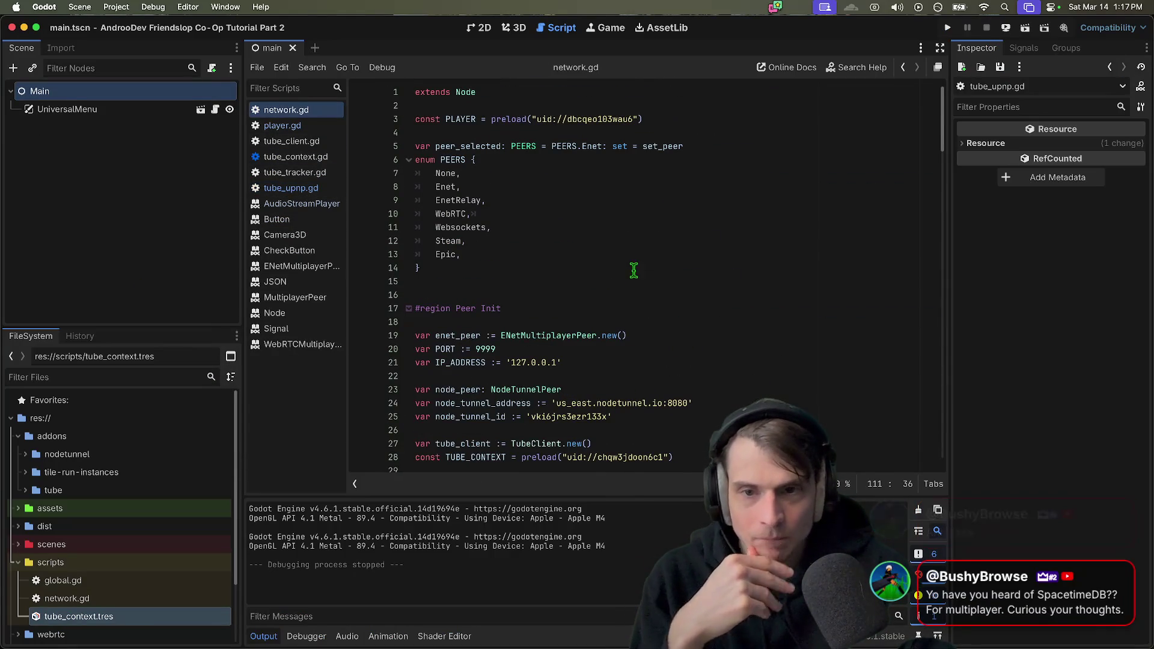
{"action": "left_click", "coordinate": [634, 252]}
{"action": "key", "text": "Return"}
{"action": "type", "text": "Spacetime,"}
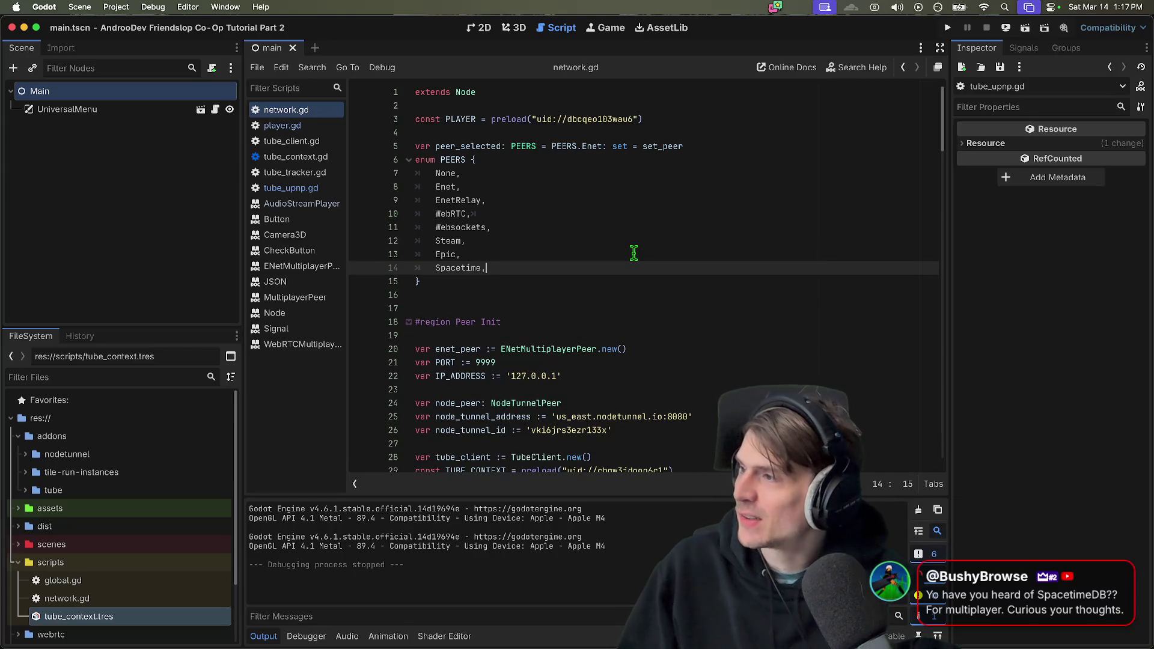
Run the game to check the new entry in the peer list, then stop it
{"action": "key", "text": "super+b"}
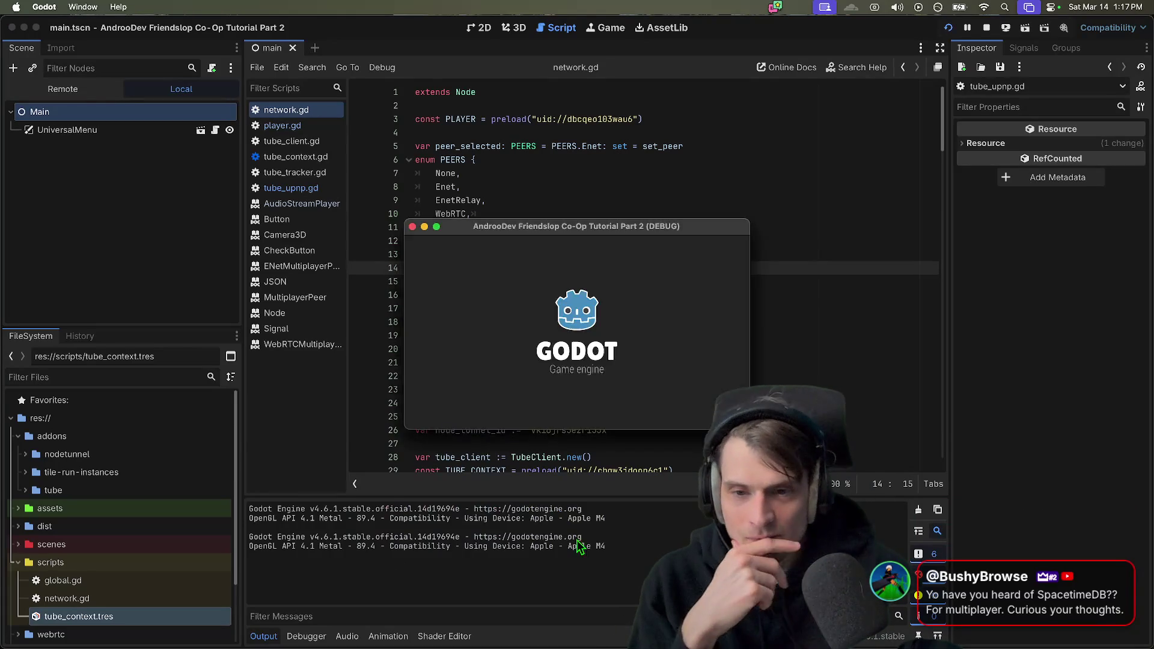
{"action": "left_click", "coordinate": [394, 312]}
{"action": "left_click", "coordinate": [374, 368]}
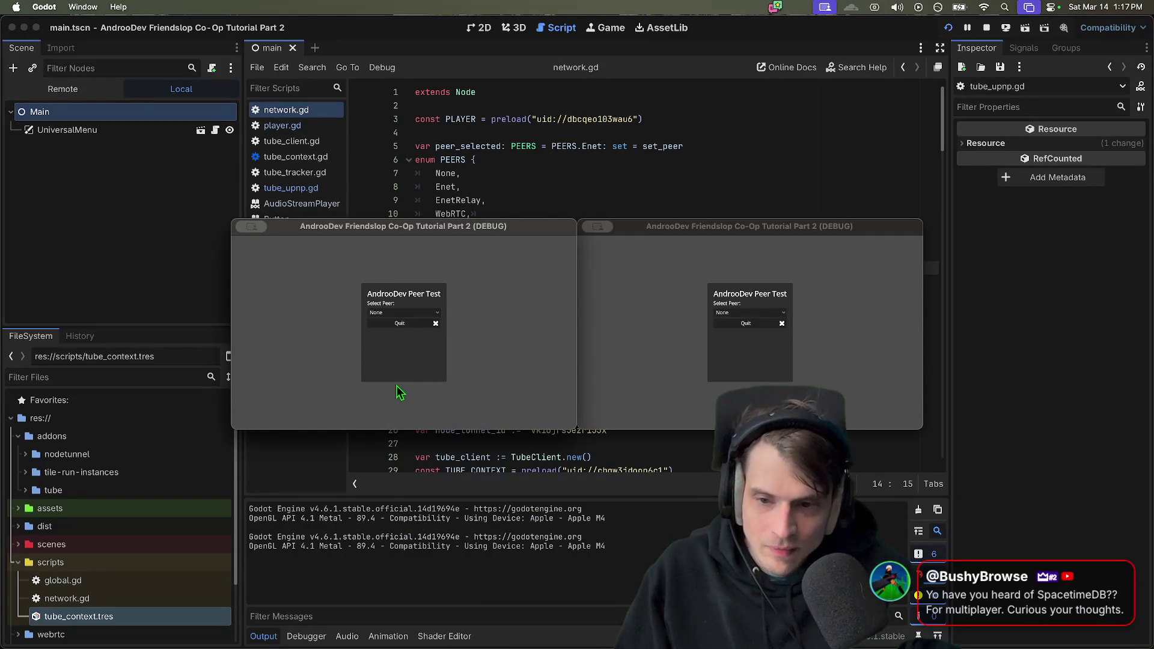
{"action": "key", "text": "super+period"}
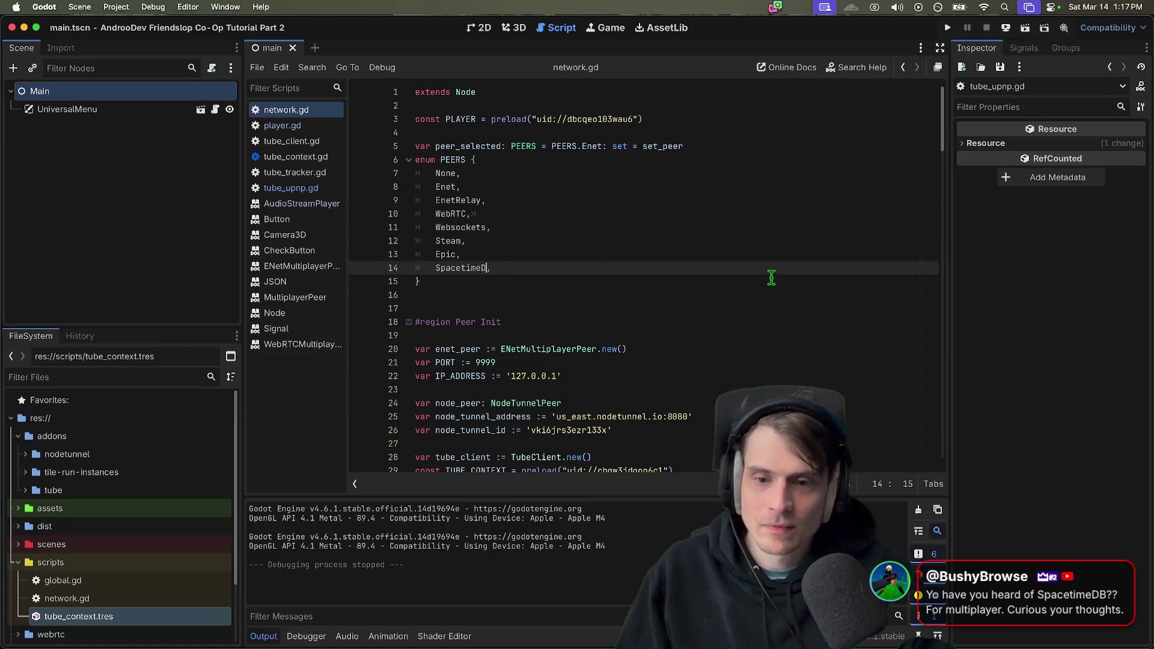
Rename the entry to SpacetimeDB, rerun with Cmd+B, and open the left window's peer list
{"action": "key", "text": "Left"}
{"action": "type", "text": "DB"}
{"action": "left_click", "coordinate": [770, 282]}
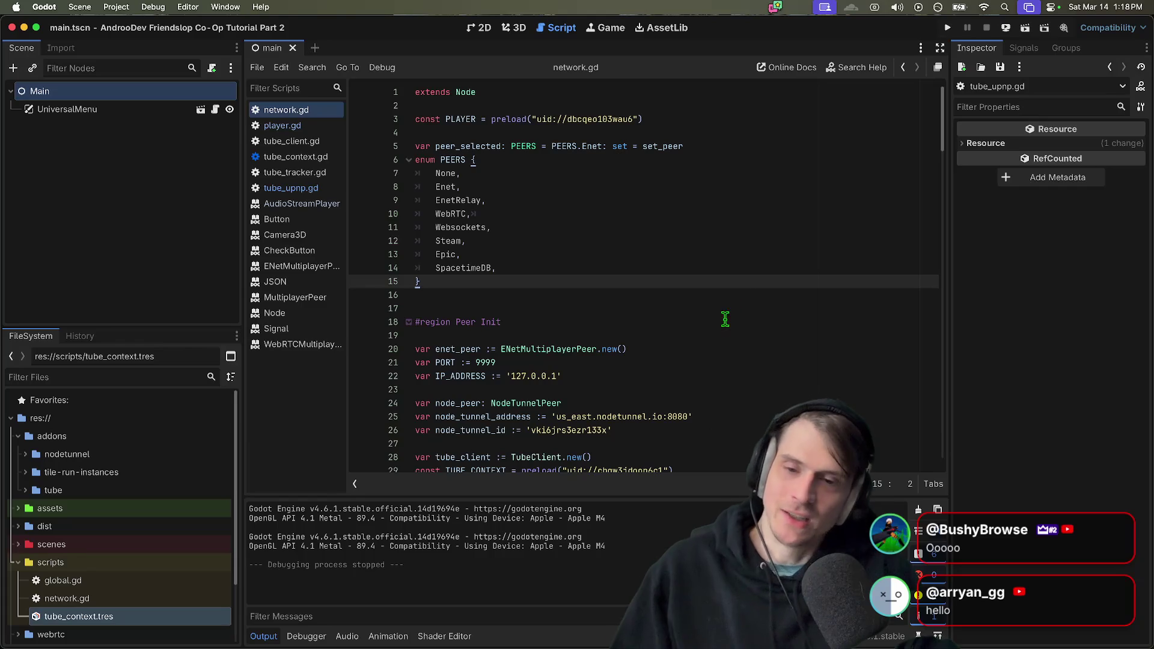
{"action": "key", "text": "super+b"}
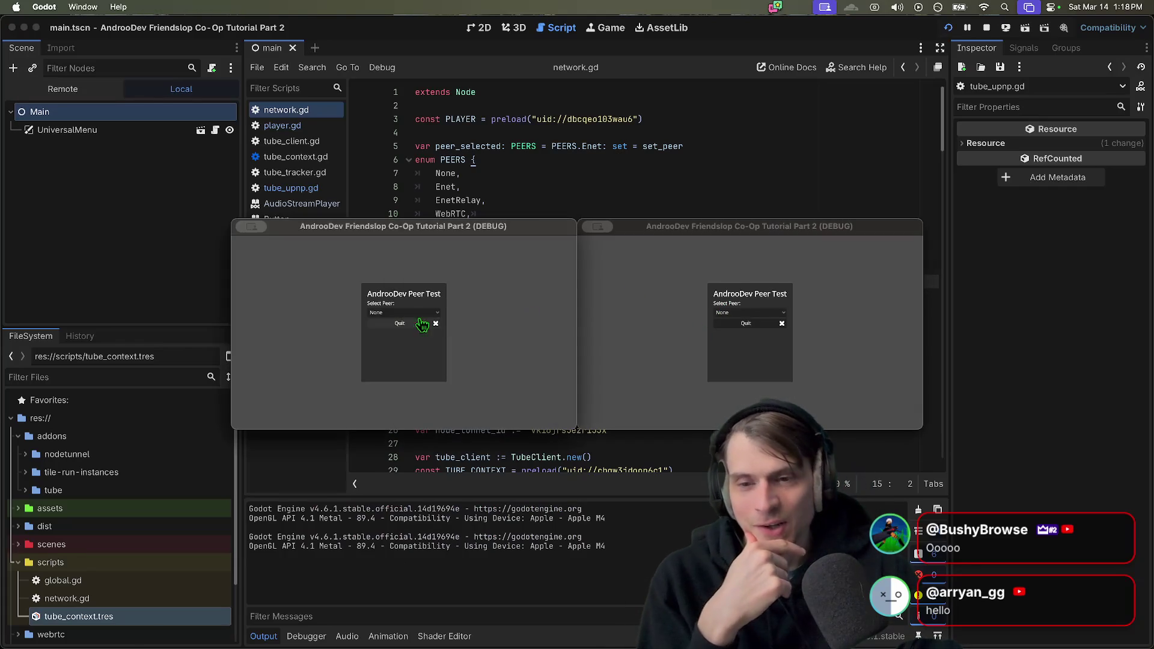
{"action": "left_click", "coordinate": [414, 313]}
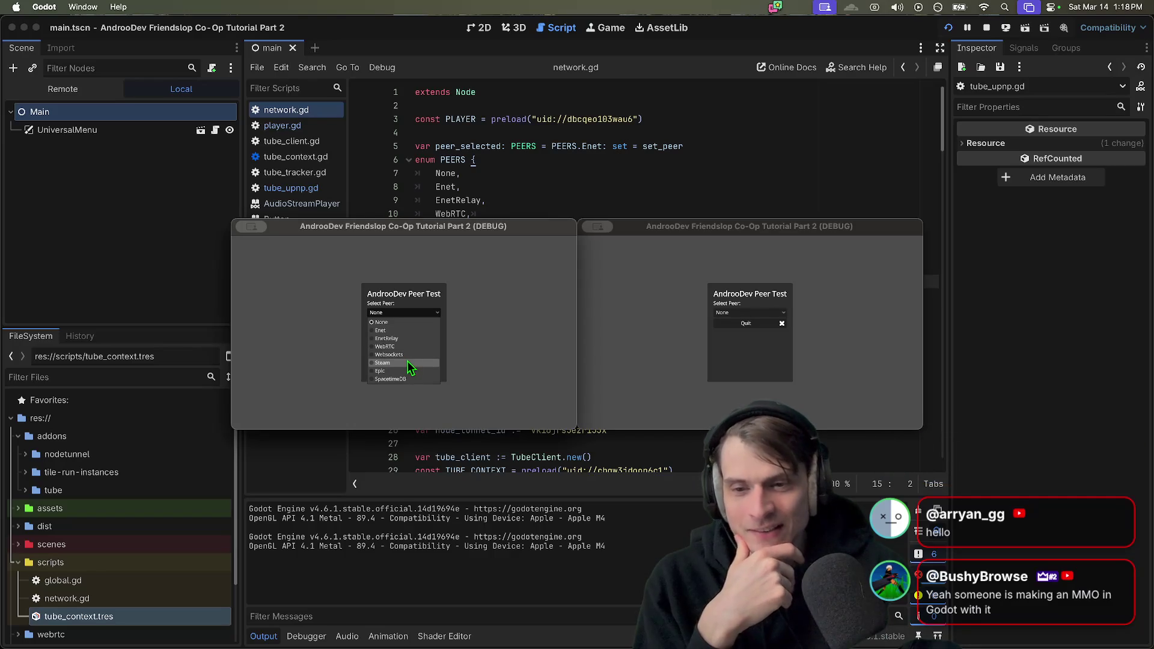
Choose SpacetimeDB as the peer type in the left game window
{"action": "left_click", "coordinate": [501, 349]}
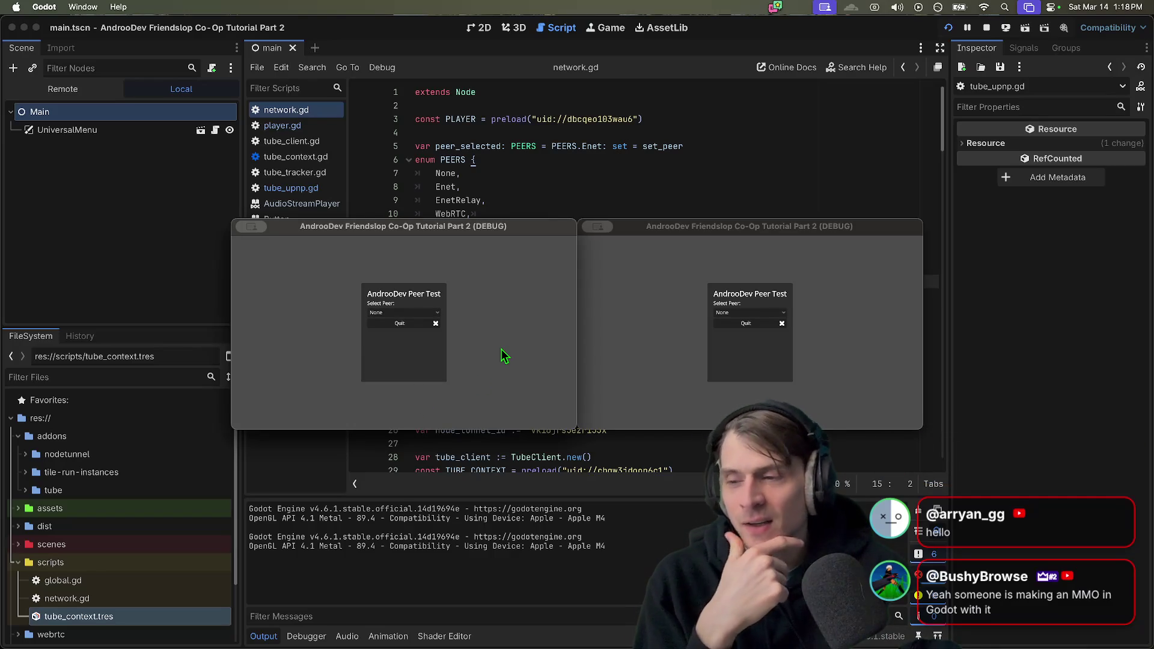
{"action": "left_click", "coordinate": [612, 312]}
{"action": "left_click", "coordinate": [547, 337]}
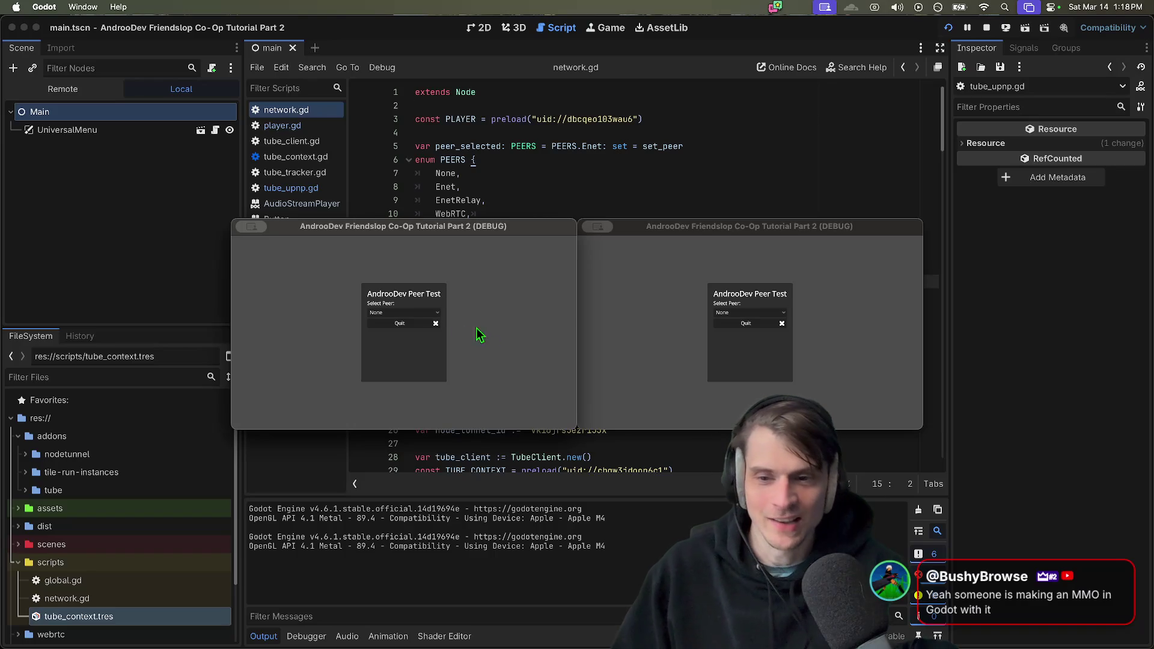
{"action": "left_click", "coordinate": [403, 313]}
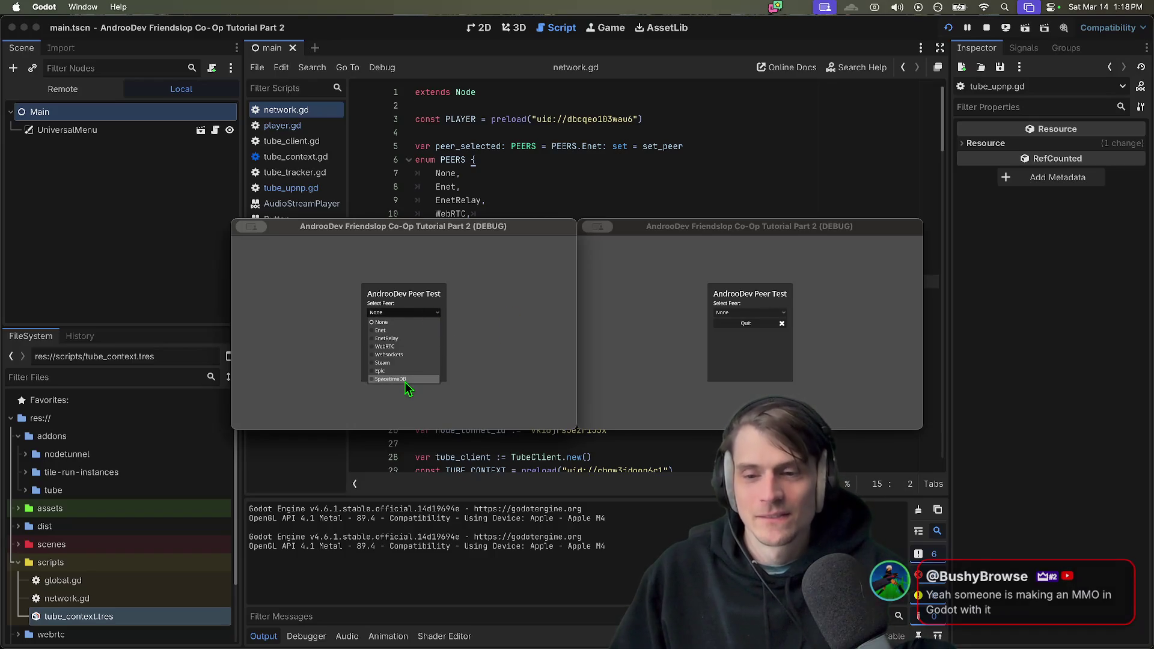
{"action": "left_click", "coordinate": [405, 381]}
Switch the peer type to Websockets, then stop the running game
{"action": "left_click", "coordinate": [442, 293]}
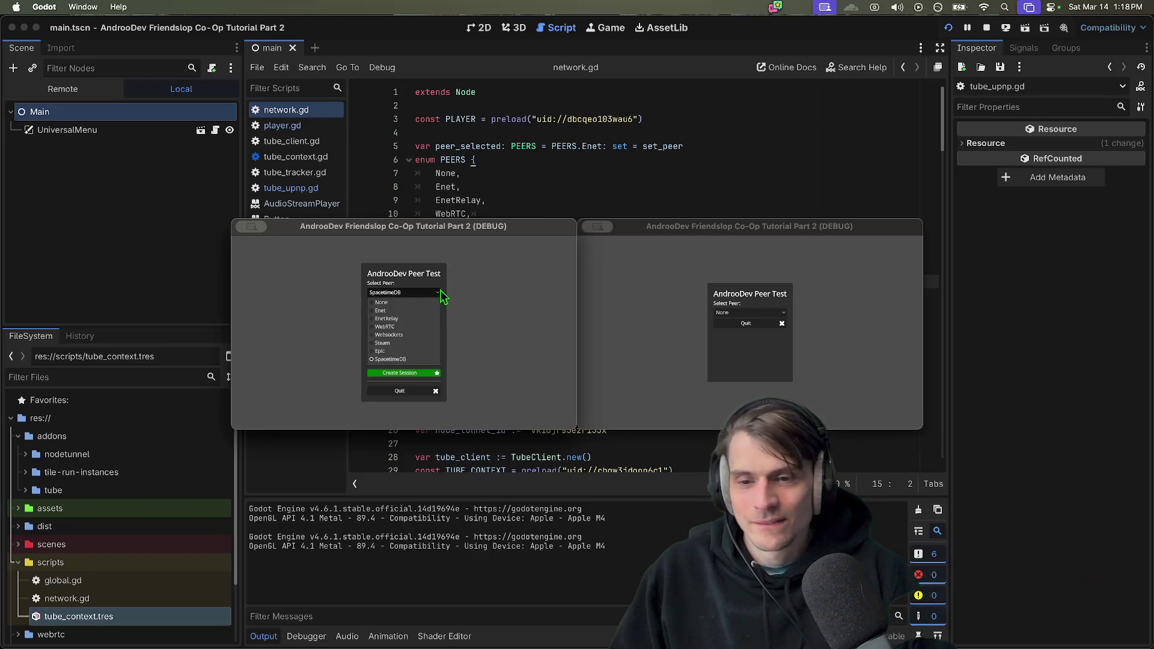
{"action": "left_click", "coordinate": [425, 346]}
{"action": "left_click", "coordinate": [433, 293]}
{"action": "left_click", "coordinate": [415, 335]}
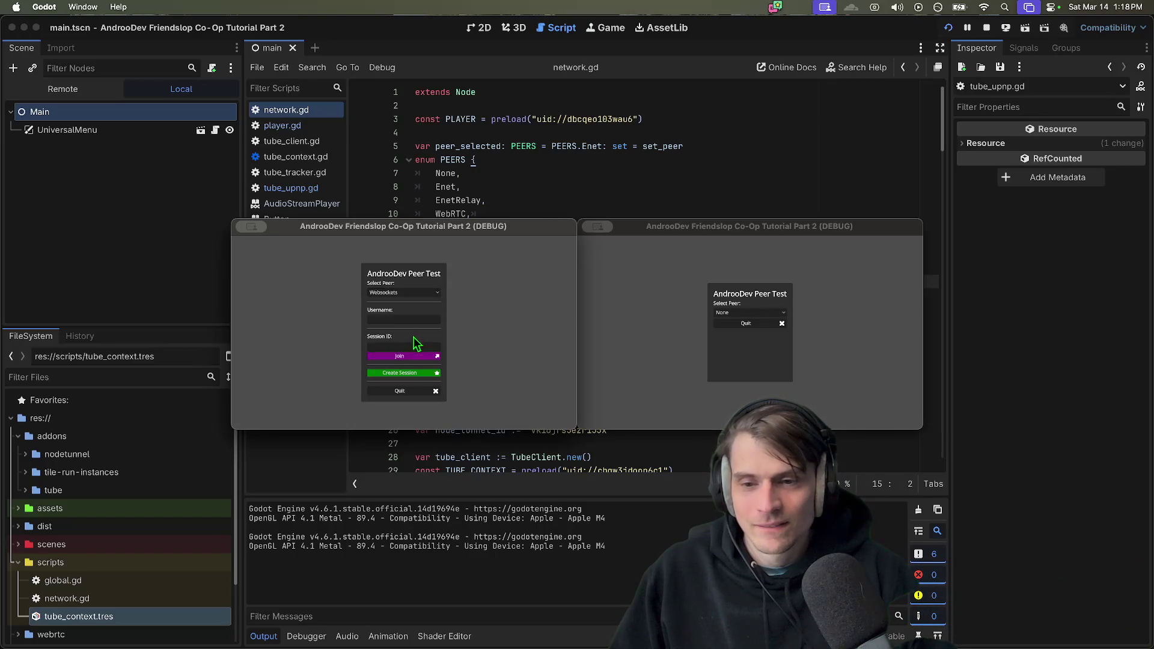
{"action": "left_click", "coordinate": [432, 291]}
{"action": "left_click", "coordinate": [562, 303]}
{"action": "key", "text": "super+period"}
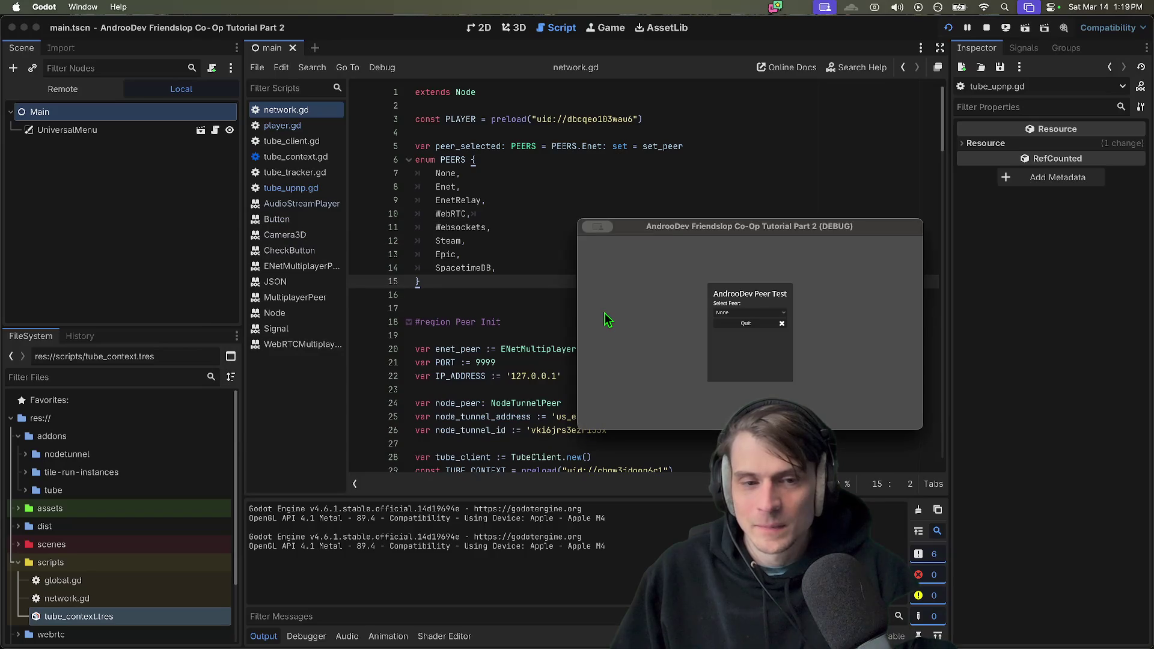
Remove the extra blank line below the enum, comment out SpacetimeDB, and save network.gd
{"action": "left_click", "coordinate": [614, 295]}
{"action": "key", "text": "Delete"}
{"action": "mouse_move", "coordinate": [382, 644]}
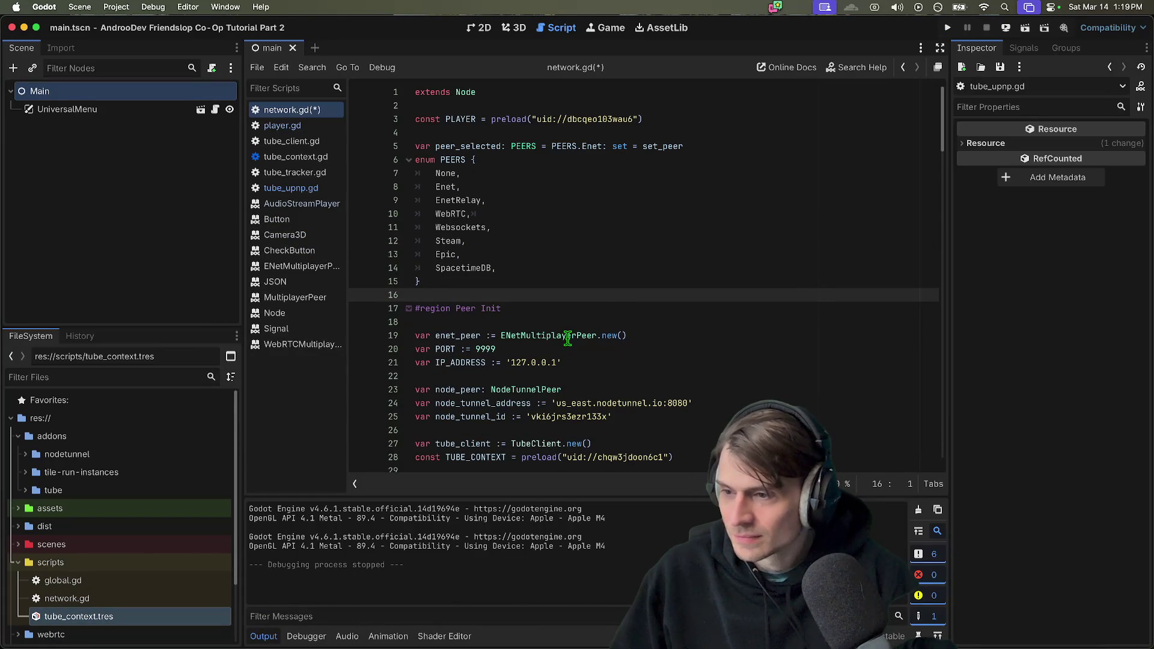
{"action": "left_click", "coordinate": [711, 270]}
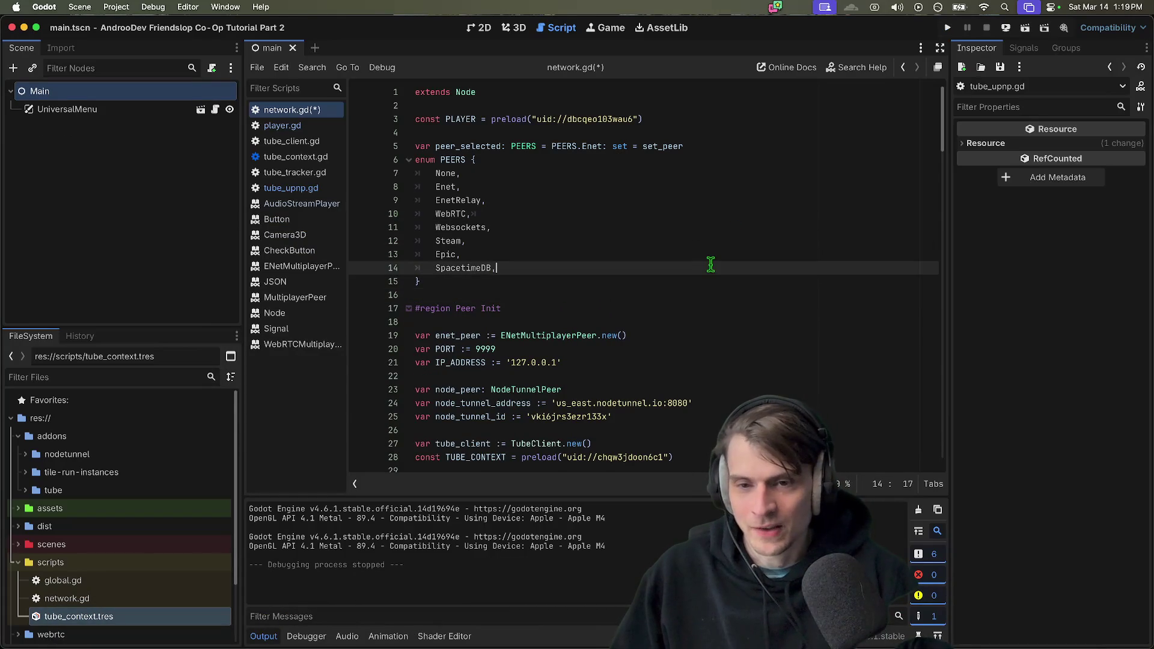
{"action": "key", "text": "super+k"}
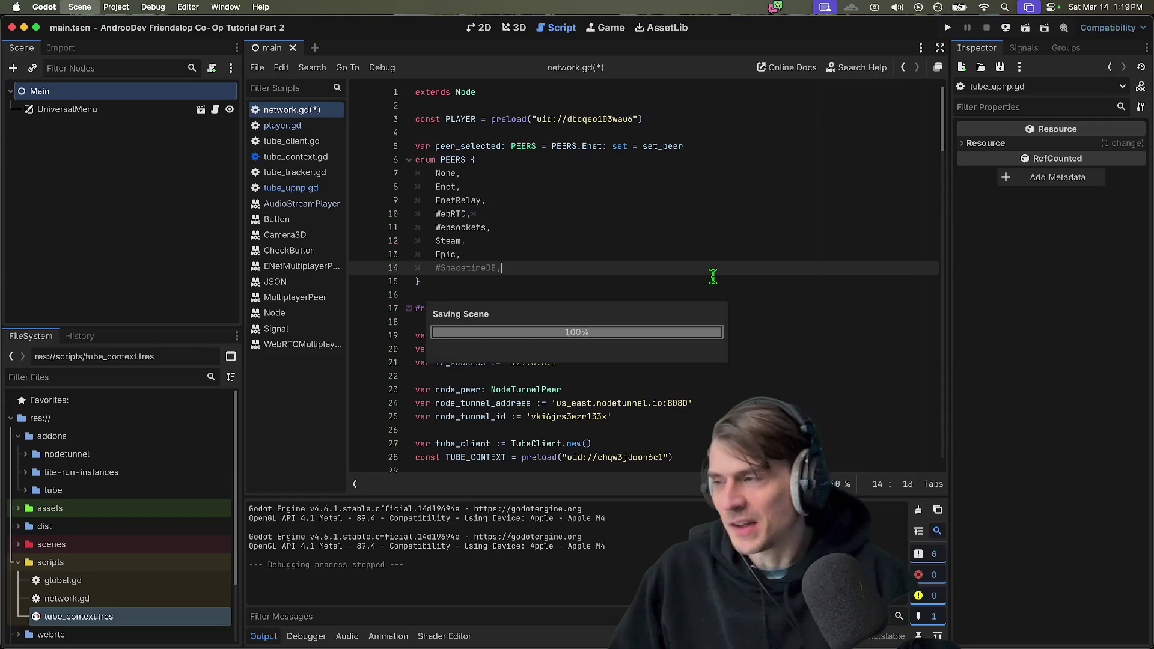
{"action": "key", "text": "super+s"}
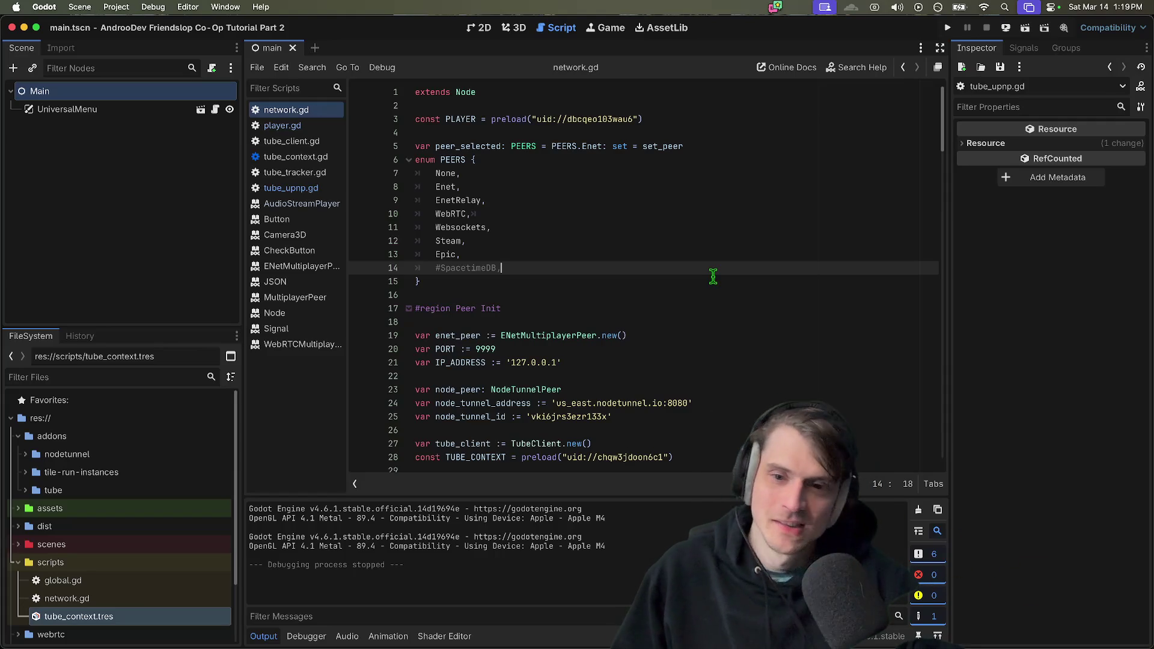
Comment out the Epic and Steam entries of the PEERS enum with Cmd+K
{"action": "key", "text": "Up"}
{"action": "key", "text": "super+k"}
{"action": "key", "text": "Up"}
{"action": "key", "text": "super+k"}
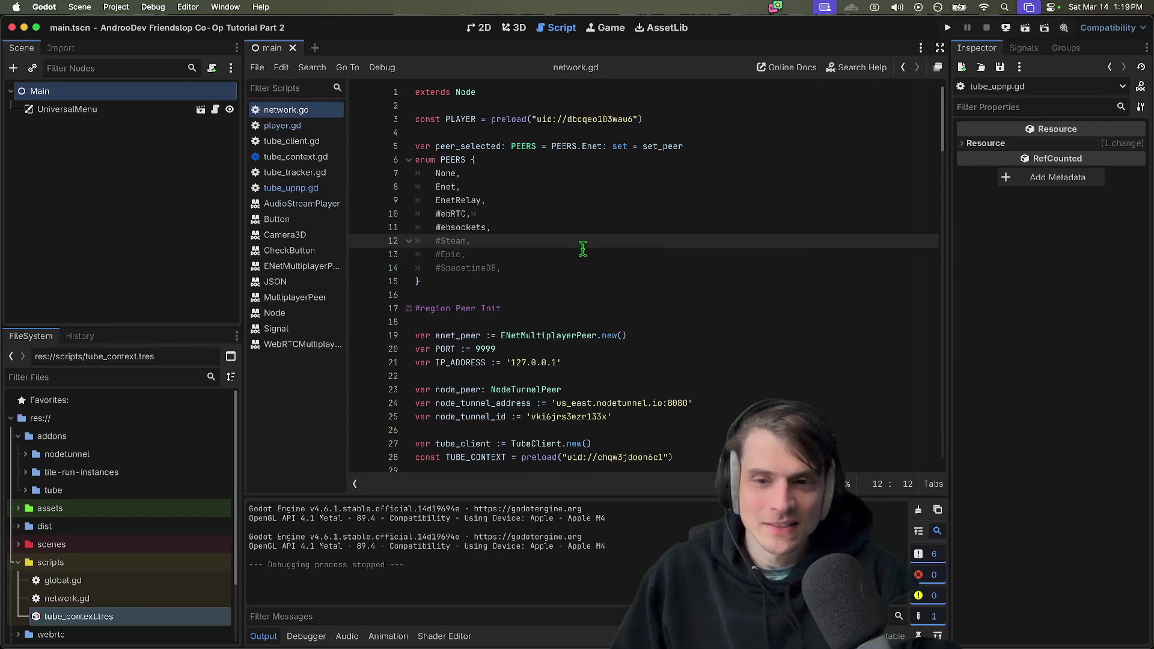
Clean up stray whitespace after the WebRTC entry down to the enum's closing brace
{"action": "triple_click", "coordinate": [581, 227]}
{"action": "key", "text": "Left"}
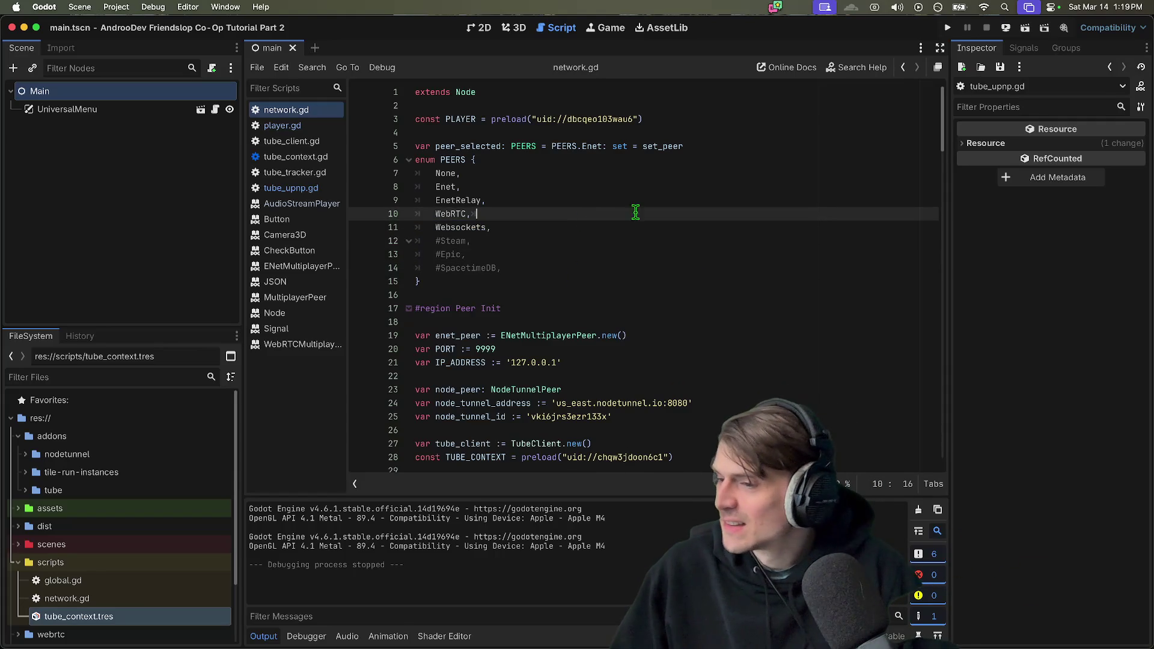
{"action": "key", "text": "Down"}
{"action": "key", "text": "Up"}
{"action": "key", "text": "Down"}
{"action": "key", "text": "Down"}
{"action": "key", "text": "Down"}
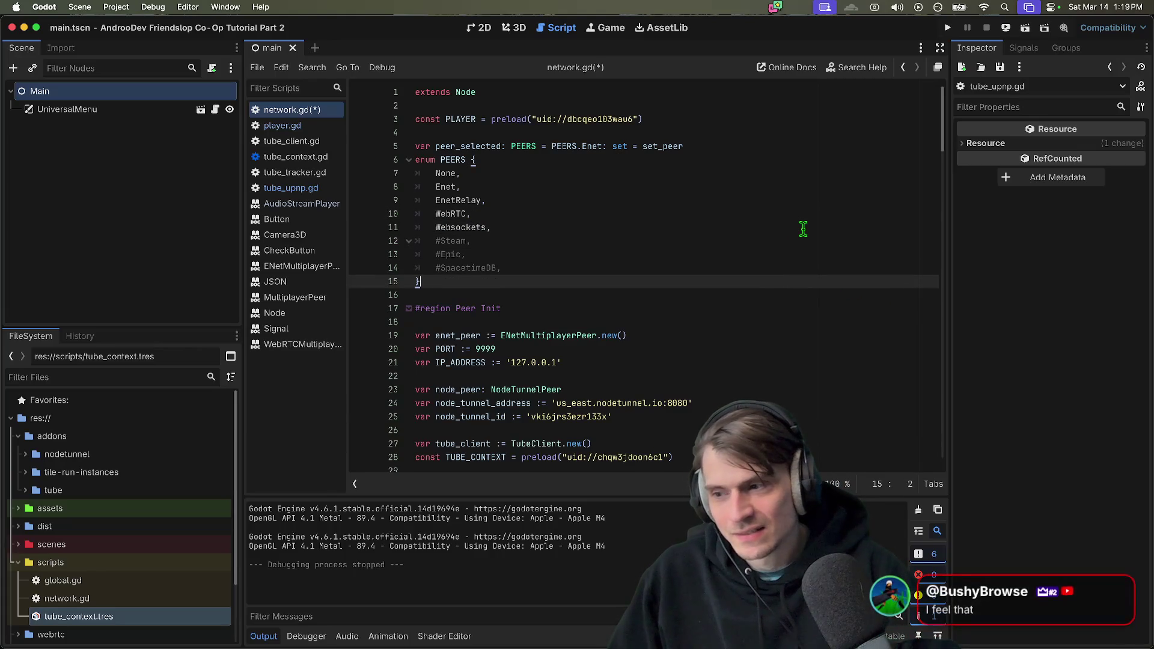
{"action": "mouse_move", "coordinate": [424, 634]}
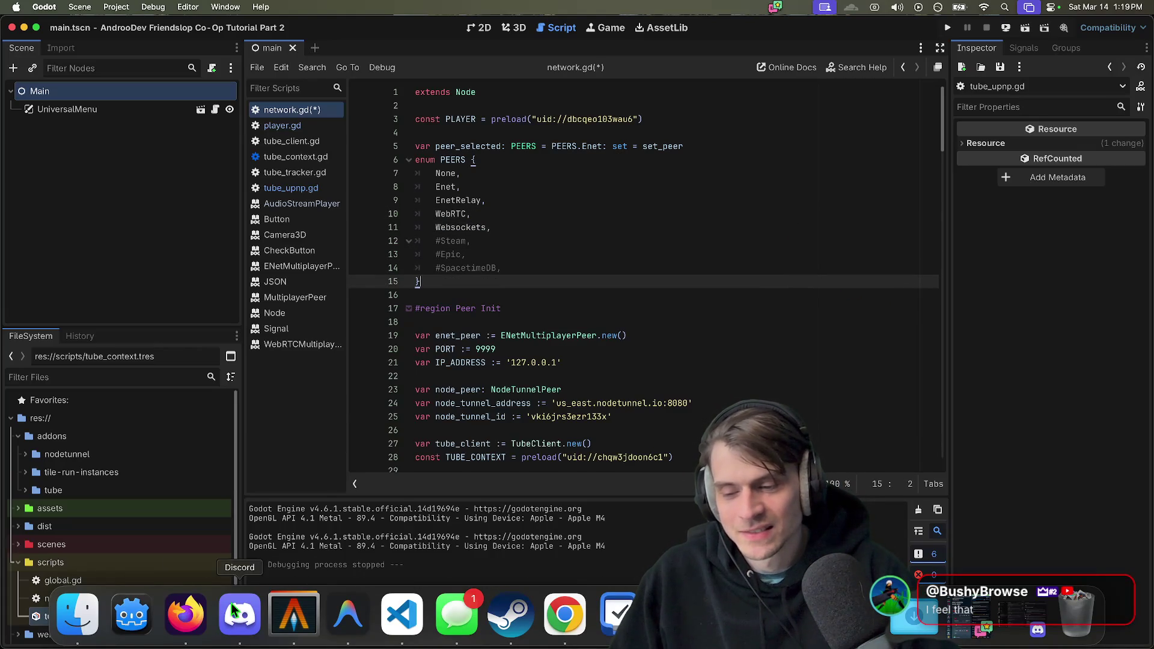
{"action": "left_click", "coordinate": [627, 202]}
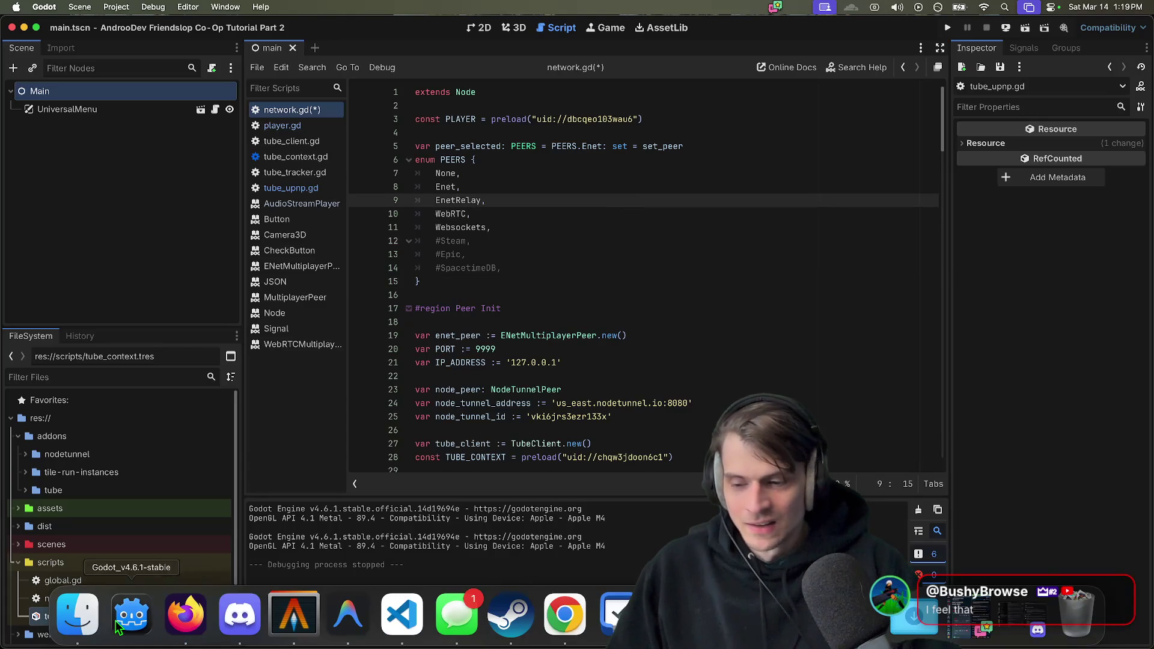
{"action": "left_click", "coordinate": [186, 617]}
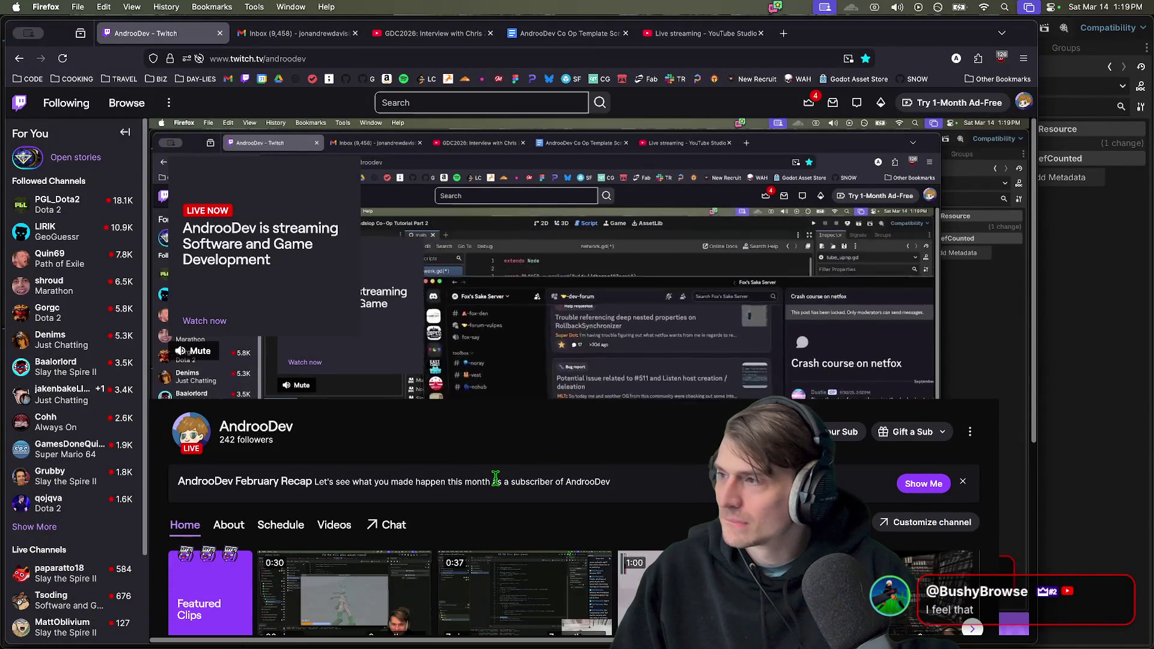
{"action": "key", "text": "super+Tab"}
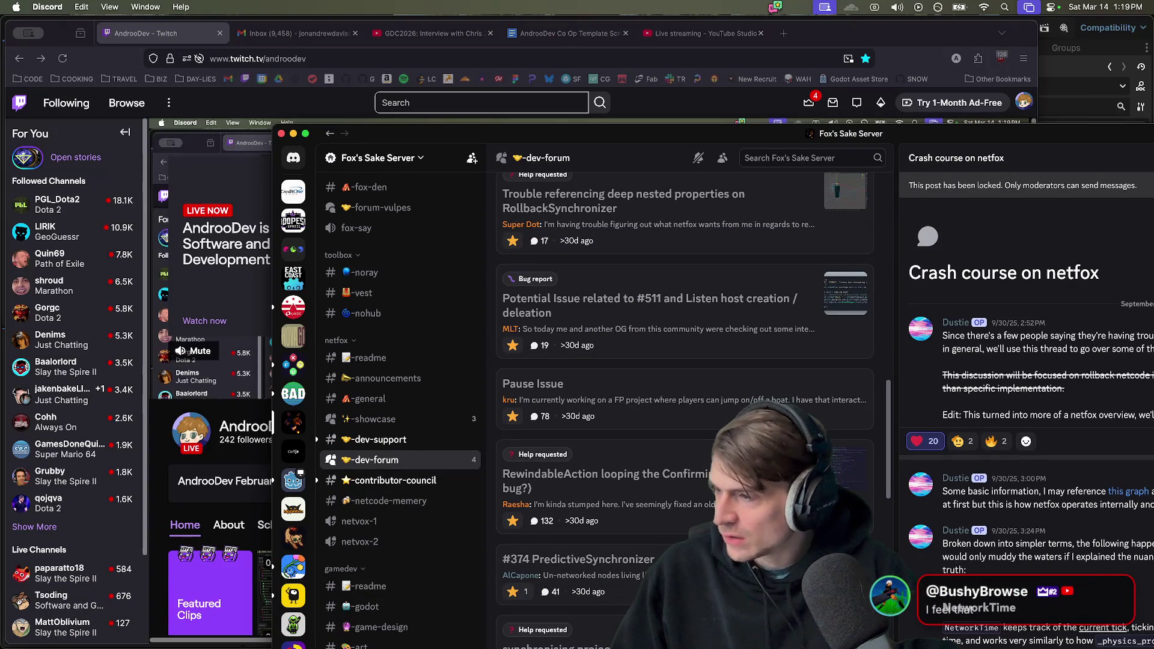
{"action": "key", "text": "super+Tab"}
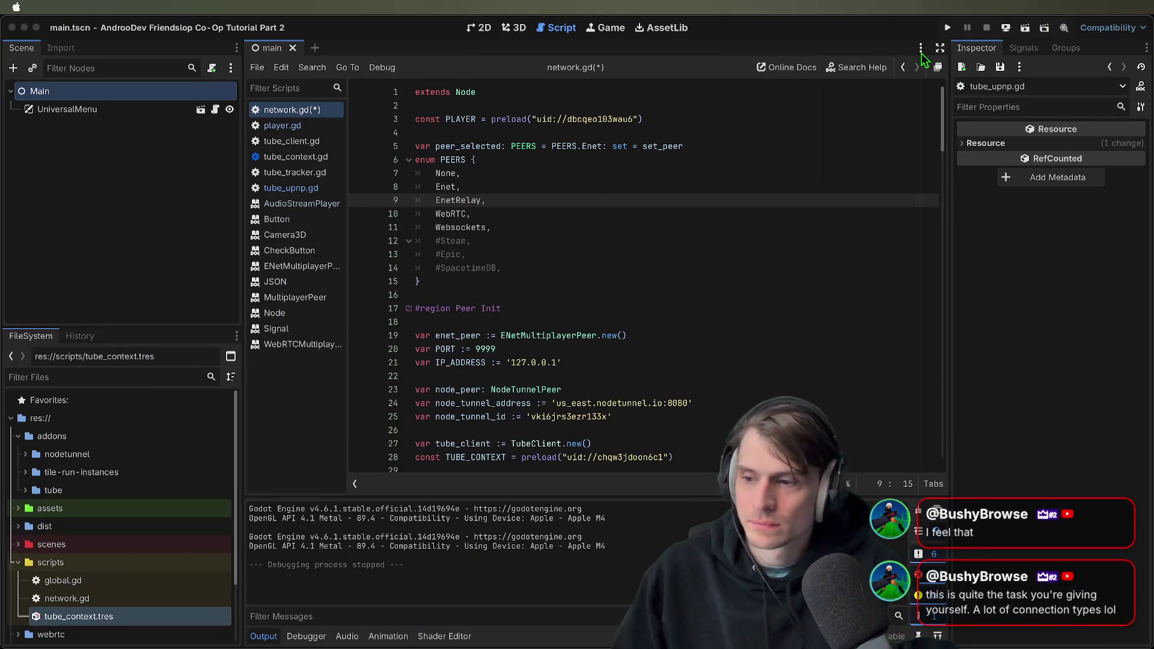
Return to network.gd, move to the end of the Websockets entry and scroll through the script
{"action": "left_click", "coordinate": [717, 218]}
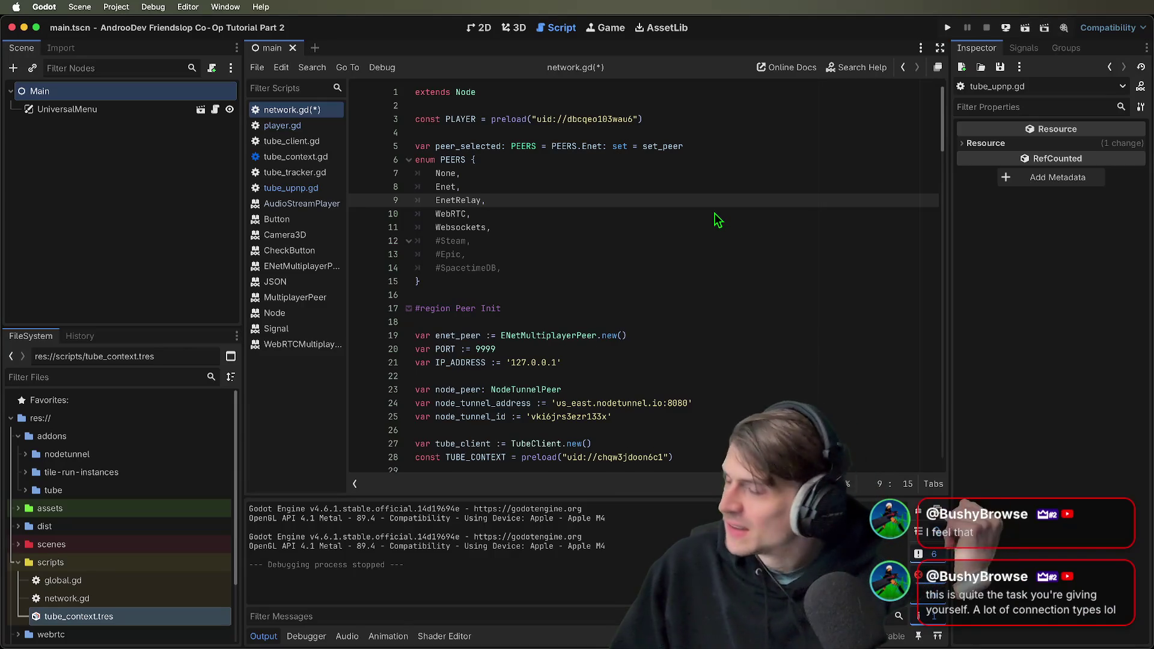
{"action": "key", "text": "Down"}
{"action": "key", "text": "Down"}
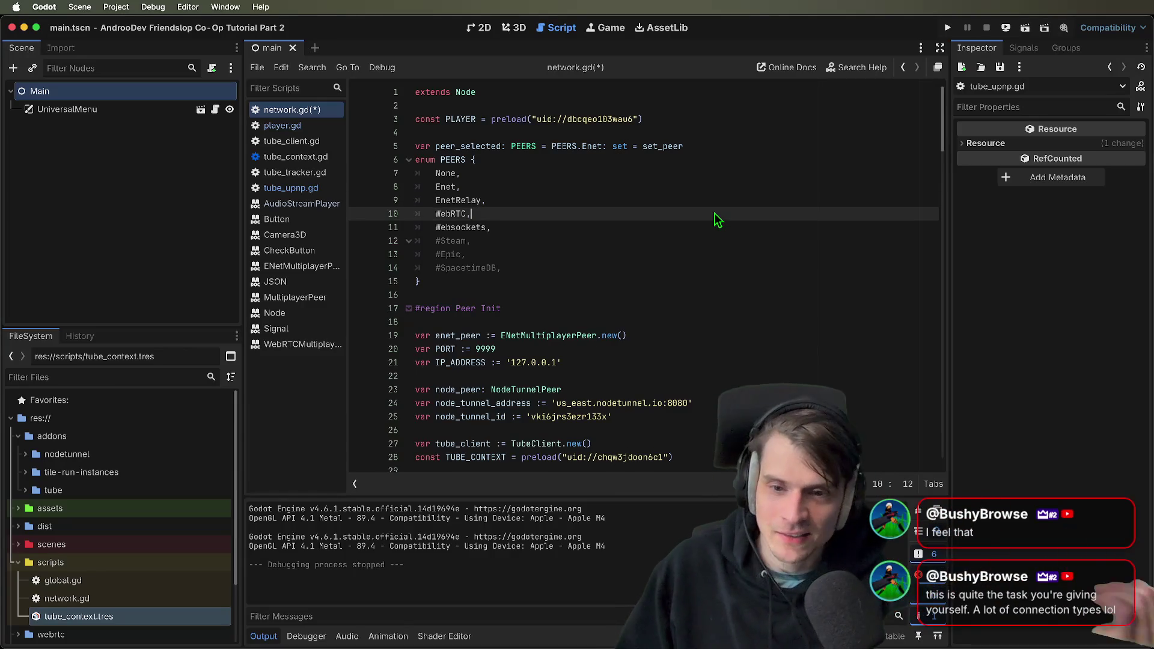
{"action": "key", "text": "End"}
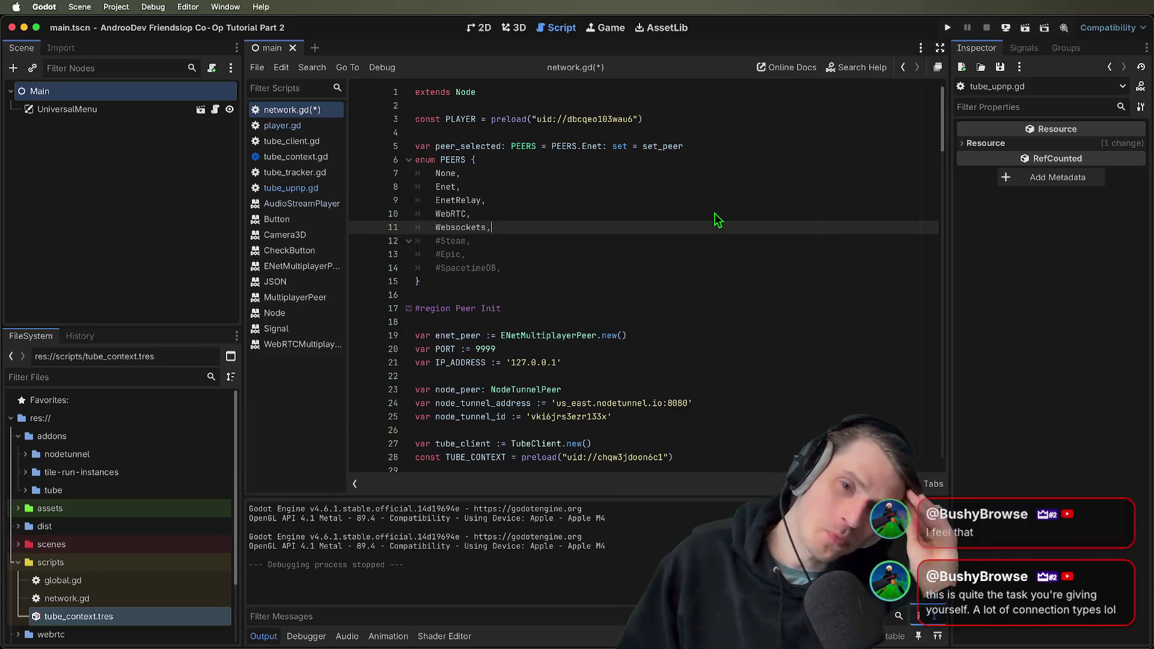
{"action": "scroll", "coordinate": [781, 304], "scroll_direction": "down", "scroll_amount": 13}
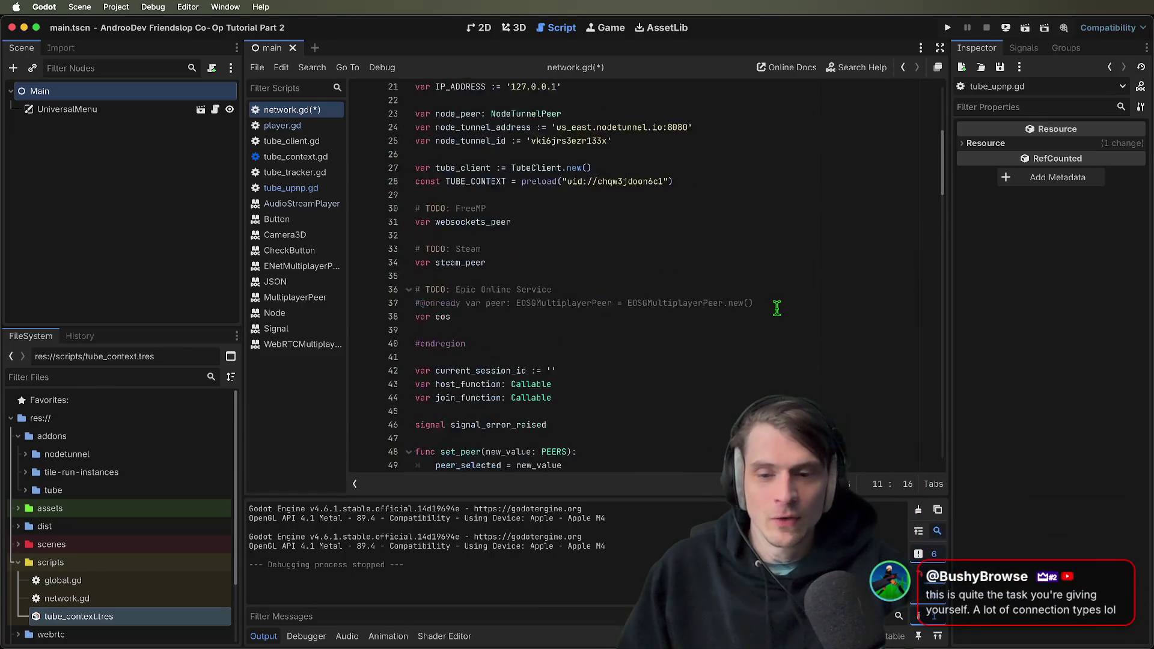
{"action": "scroll", "coordinate": [787, 303], "scroll_direction": "down", "scroll_amount": 12}
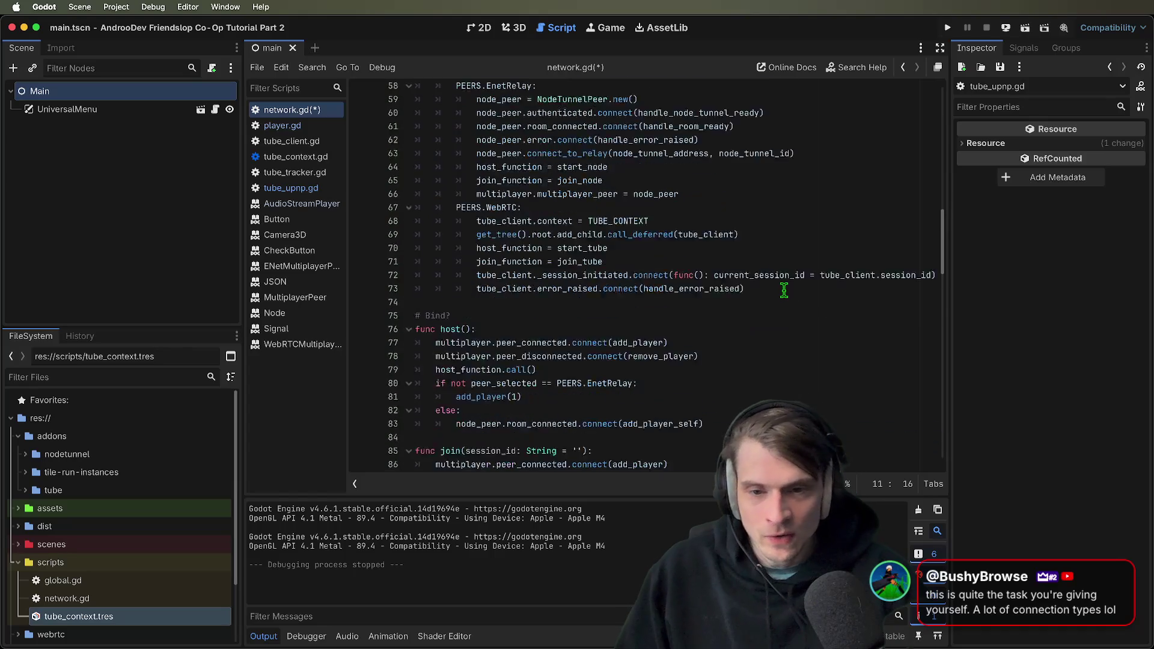
{"action": "scroll", "coordinate": [784, 286], "scroll_direction": "up", "scroll_amount": 3}
{"action": "scroll", "coordinate": [770, 252], "scroll_direction": "down", "scroll_amount": 3}
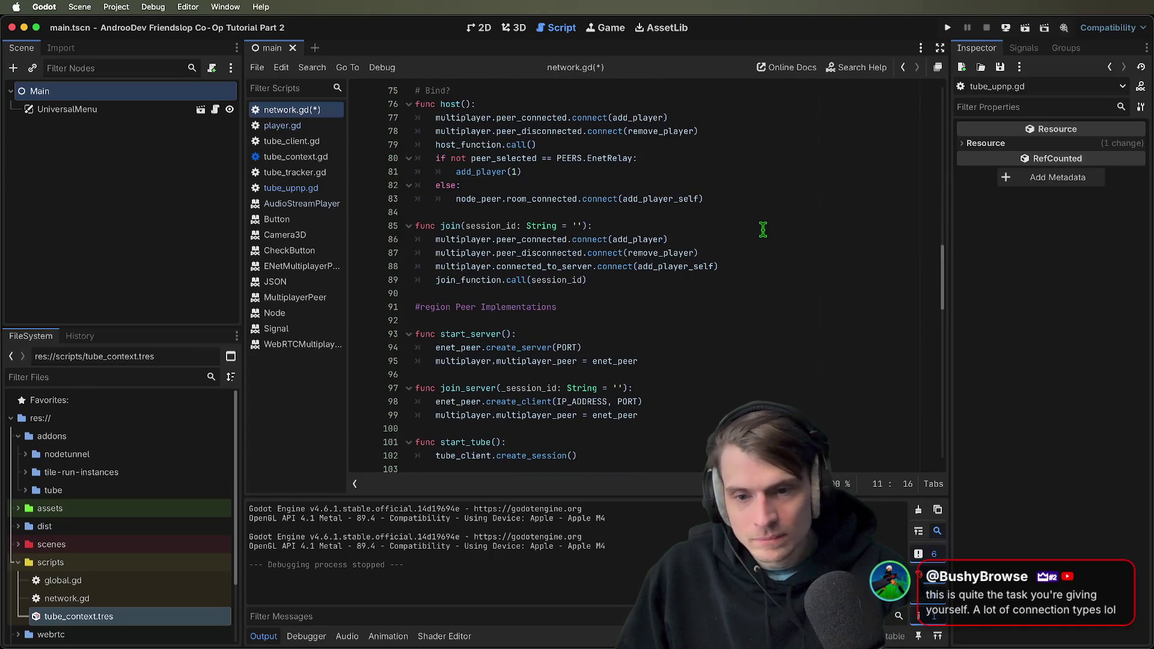
Review the join function's three signal connections and the add_player function
{"action": "left_click_drag", "start_coordinate": [649, 253], "coordinate": [537, 253]}
{"action": "mouse_move", "coordinate": [416, 239]}
{"action": "left_mouse_down"}
{"action": "mouse_move", "coordinate": [905, 283]}
{"action": "mouse_move", "coordinate": [849, 266]}
{"action": "left_mouse_up"}
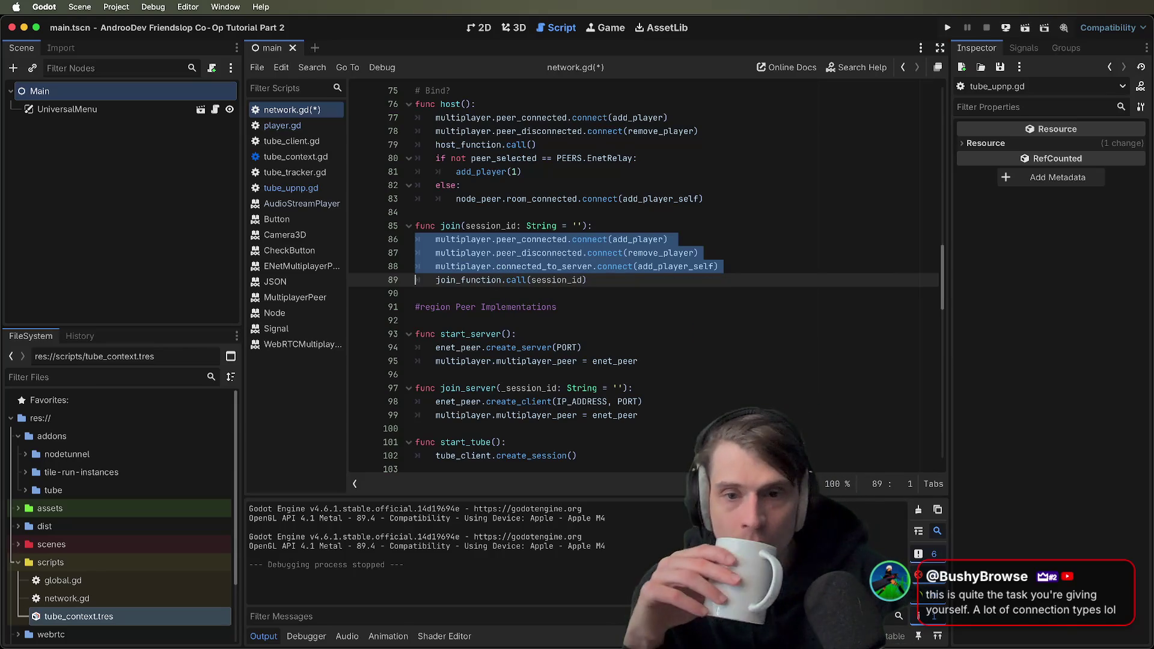
{"action": "scroll", "coordinate": [646, 277], "scroll_direction": "down", "scroll_amount": 10}
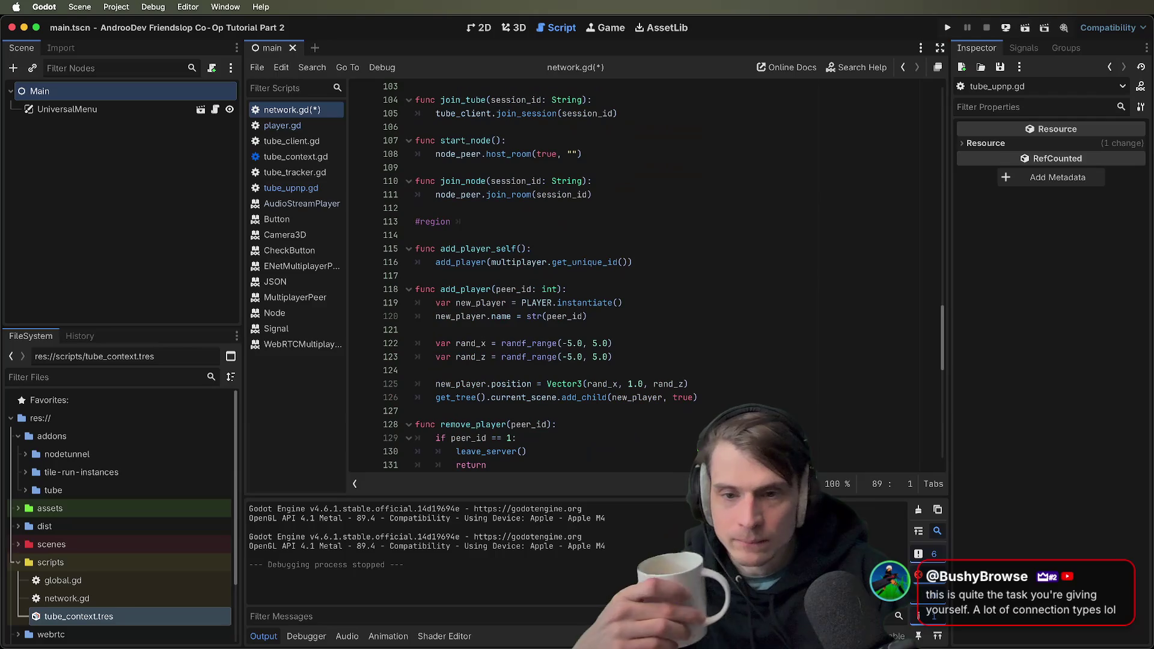
{"action": "mouse_move", "coordinate": [699, 398]}
{"action": "left_mouse_down"}
{"action": "mouse_move", "coordinate": [421, 385]}
{"action": "mouse_move", "coordinate": [416, 290]}
{"action": "left_mouse_up"}
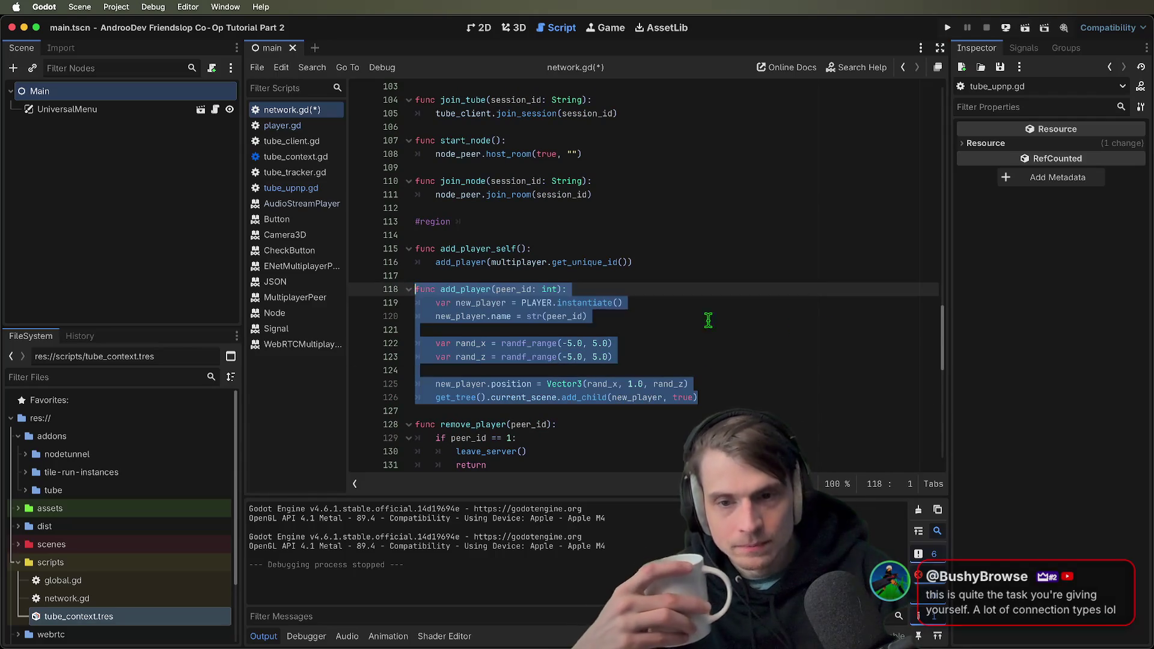
{"action": "left_click", "coordinate": [824, 331]}
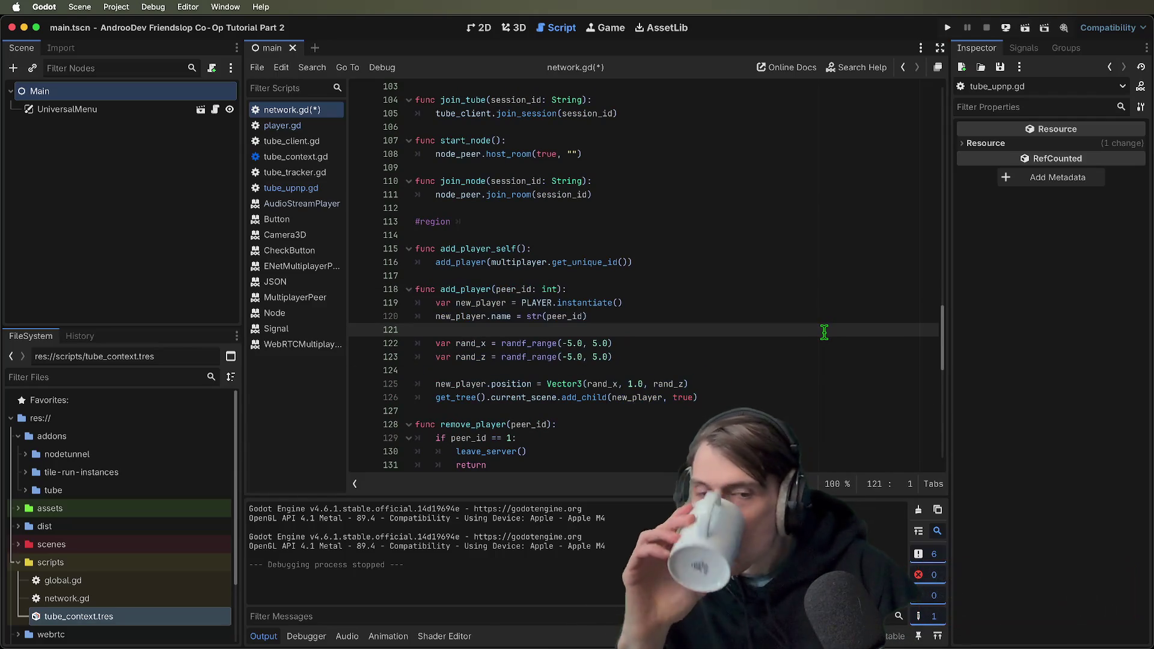
{"action": "scroll", "coordinate": [821, 348], "scroll_direction": "down", "scroll_amount": 13}
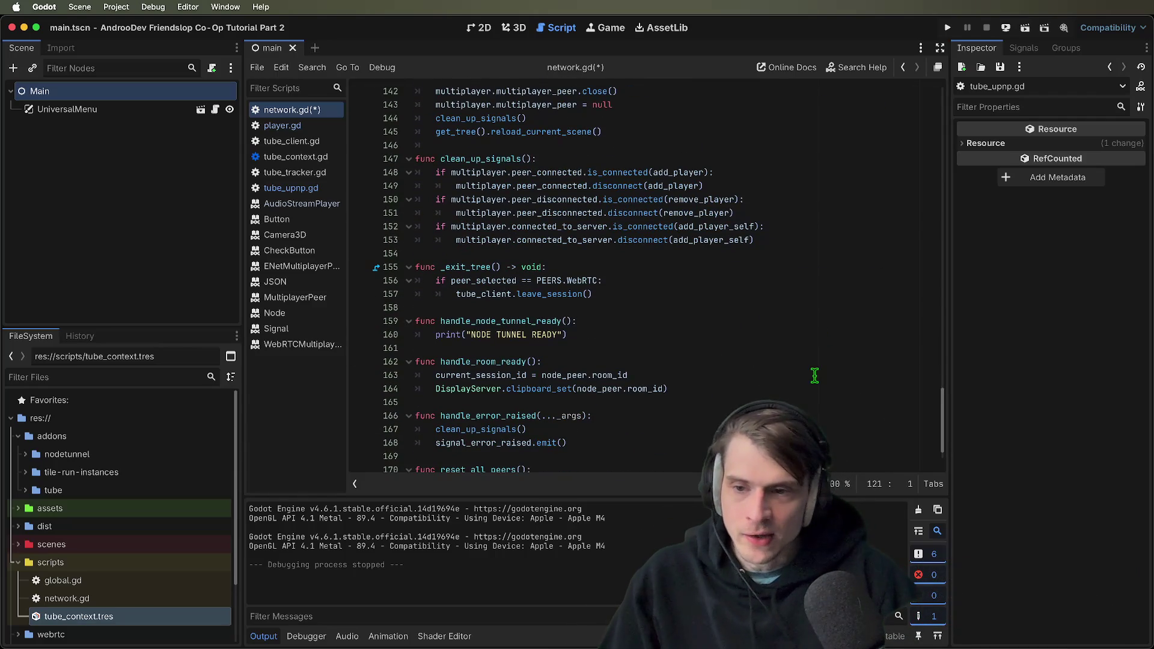
Glance at tube_client.gd, enlarge the FileSystem file list, and relaunch the game to test networking
{"action": "left_click", "coordinate": [289, 141]}
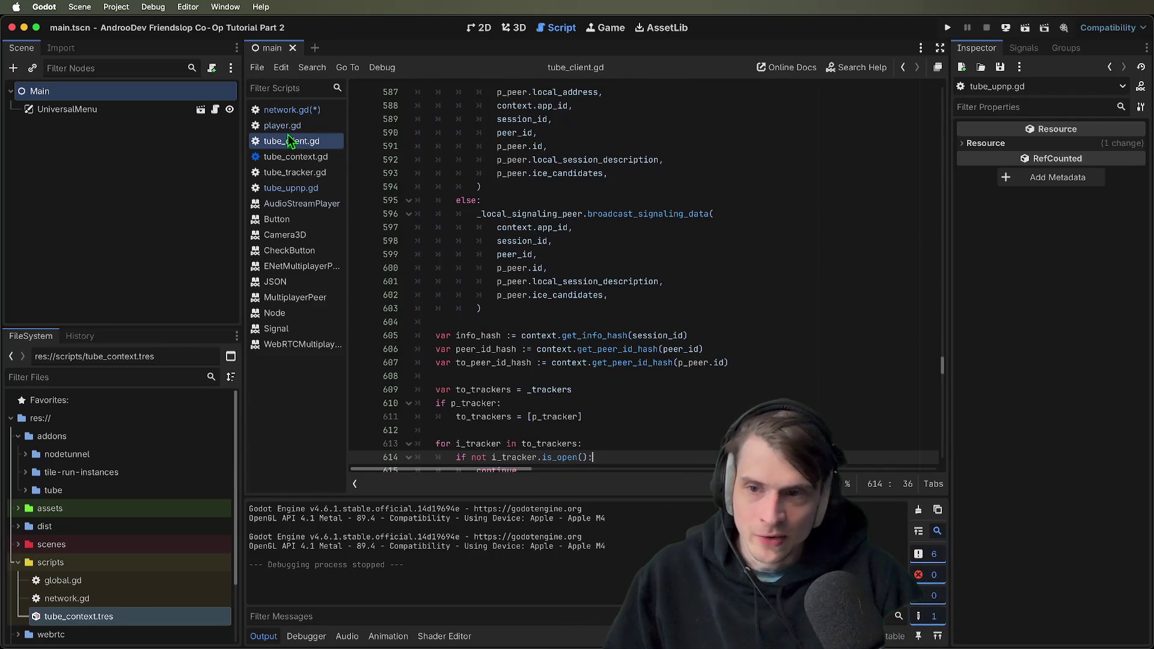
{"action": "left_click", "coordinate": [294, 109]}
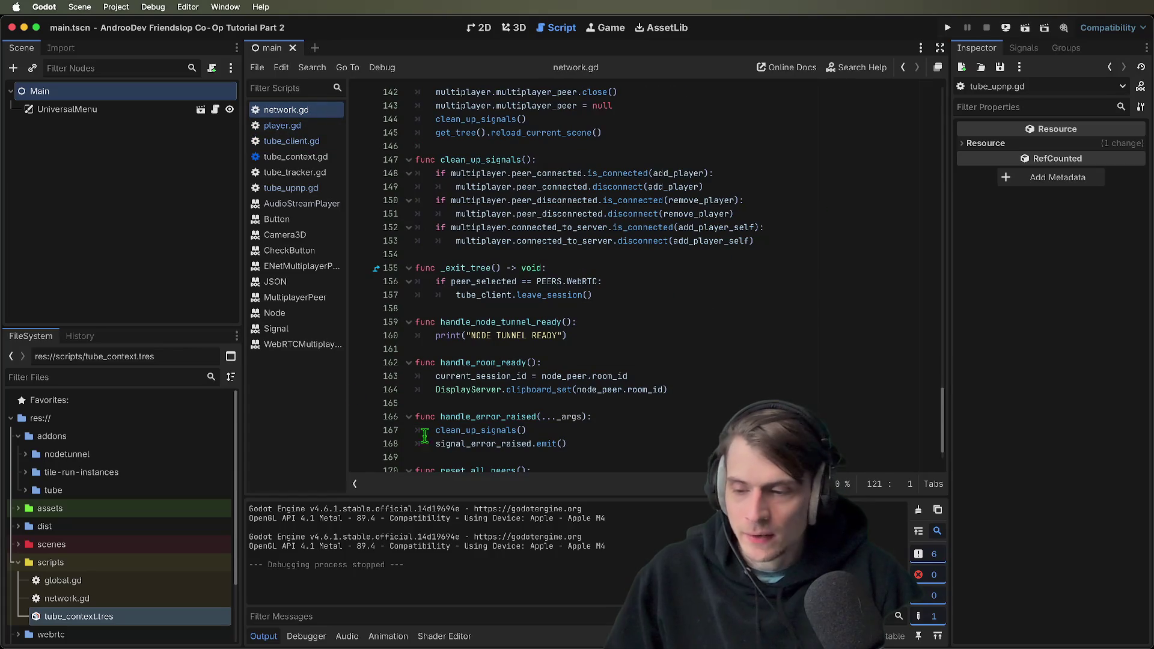
{"action": "left_click_drag", "start_coordinate": [206, 327], "coordinate": [202, 267]}
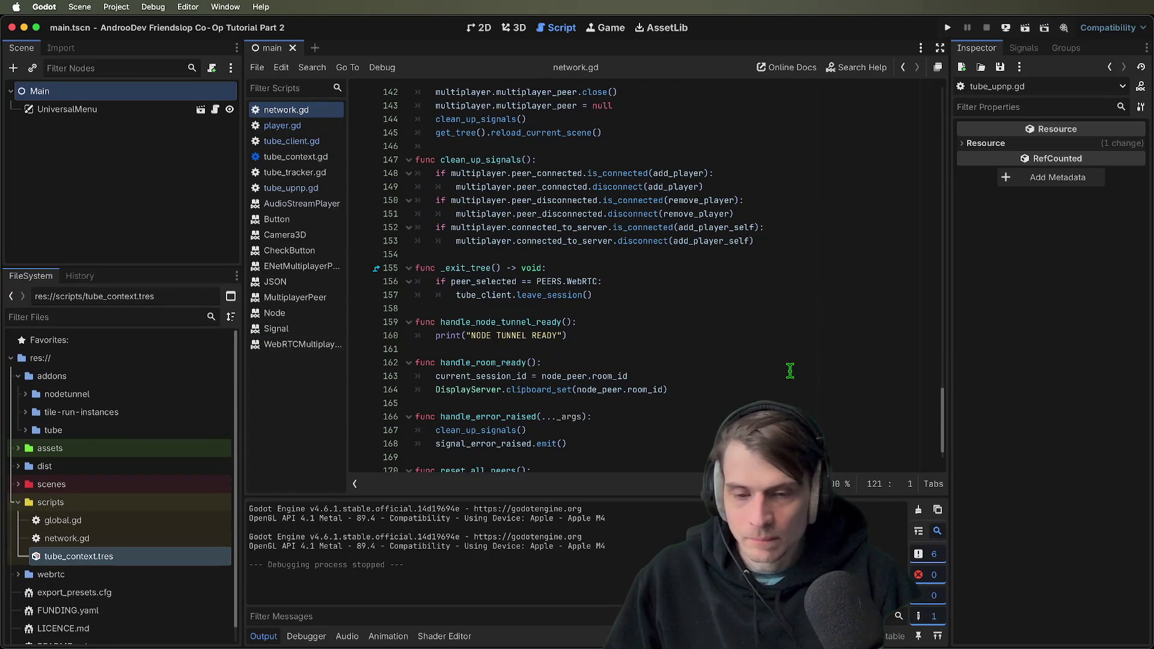
{"action": "key", "text": "super+b"}
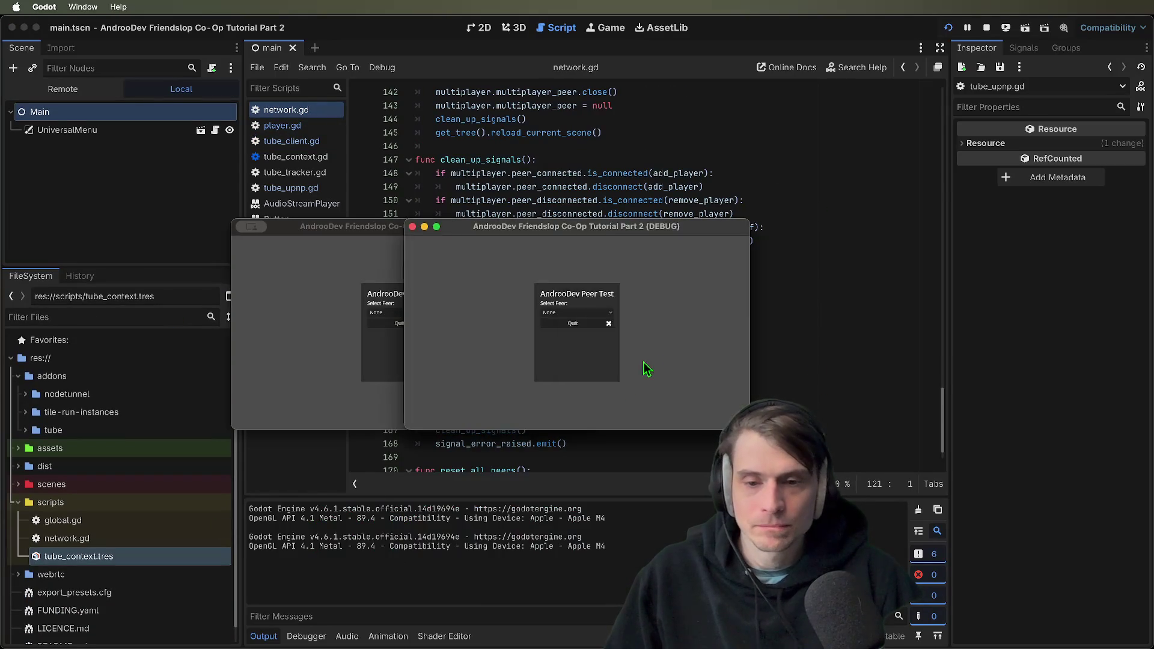
{"action": "left_click", "coordinate": [503, 399]}
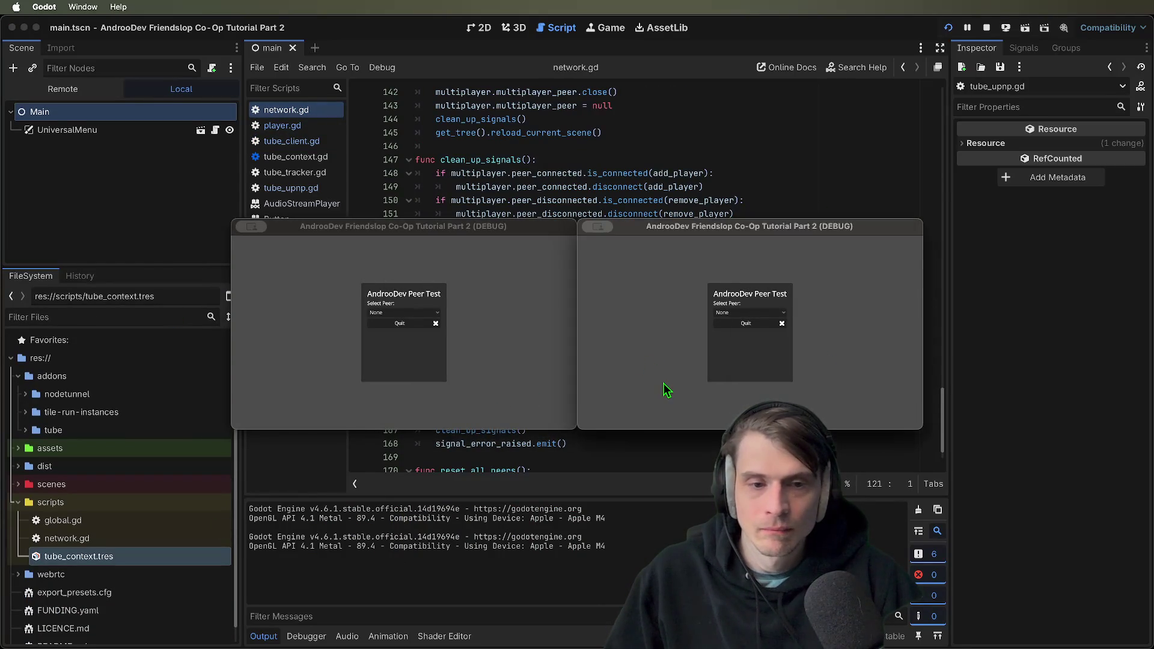
{"action": "key", "text": "super+q"}
{"action": "key", "text": "super+q"}
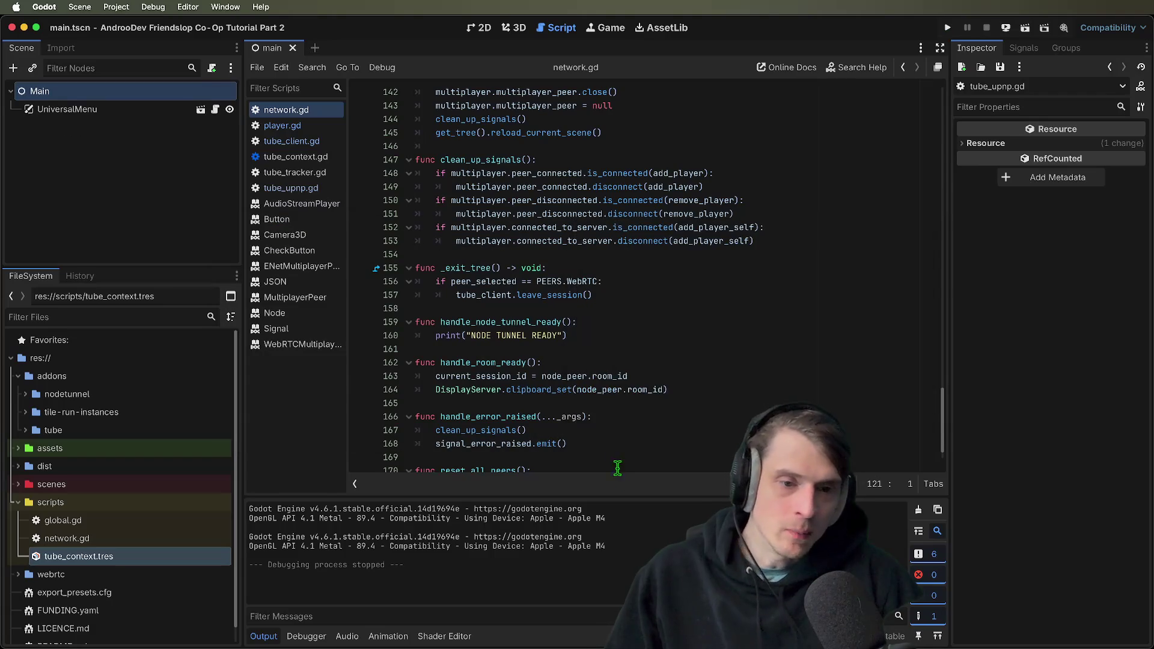
{"action": "scroll", "coordinate": [612, 433], "scroll_direction": "up", "scroll_amount": 5}
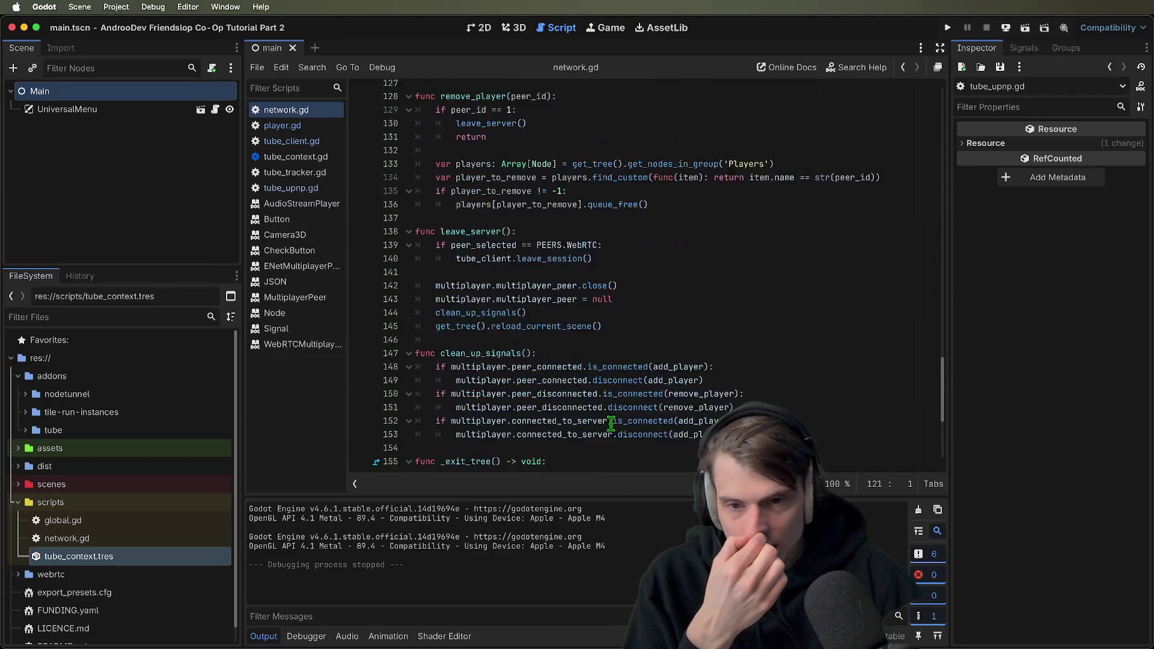
{"action": "scroll", "coordinate": [611, 425], "scroll_direction": "up", "scroll_amount": 6}
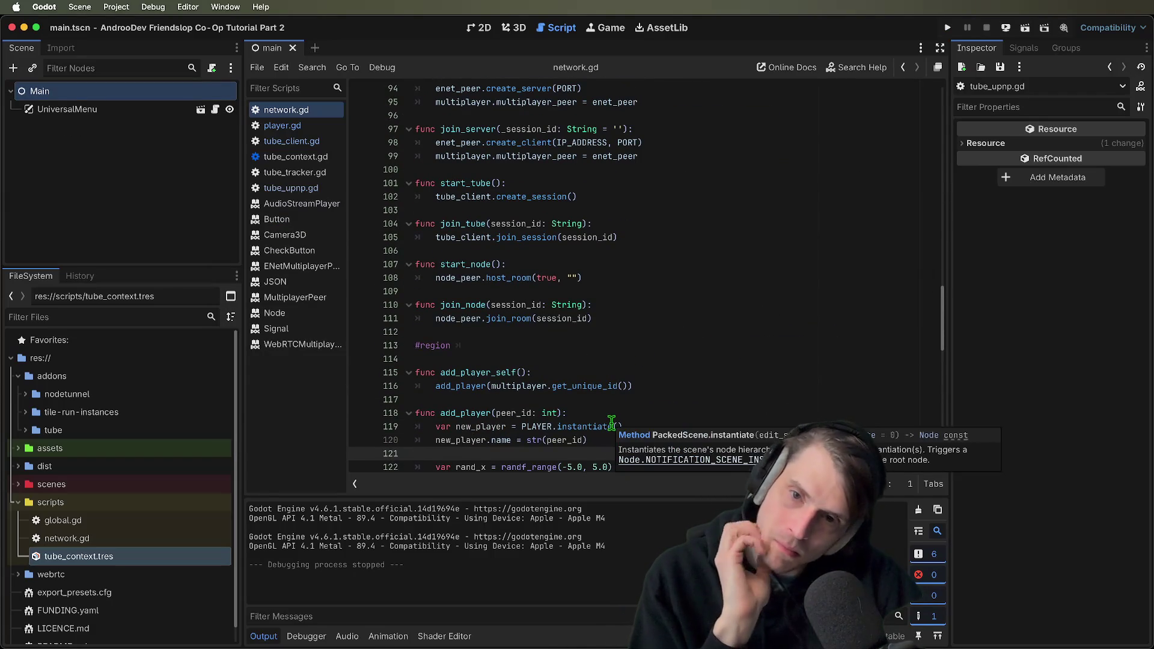
{"action": "scroll", "coordinate": [615, 400], "scroll_direction": "up", "scroll_amount": 20}
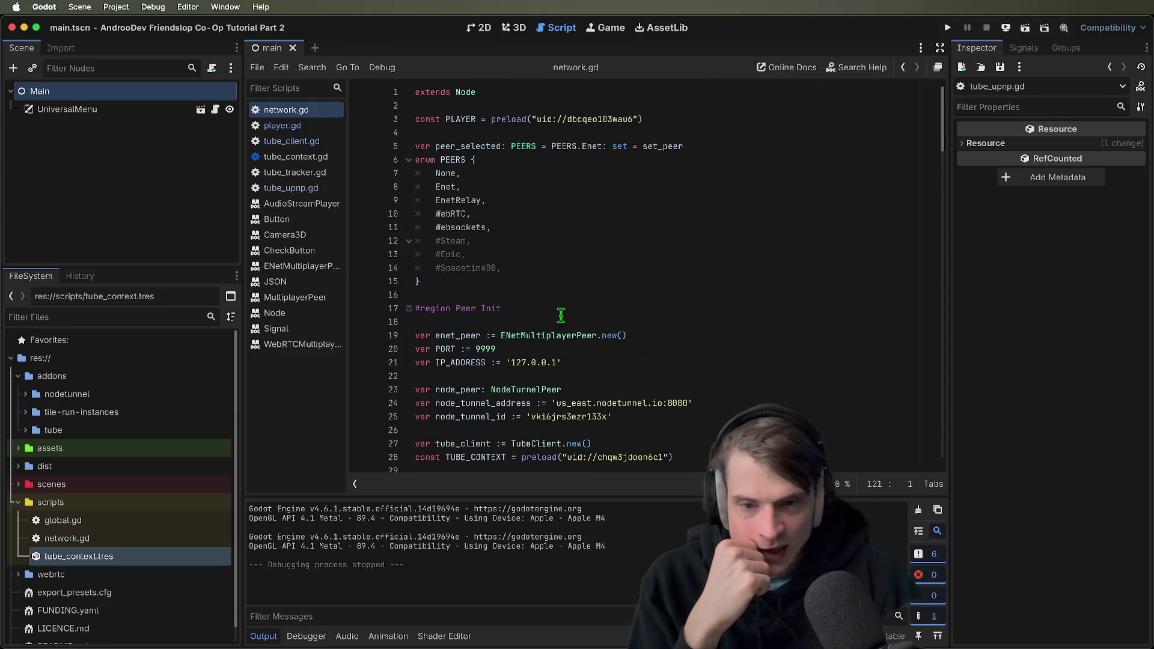
{"action": "scroll", "coordinate": [601, 222], "scroll_direction": "down", "scroll_amount": 3}
Append a #WebRTC comment to the tube_client declaration on line 27 of network.gd
{"action": "double_click", "coordinate": [458, 199]}
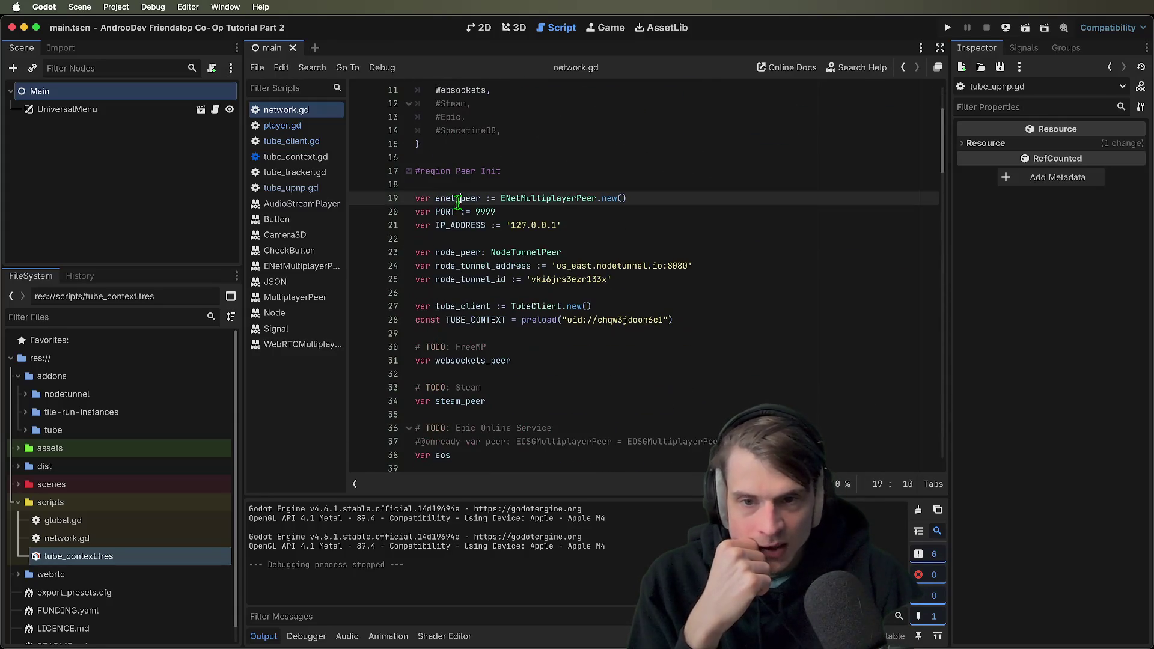
{"action": "double_click", "coordinate": [454, 307]}
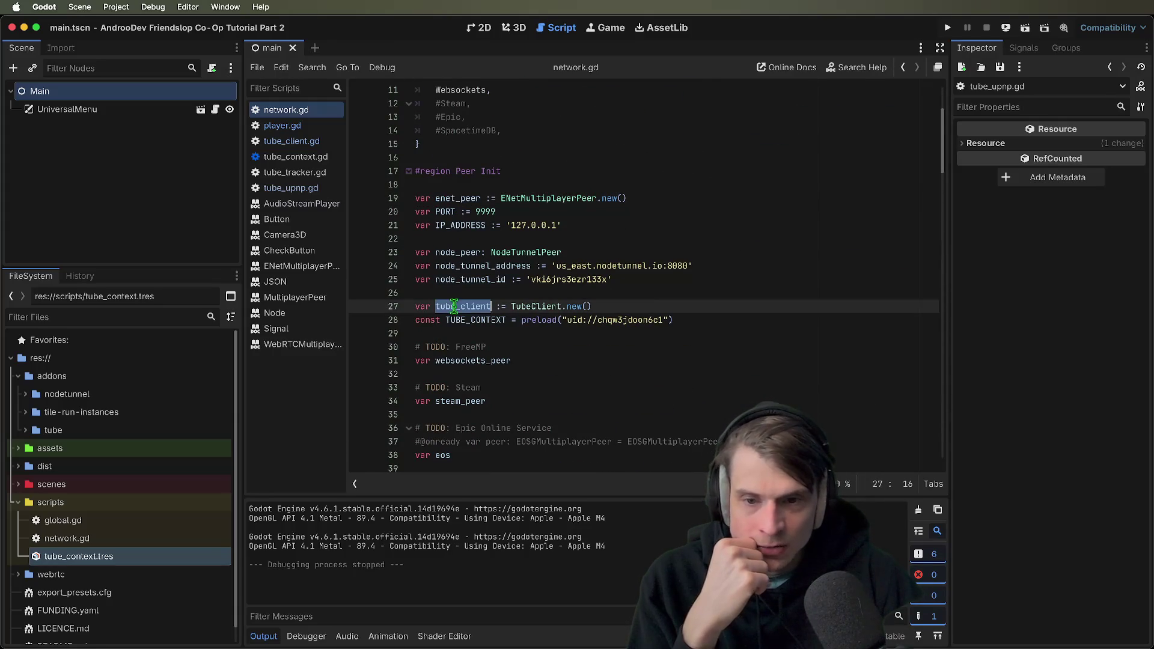
{"action": "left_click", "coordinate": [651, 301]}
{"action": "type", "text": "#WebRT"}
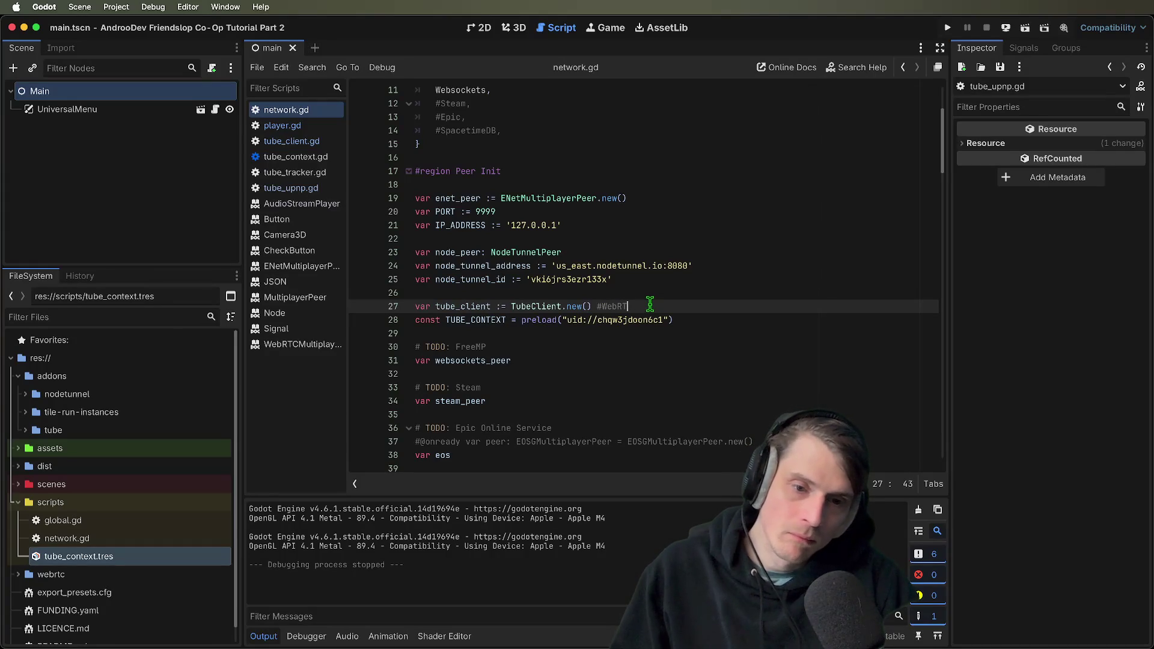
{"action": "type", "text": "C"}
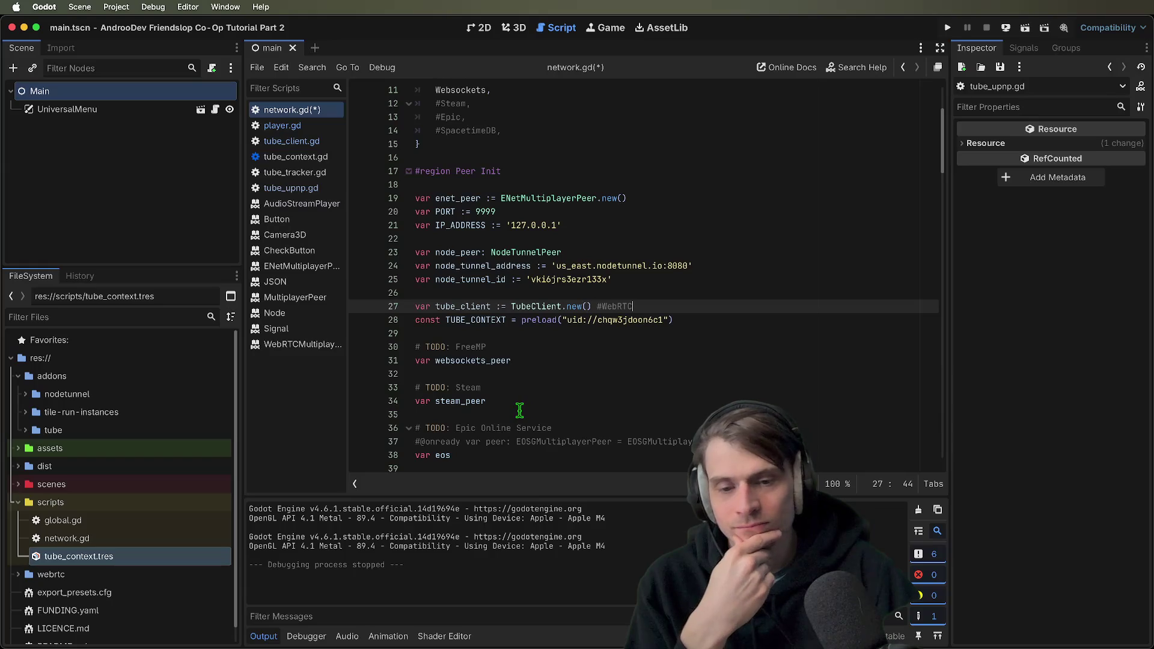
{"action": "scroll", "coordinate": [522, 418], "scroll_direction": "down", "scroll_amount": 1}
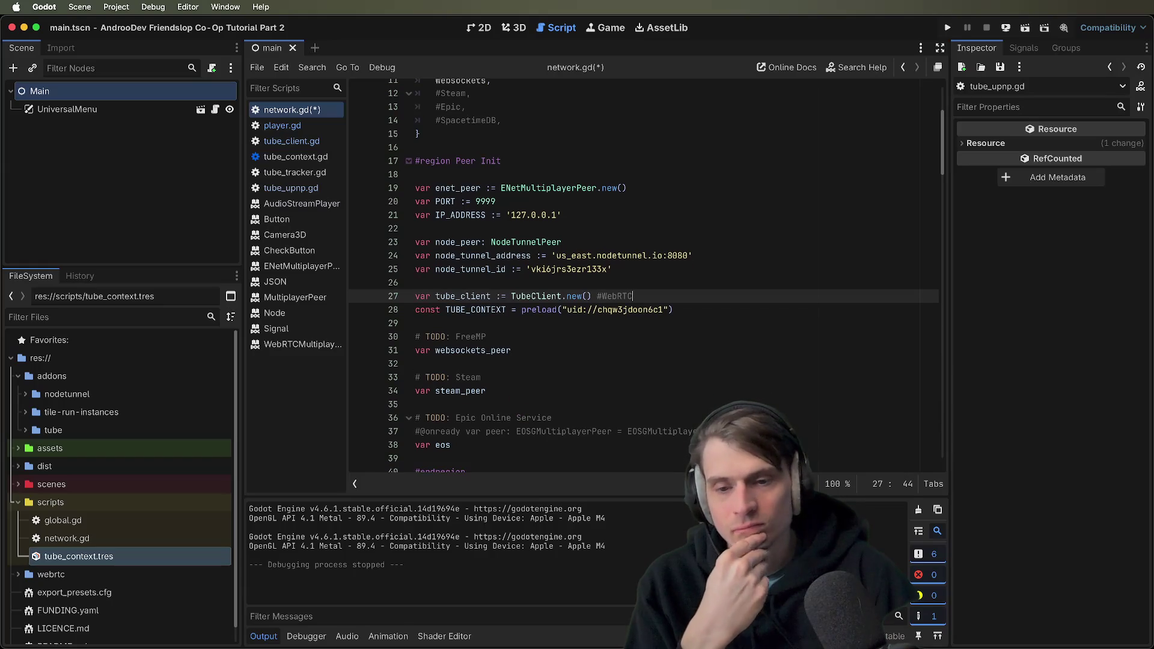
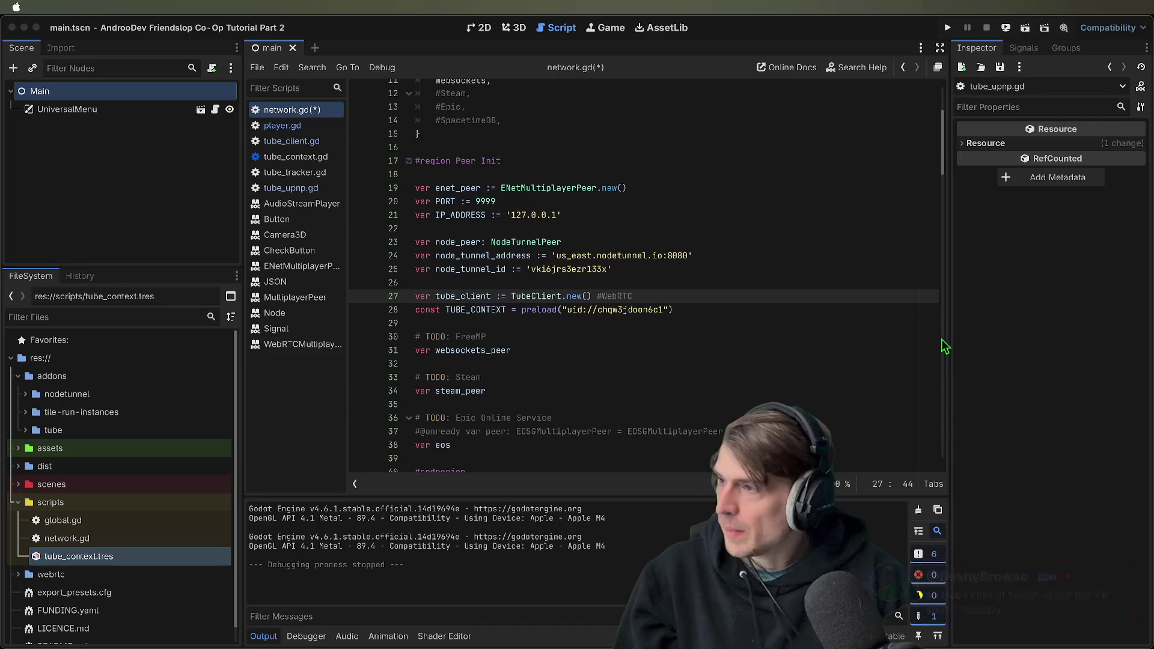
Save network.gd, test-run the peer menu in two game windows, then quit both
{"action": "left_click", "coordinate": [162, 319]}
{"action": "key", "text": "super+b"}
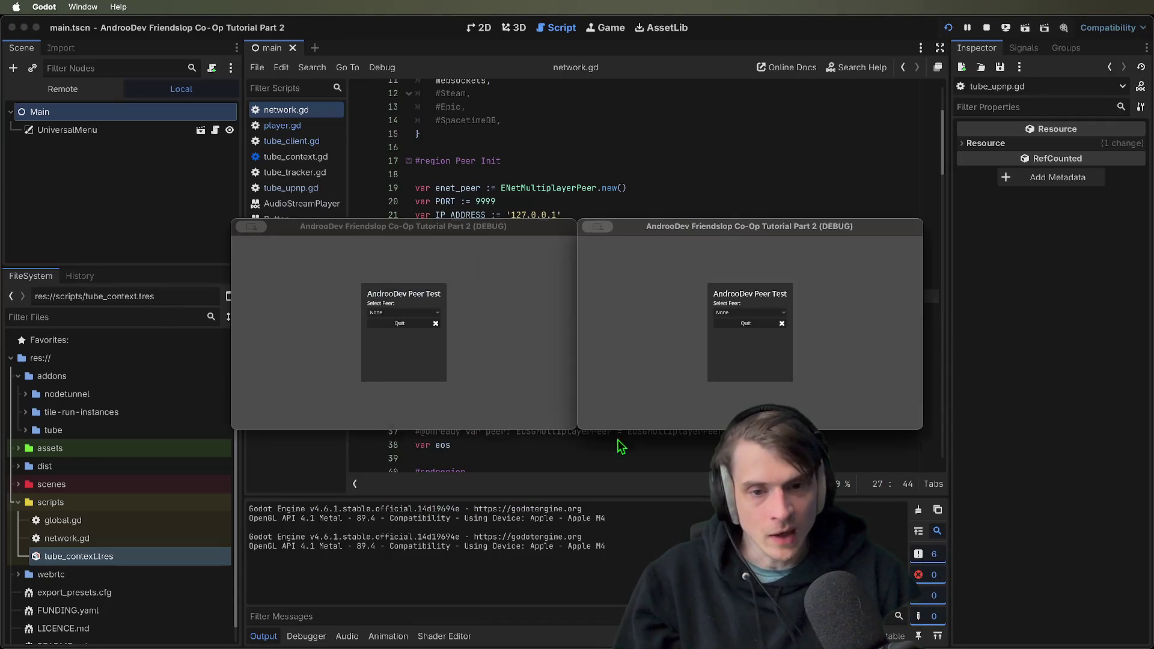
{"action": "left_click", "coordinate": [745, 323]}
{"action": "left_click", "coordinate": [614, 336]}
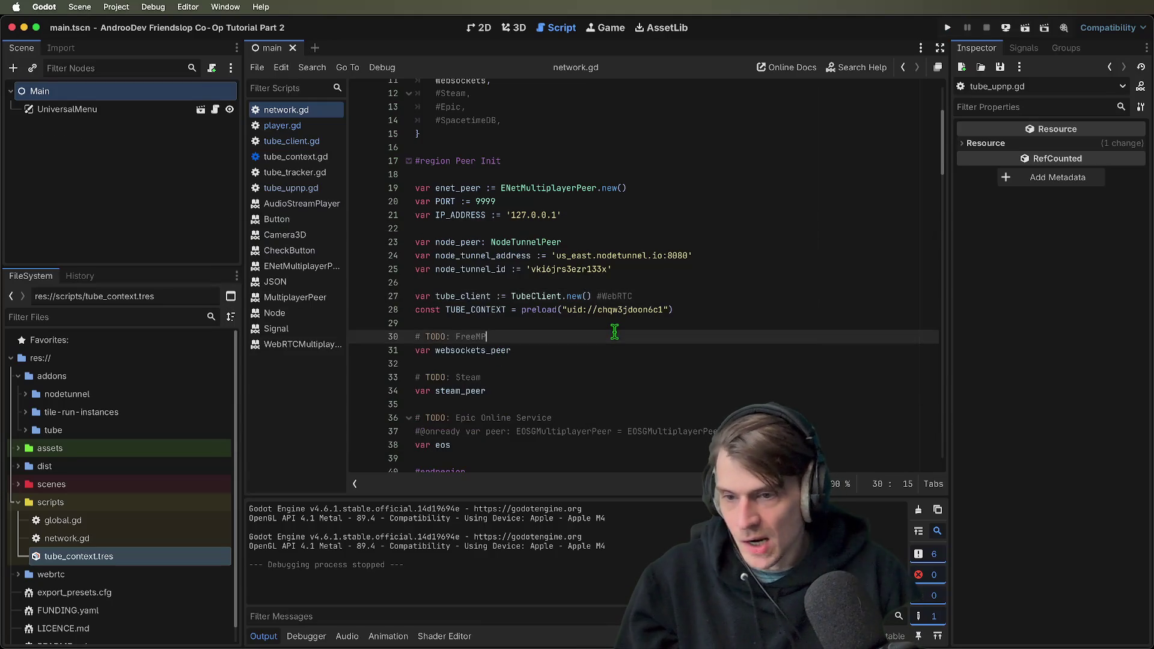
Scroll network.gd down to the bottom of the script
{"action": "scroll", "coordinate": [614, 330], "scroll_direction": "down", "scroll_amount": 3}
{"action": "left_click", "coordinate": [616, 291]}
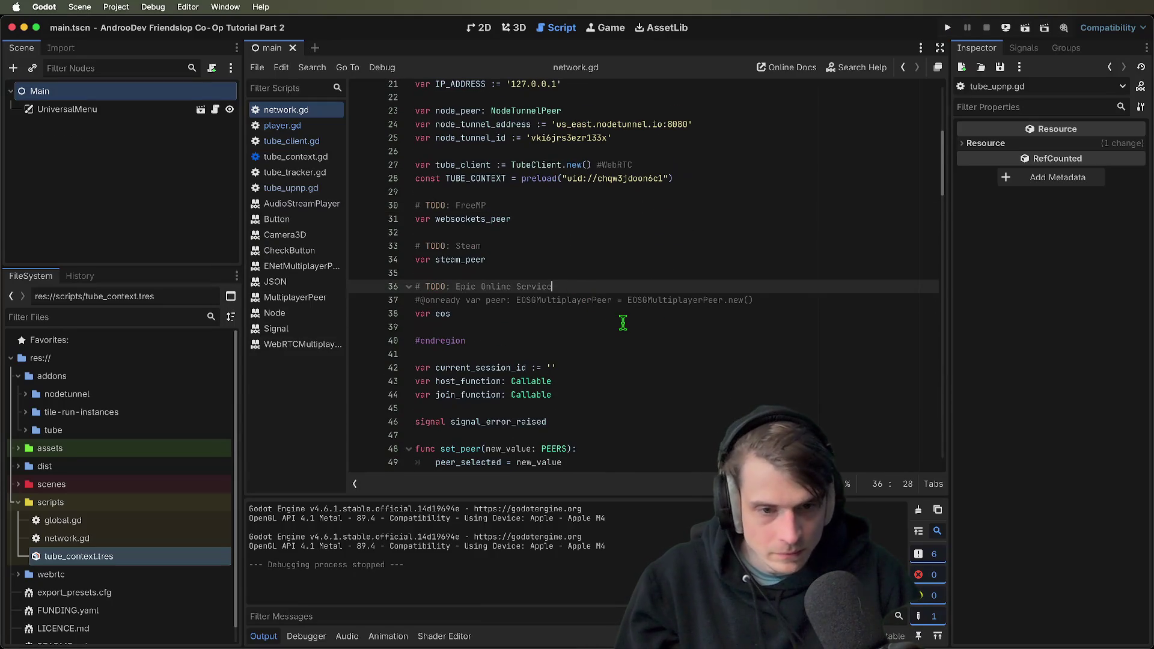
{"action": "scroll", "coordinate": [619, 325], "scroll_direction": "down", "scroll_amount": 12}
{"action": "scroll", "coordinate": [613, 330], "scroll_direction": "down", "scroll_amount": 20}
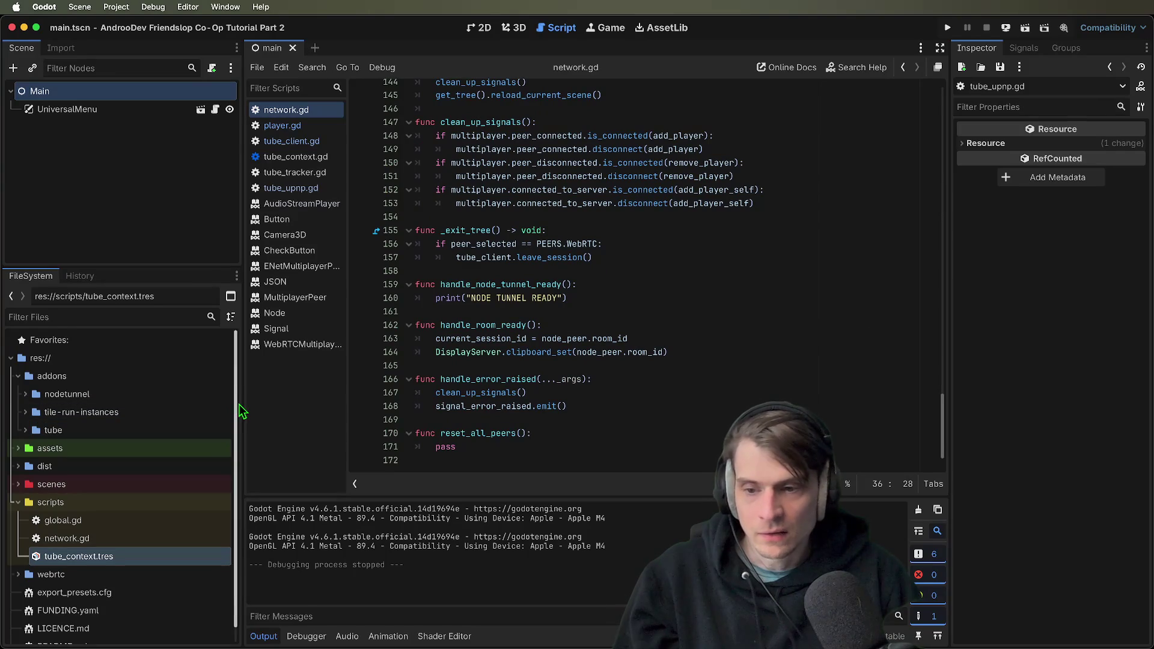
Narrow the left dock and expand the scenes folder in FileSystem
{"action": "mouse_move", "coordinate": [241, 385]}
{"action": "left_mouse_down"}
{"action": "mouse_move", "coordinate": [221, 381]}
{"action": "mouse_move", "coordinate": [185, 411]}
{"action": "mouse_move", "coordinate": [241, 433]}
{"action": "left_mouse_up"}
{"action": "left_click_drag", "start_coordinate": [241, 519], "coordinate": [184, 521]}
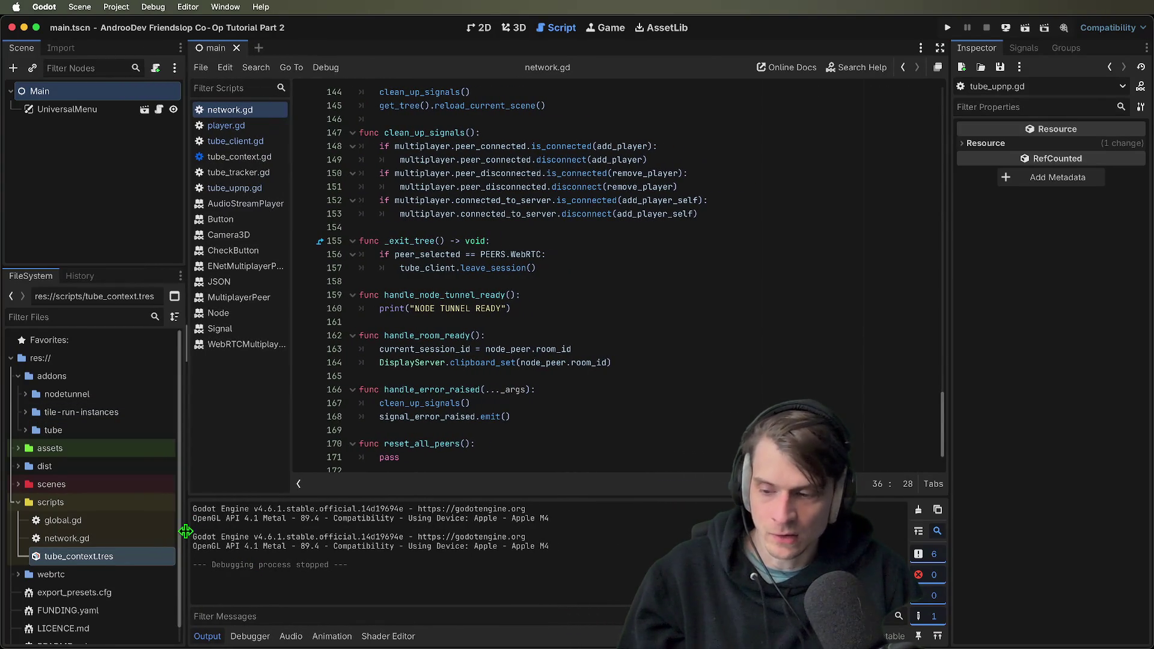
{"action": "scroll", "coordinate": [52, 580], "scroll_direction": "down", "scroll_amount": 1}
{"action": "scroll", "coordinate": [81, 486], "scroll_direction": "up", "scroll_amount": 1}
{"action": "double_click", "coordinate": [81, 483]}
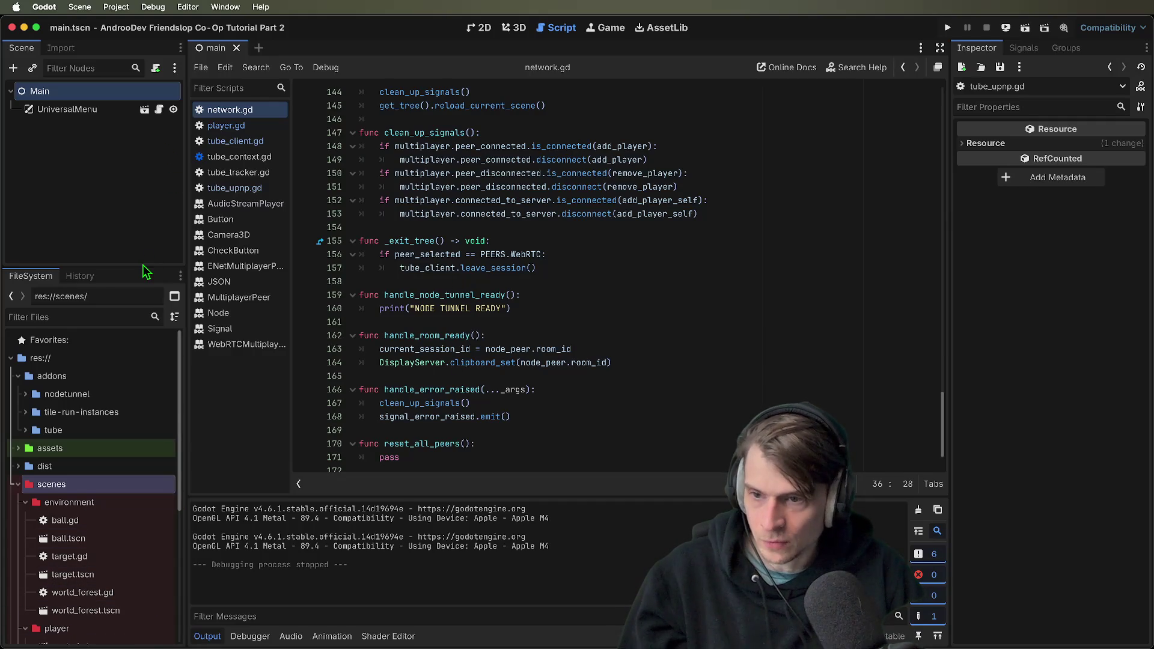
Resize the scene tree and output panels, then select ball.tscn among the environment scenes
{"action": "mouse_move", "coordinate": [140, 267]}
{"action": "left_mouse_down"}
{"action": "mouse_move", "coordinate": [176, 495]}
{"action": "mouse_move", "coordinate": [196, 313]}
{"action": "left_mouse_up"}
{"action": "left_click_drag", "start_coordinate": [423, 494], "coordinate": [427, 463]}
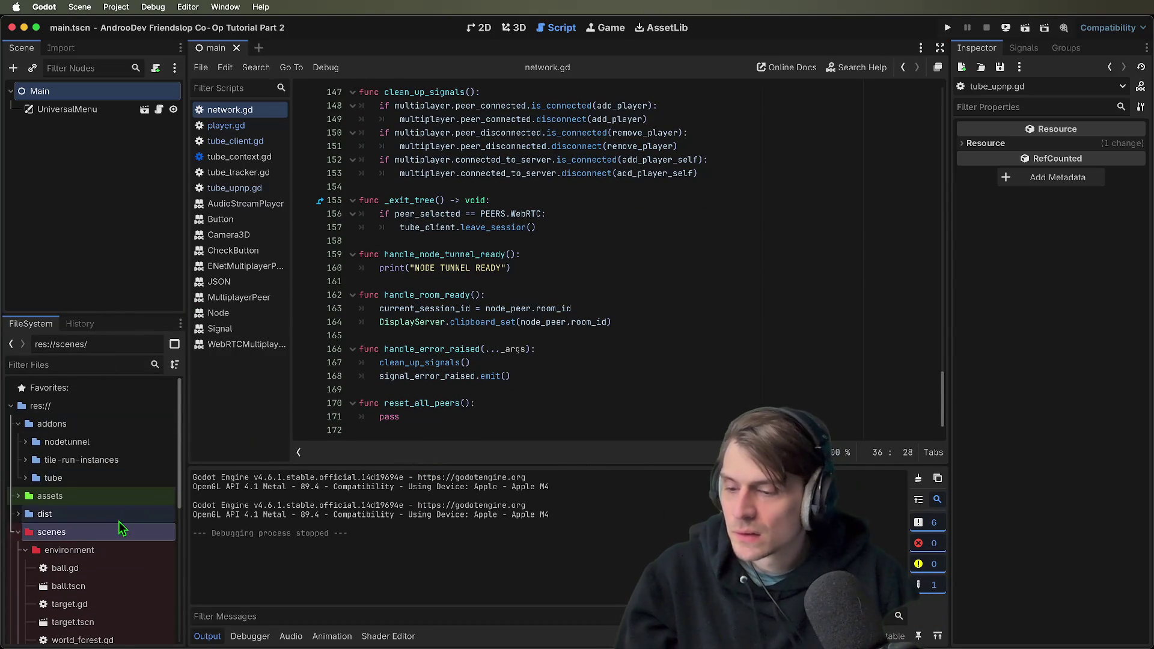
{"action": "scroll", "coordinate": [105, 550], "scroll_direction": "down", "scroll_amount": 2}
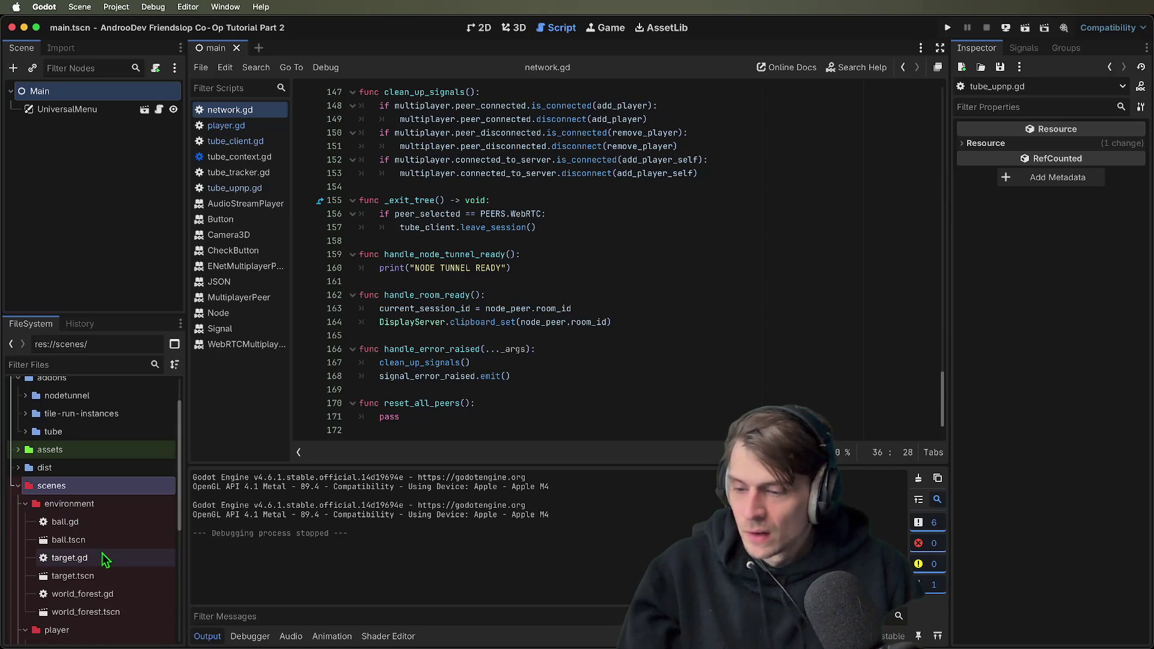
{"action": "left_click", "coordinate": [100, 610]}
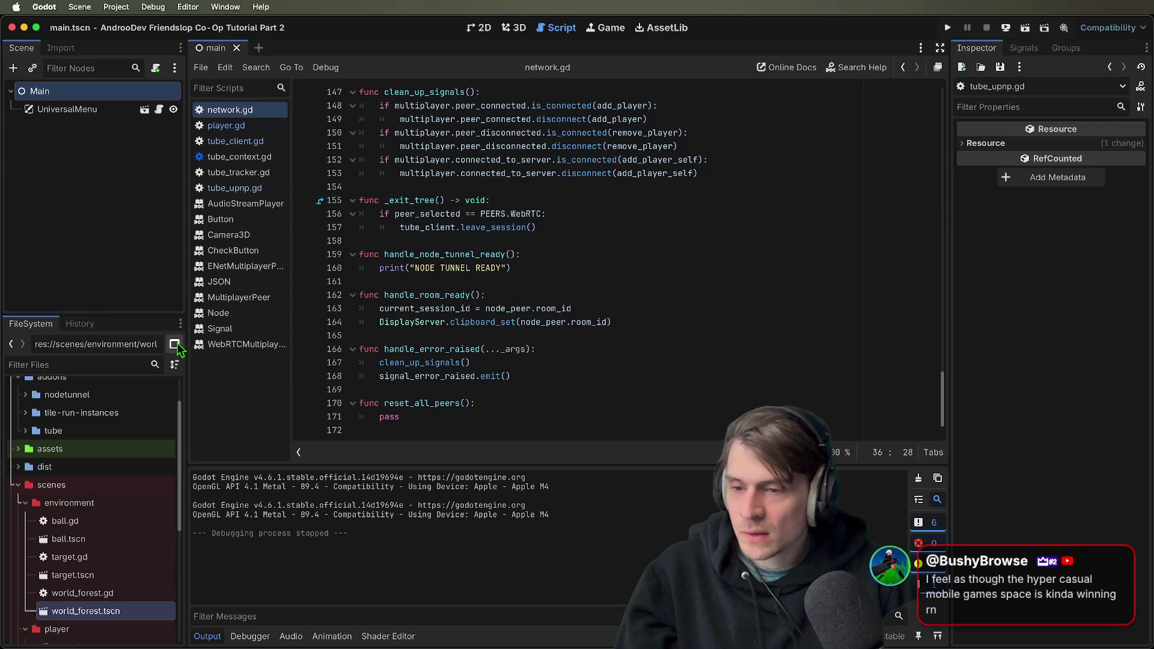
{"action": "left_click_drag", "start_coordinate": [170, 314], "coordinate": [165, 336]}
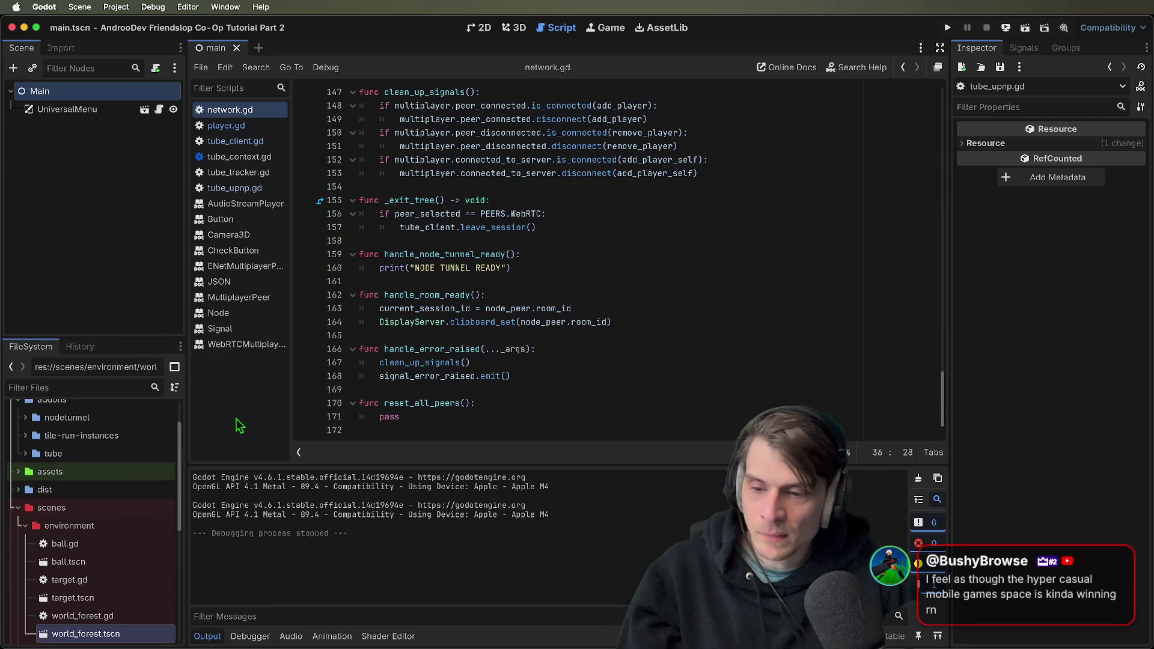
{"action": "left_click_drag", "start_coordinate": [311, 466], "coordinate": [311, 468]}
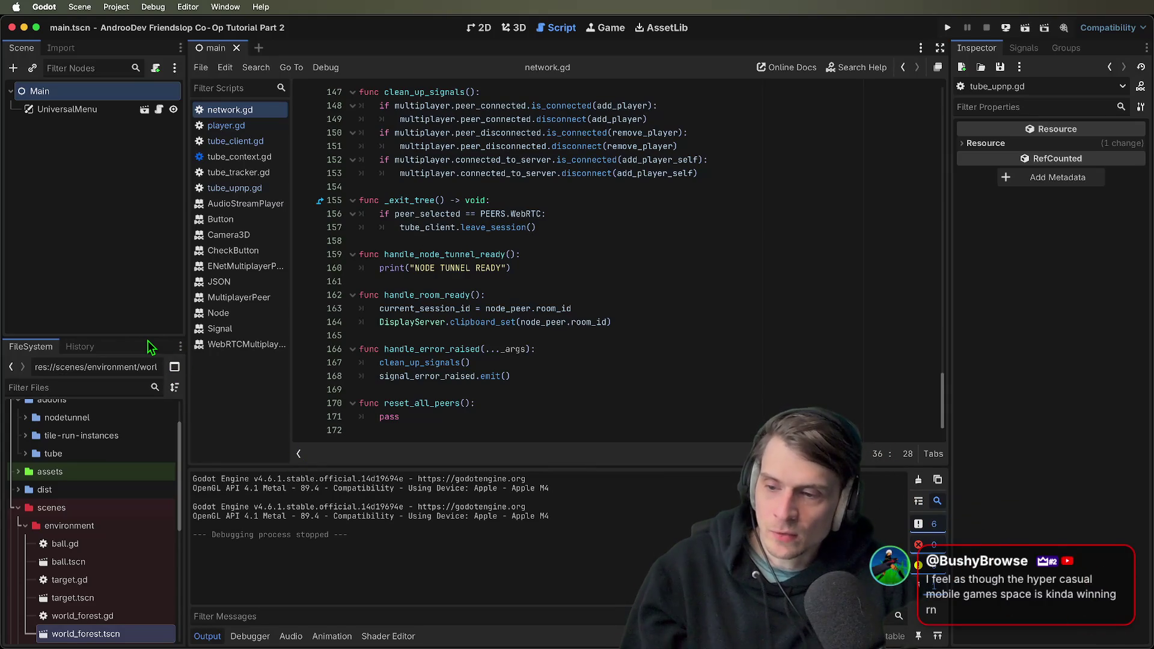
{"action": "scroll", "coordinate": [104, 438], "scroll_direction": "down", "scroll_amount": 1}
{"action": "left_click", "coordinate": [110, 541]}
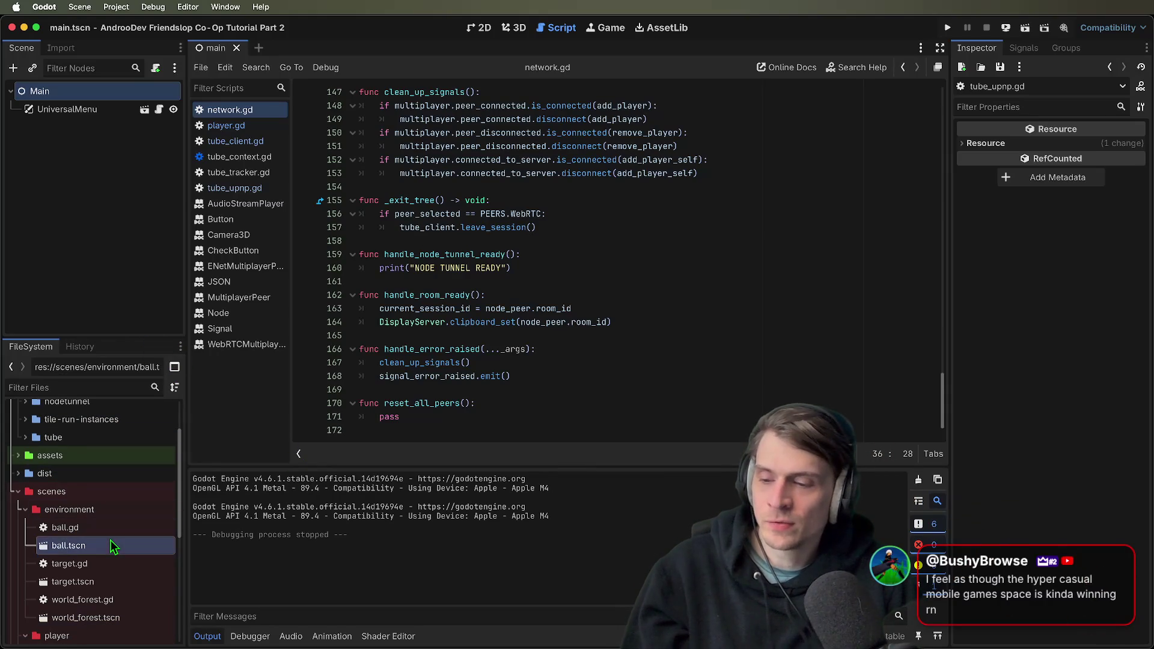
Show the AndrooDev Peer Test menu in the 2D workspace and frame the canvas
{"action": "left_click", "coordinate": [514, 27]}
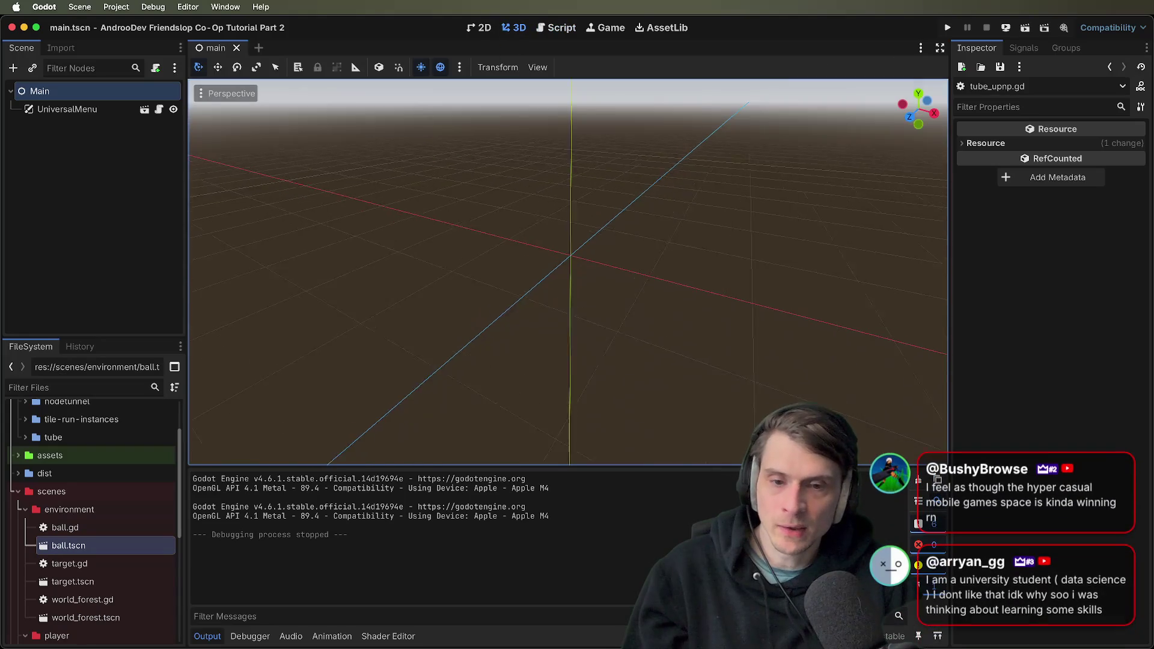
{"action": "left_click", "coordinate": [479, 28]}
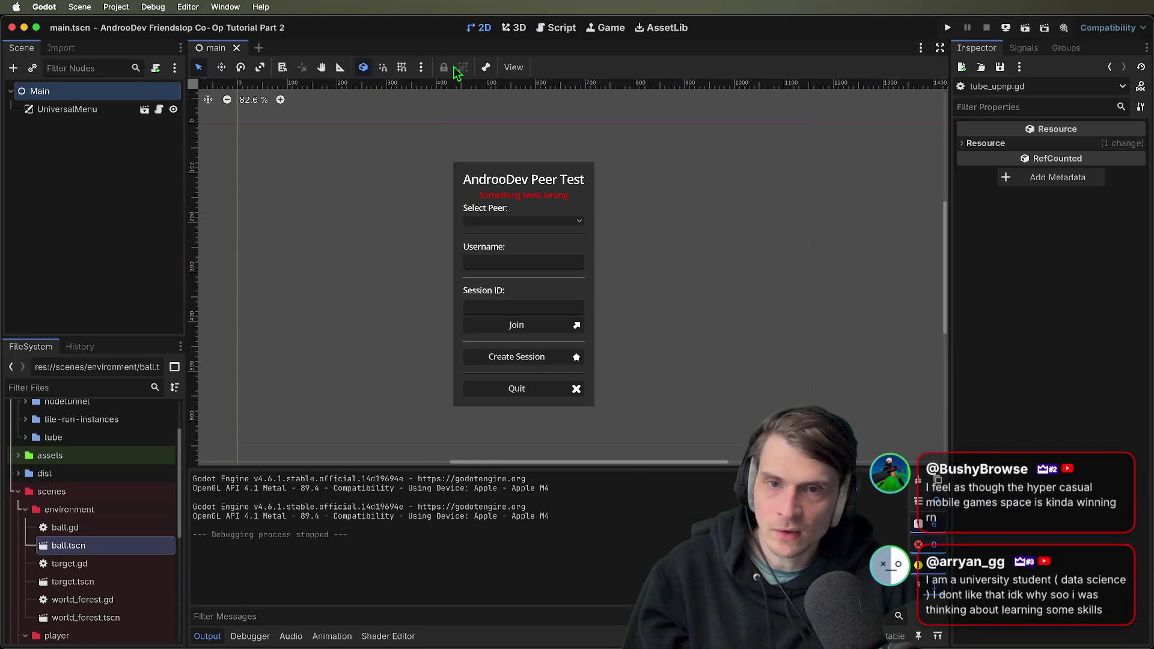
{"action": "scroll", "coordinate": [403, 281], "scroll_direction": "up", "scroll_amount": 3}
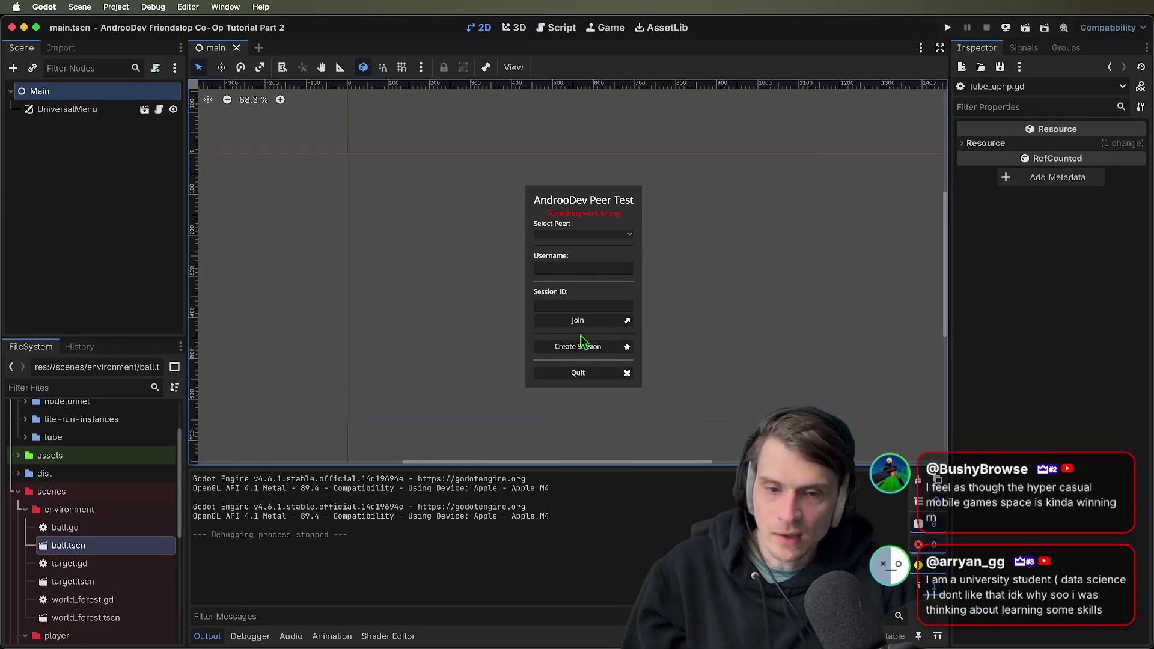
{"action": "left_click", "coordinate": [893, 258]}
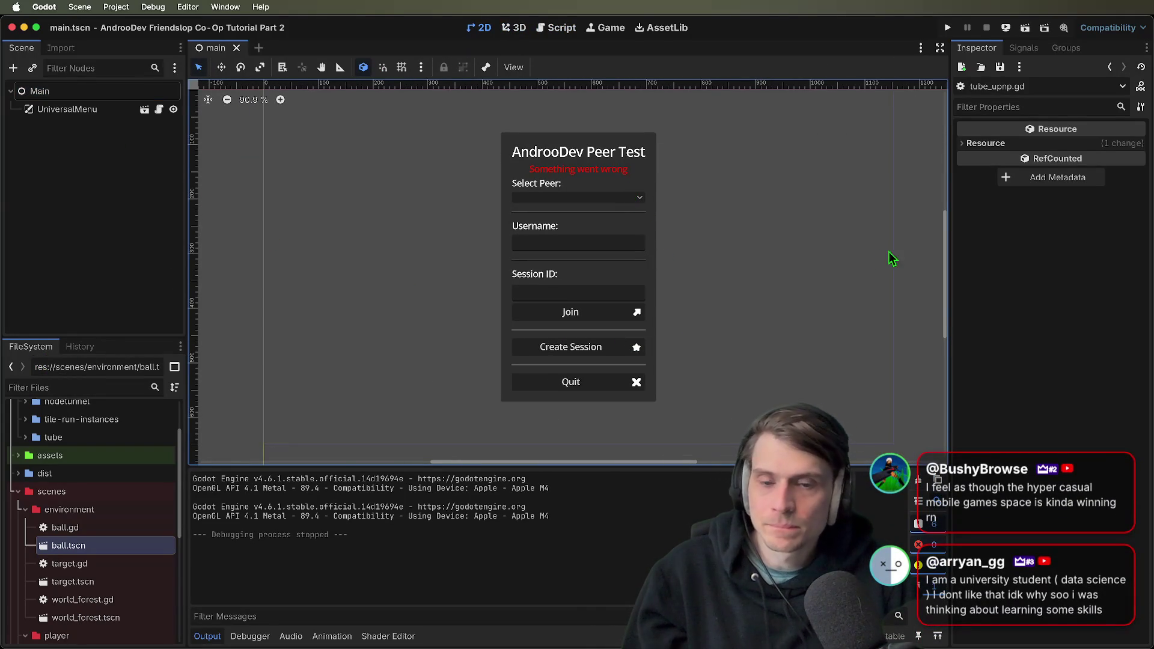
{"action": "scroll", "coordinate": [890, 268], "scroll_direction": "right", "scroll_amount": 2}
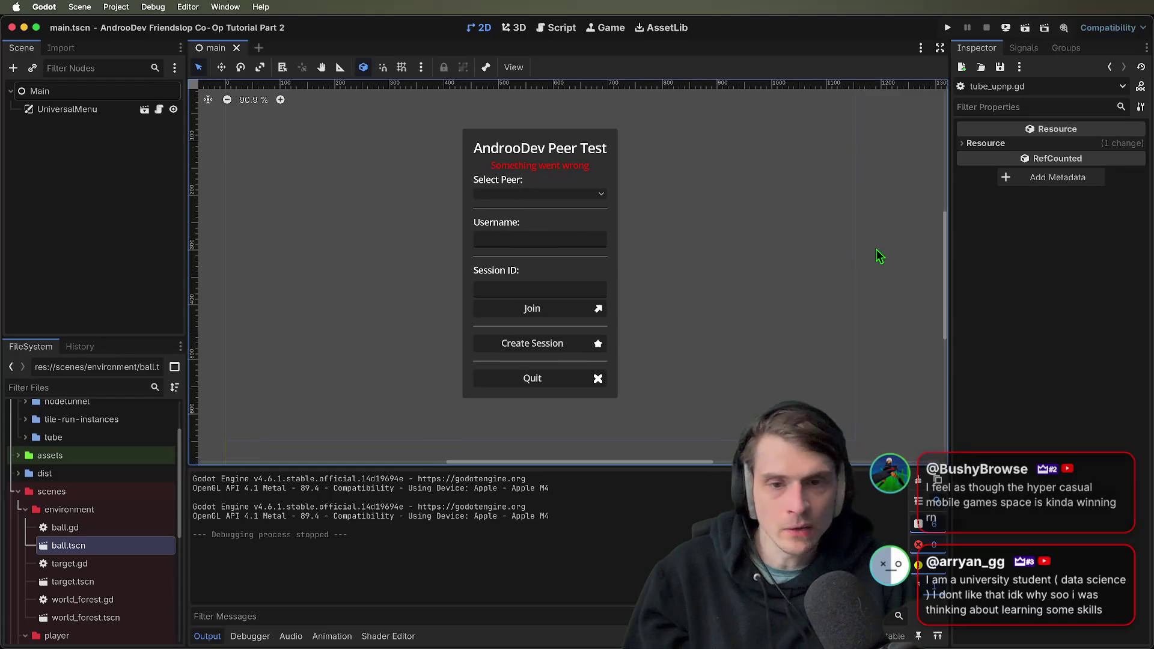
Test-run the project with WebRTC chosen in Select Peer, then stop it
{"action": "key", "text": "super+b"}
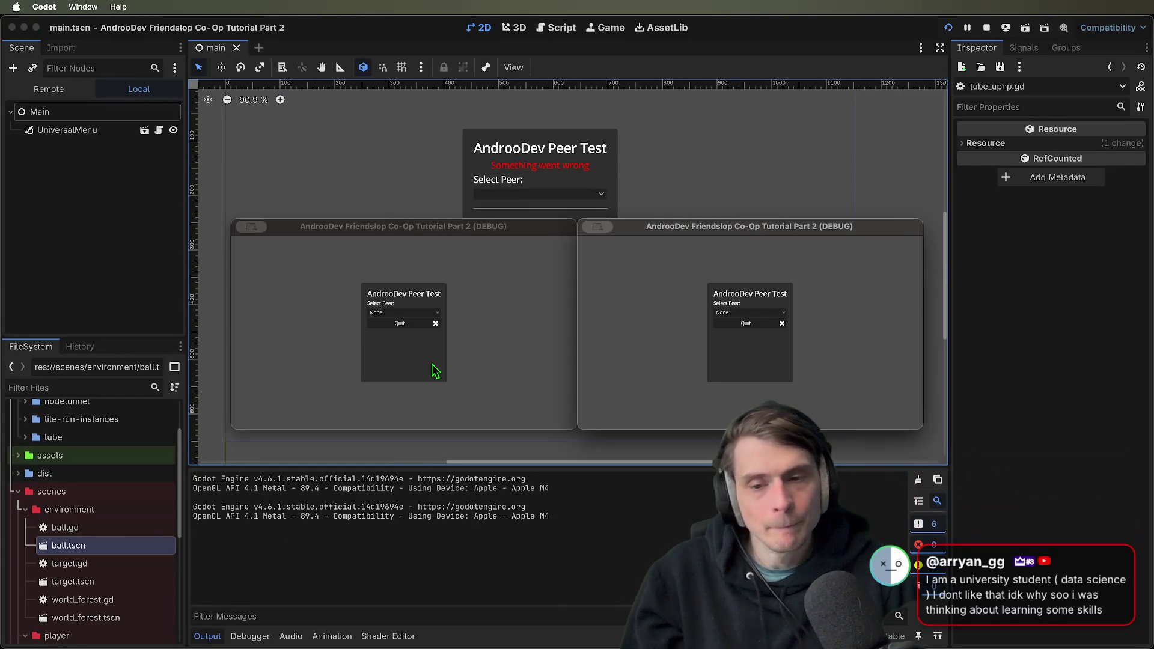
{"action": "left_click", "coordinate": [428, 314]}
{"action": "left_click", "coordinate": [413, 347]}
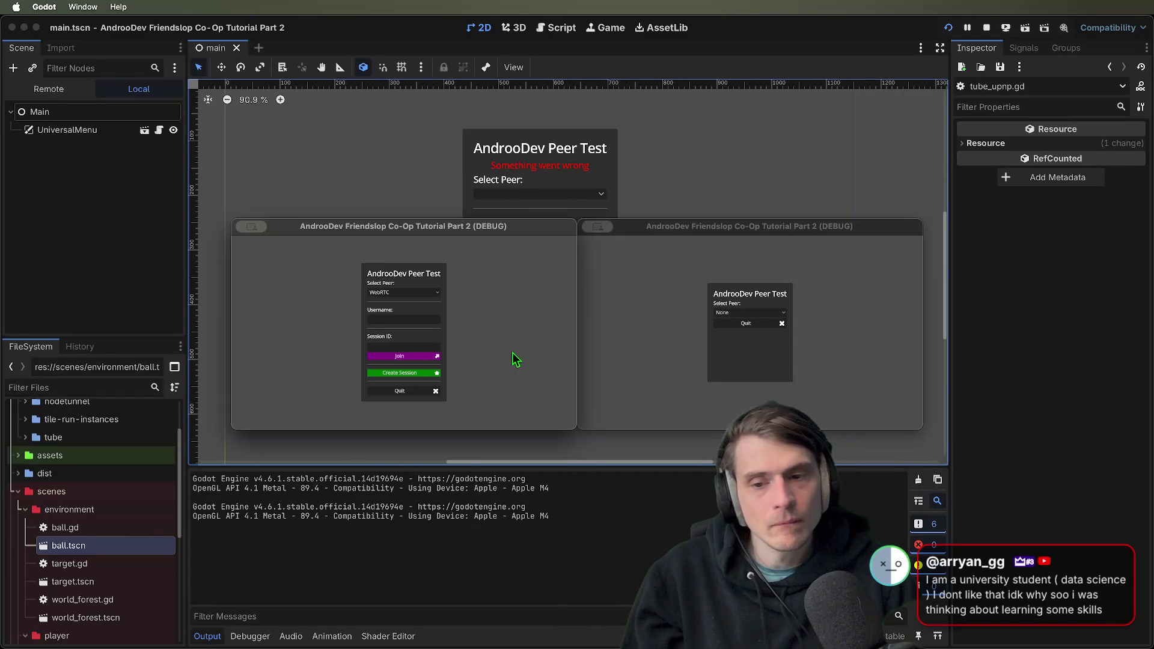
{"action": "key", "text": "super+q"}
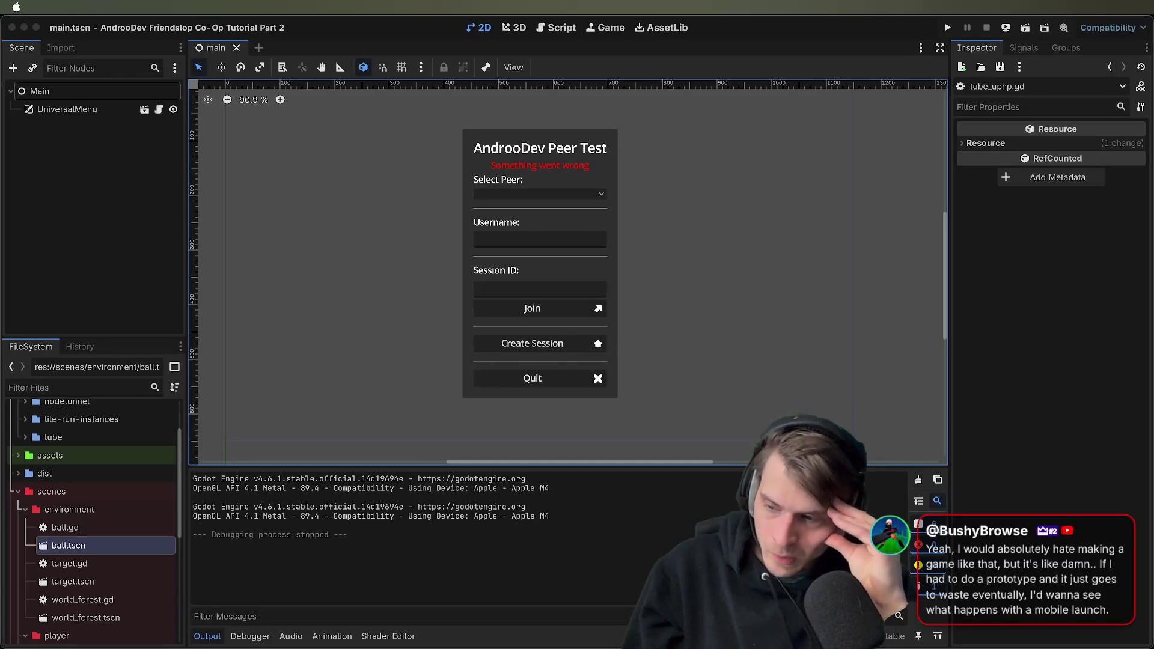
Open the Compatibility renderer dropdown and dismiss it without changing the renderer
{"action": "key", "text": "super+Tab"}
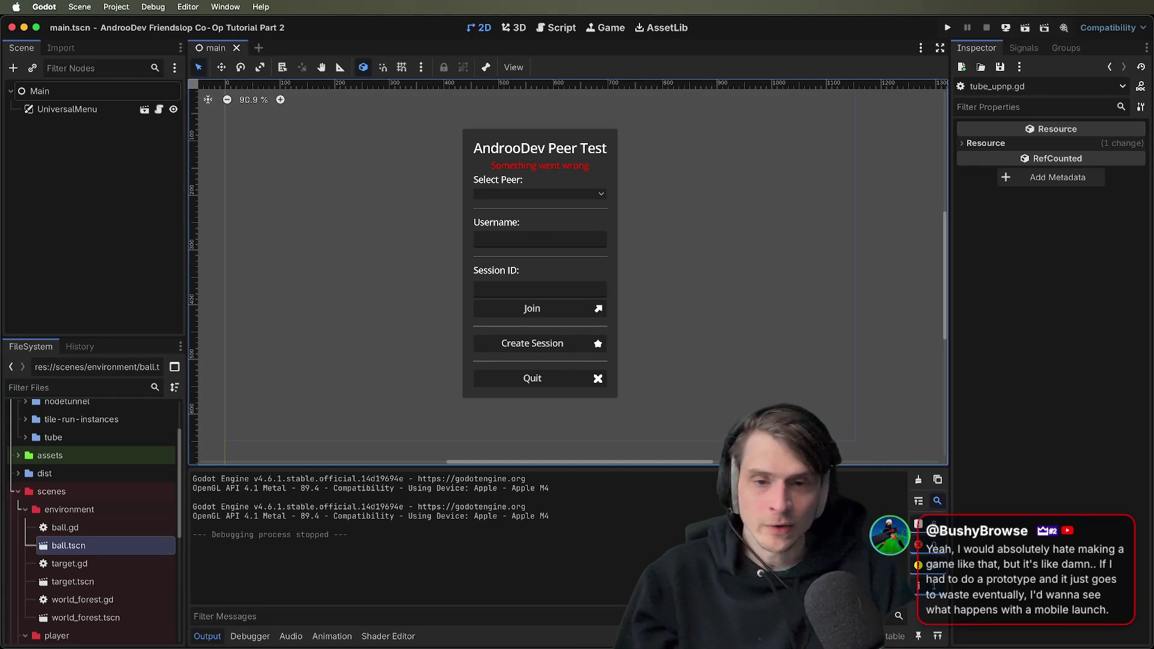
{"action": "scroll", "coordinate": [738, 369], "scroll_direction": "down", "scroll_amount": 4}
{"action": "scroll", "coordinate": [729, 363], "scroll_direction": "up", "scroll_amount": 3}
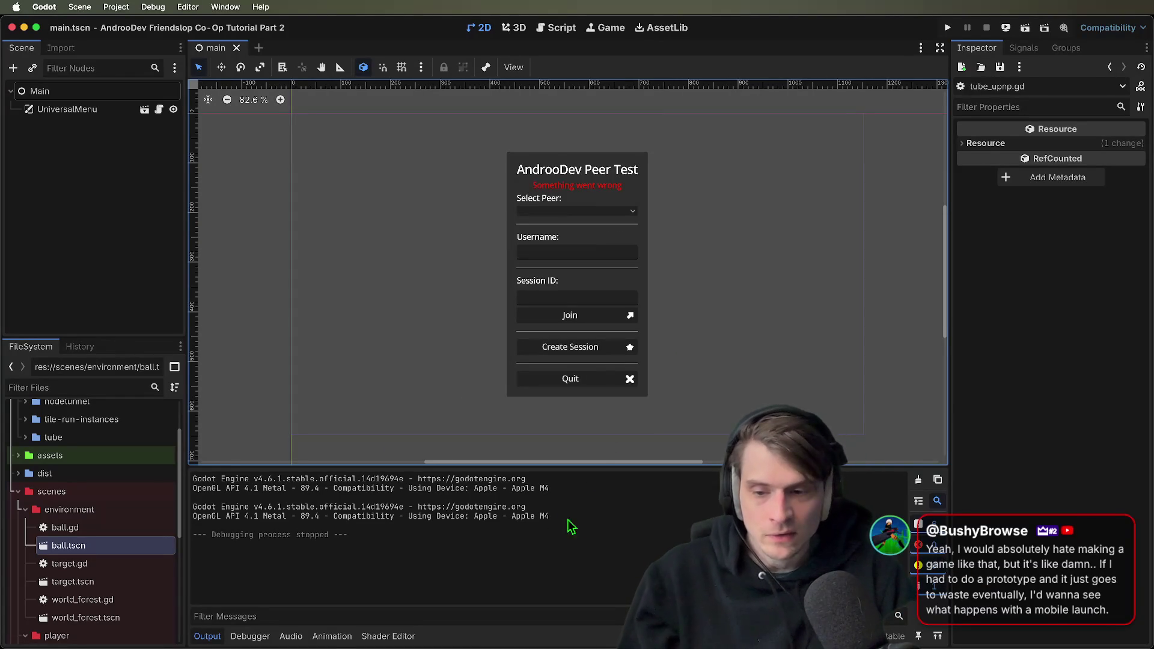
{"action": "left_click", "coordinate": [1110, 27]}
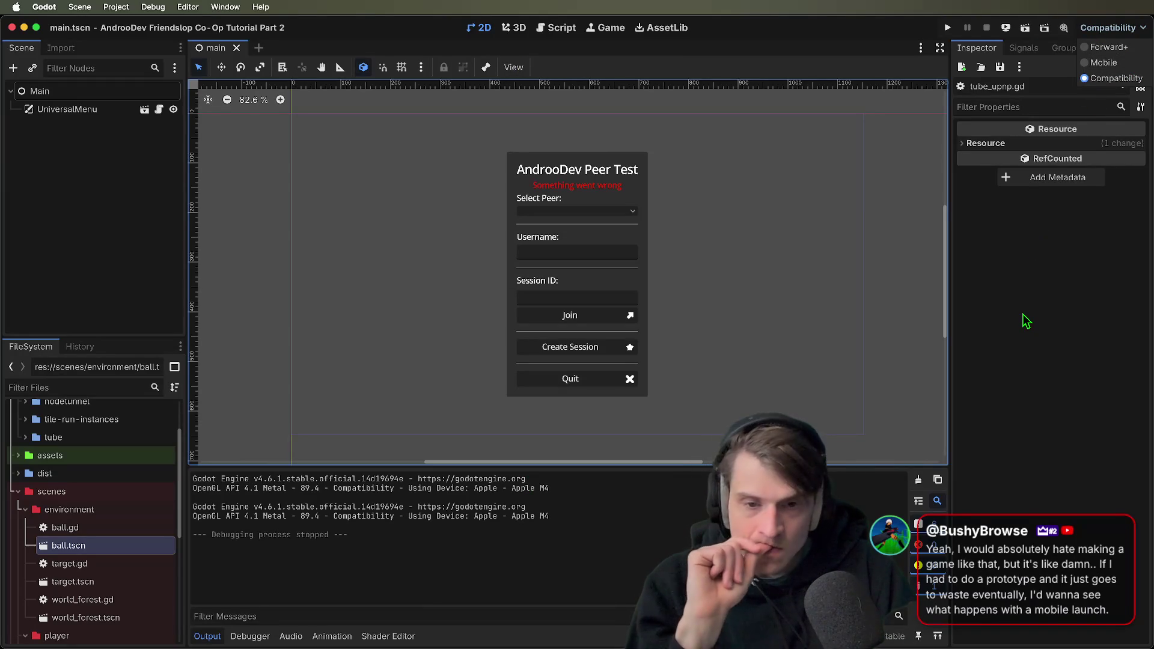
{"action": "left_click", "coordinate": [820, 301]}
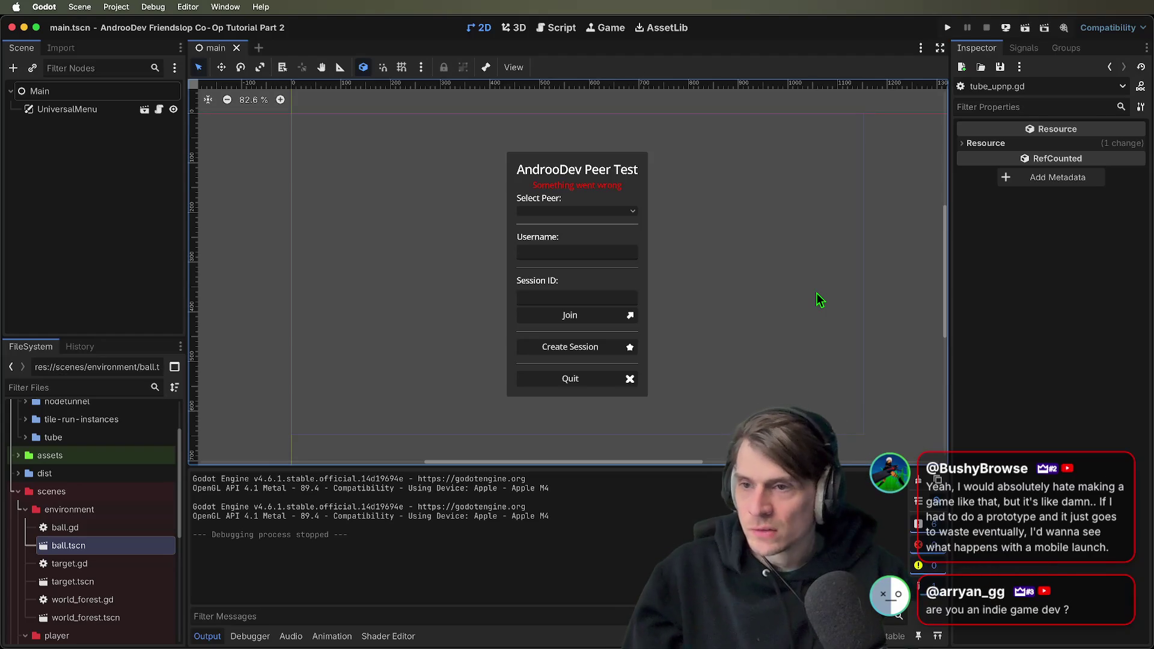
Make the FileSystem list taller to reveal the player folder, then switch to the itch.io page
{"action": "scroll", "coordinate": [806, 298], "scroll_direction": "right", "scroll_amount": 3}
{"action": "scroll", "coordinate": [805, 298], "scroll_direction": "up", "scroll_amount": 2}
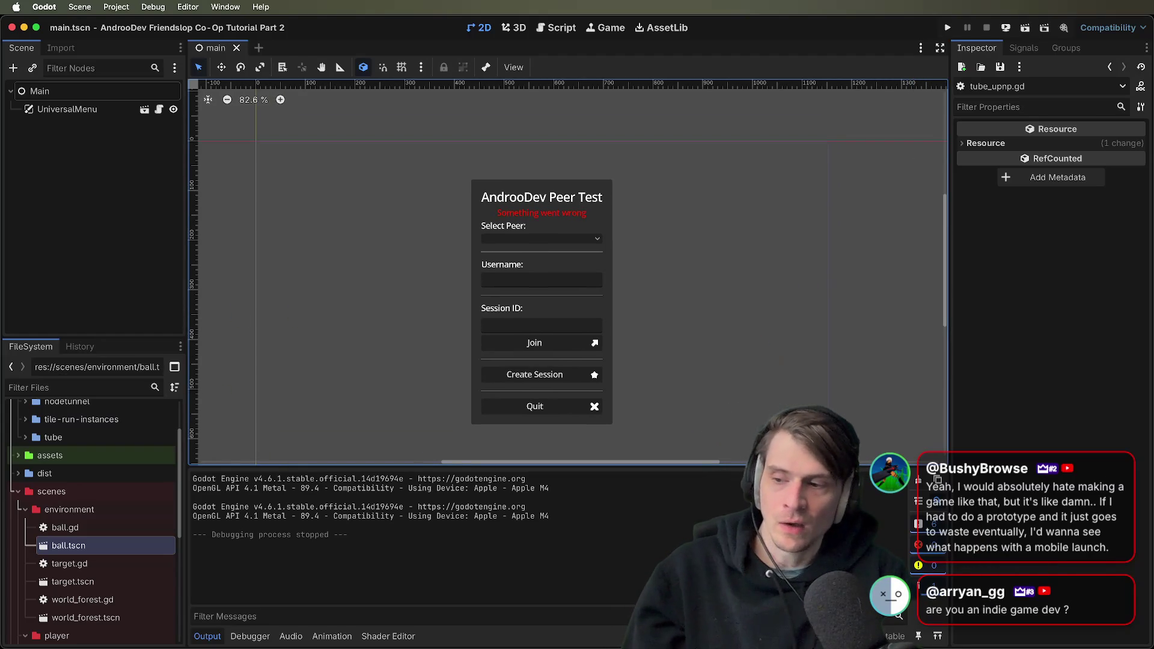
{"action": "scroll", "coordinate": [812, 411], "scroll_direction": "down", "scroll_amount": 1}
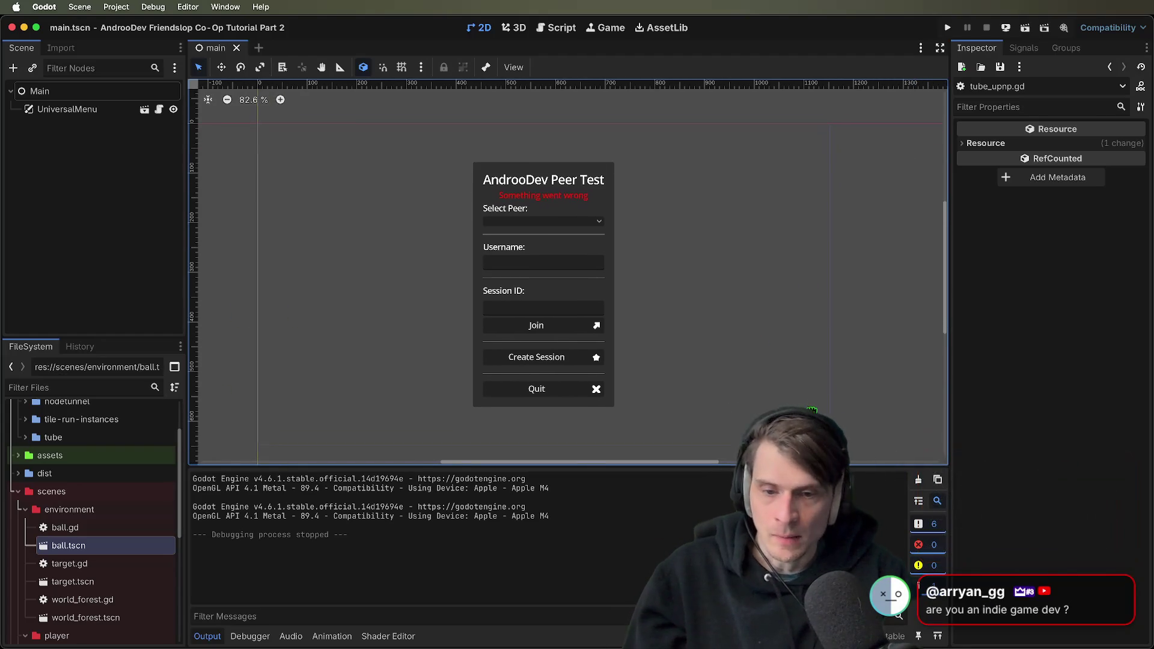
{"action": "scroll", "coordinate": [812, 411], "scroll_direction": "down", "scroll_amount": 1}
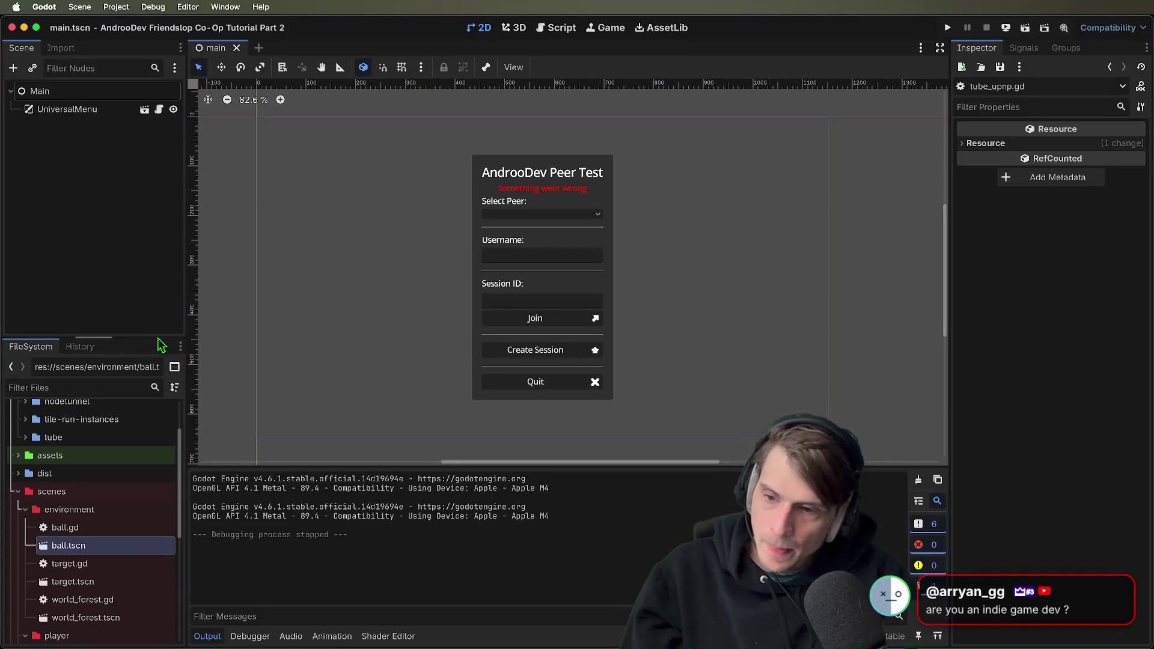
{"action": "left_click_drag", "start_coordinate": [160, 340], "coordinate": [169, 270]}
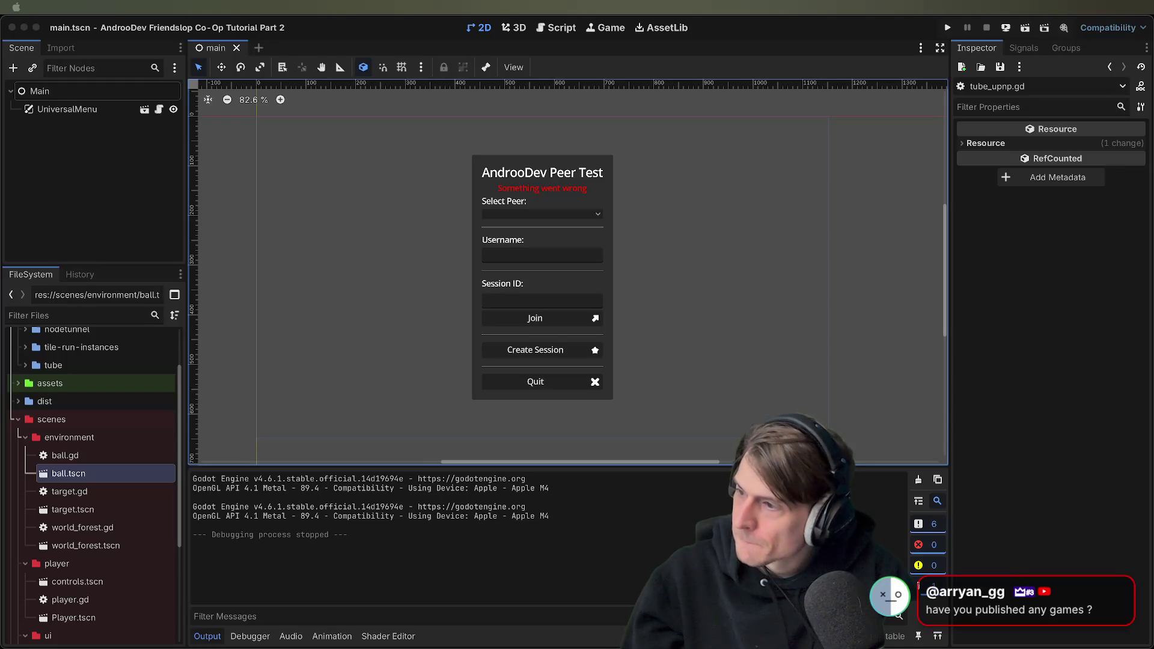
{"action": "key", "text": "super+Tab"}
{"action": "scroll", "coordinate": [1002, 461], "scroll_direction": "down", "scroll_amount": 4}
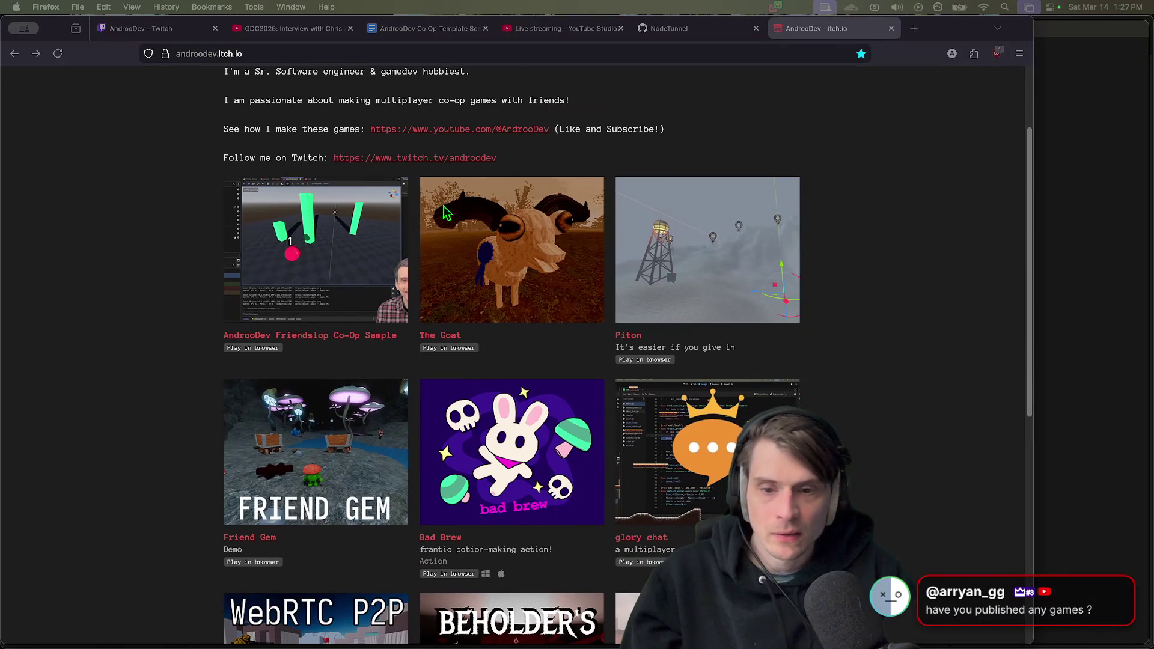
Browse the AndrooDev itch.io games such as The Goat, Piton and Friend Gem, then return to Godot
{"action": "left_click", "coordinate": [208, 276]}
{"action": "scroll", "coordinate": [590, 291], "scroll_direction": "down", "scroll_amount": 10}
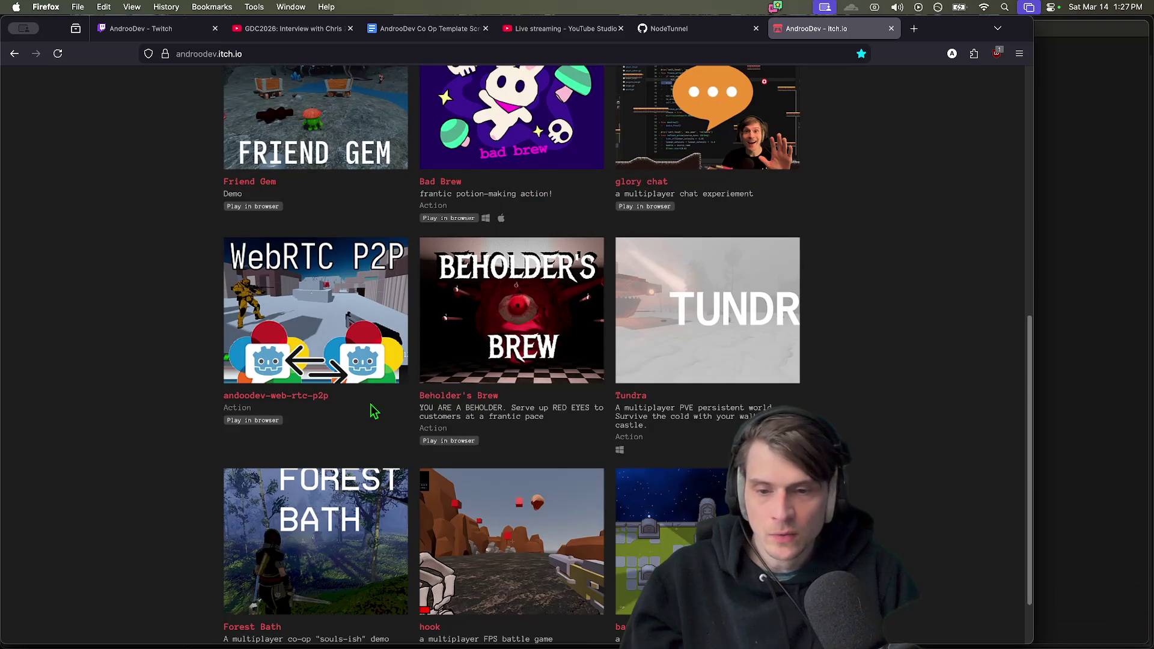
{"action": "scroll", "coordinate": [490, 367], "scroll_direction": "down", "scroll_amount": 3}
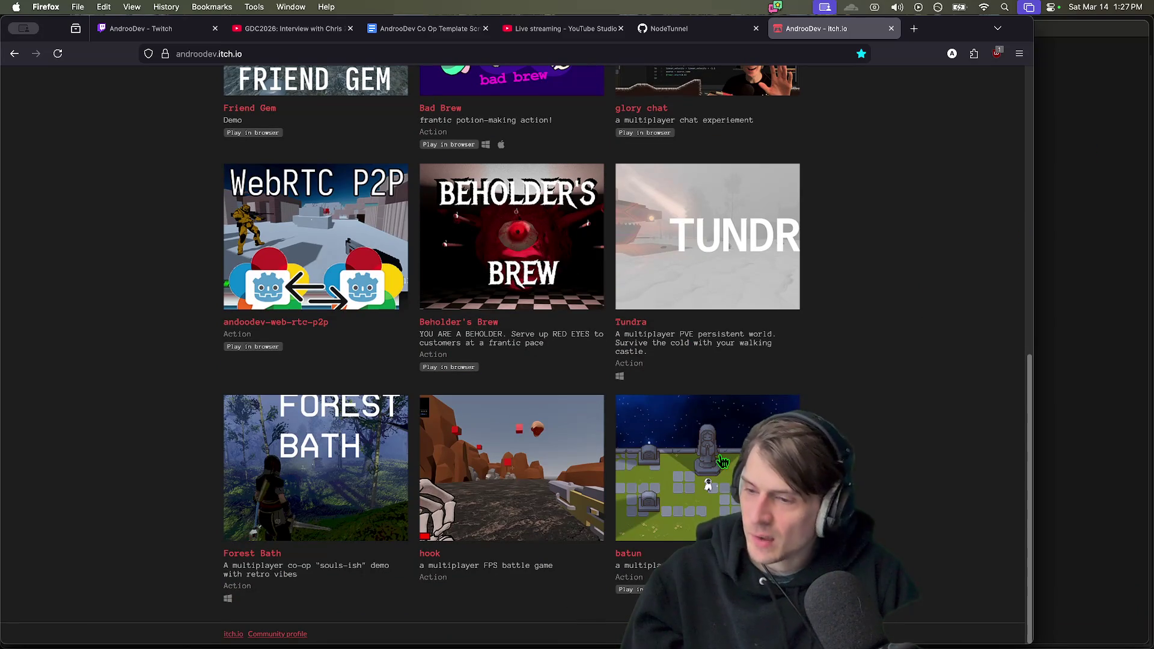
{"action": "scroll", "coordinate": [915, 539], "scroll_direction": "up", "scroll_amount": 2}
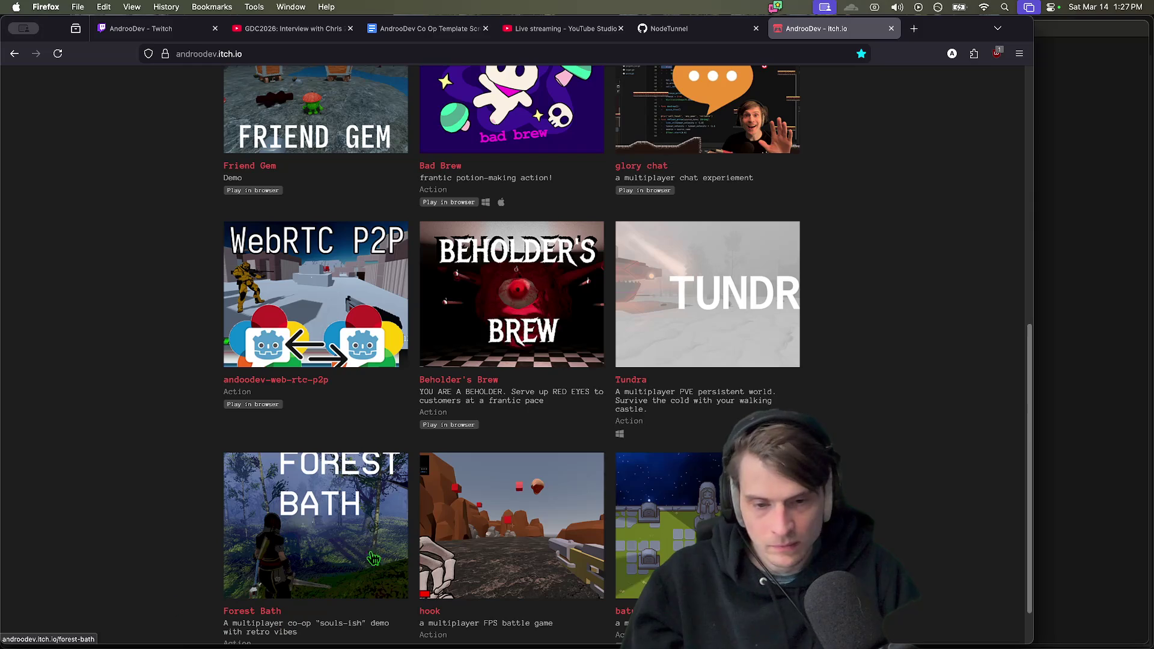
{"action": "scroll", "coordinate": [554, 393], "scroll_direction": "up", "scroll_amount": 2}
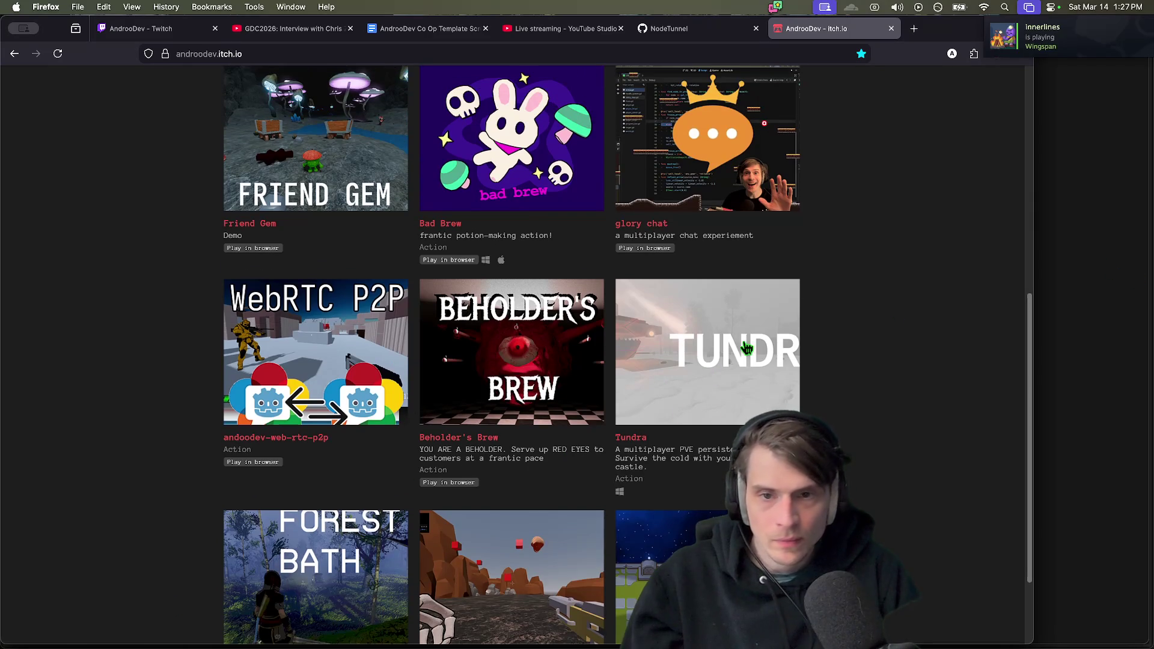
{"action": "scroll", "coordinate": [968, 335], "scroll_direction": "up", "scroll_amount": 15}
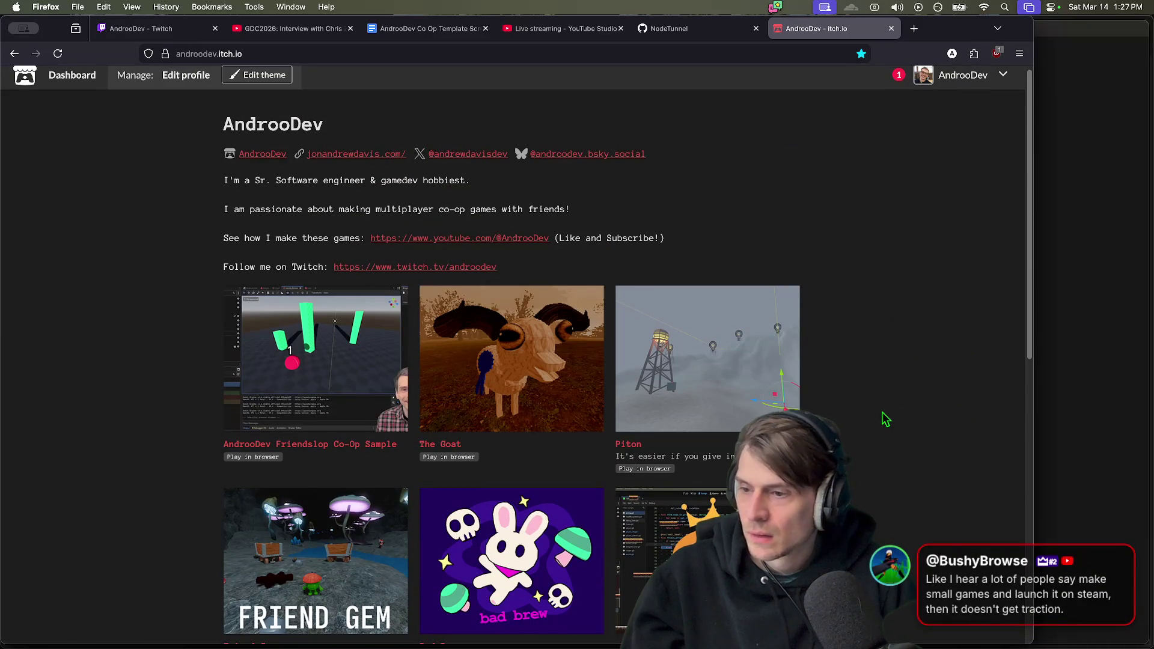
{"action": "scroll", "coordinate": [886, 419], "scroll_direction": "down", "scroll_amount": 4}
{"action": "scroll", "coordinate": [884, 417], "scroll_direction": "up", "scroll_amount": 1}
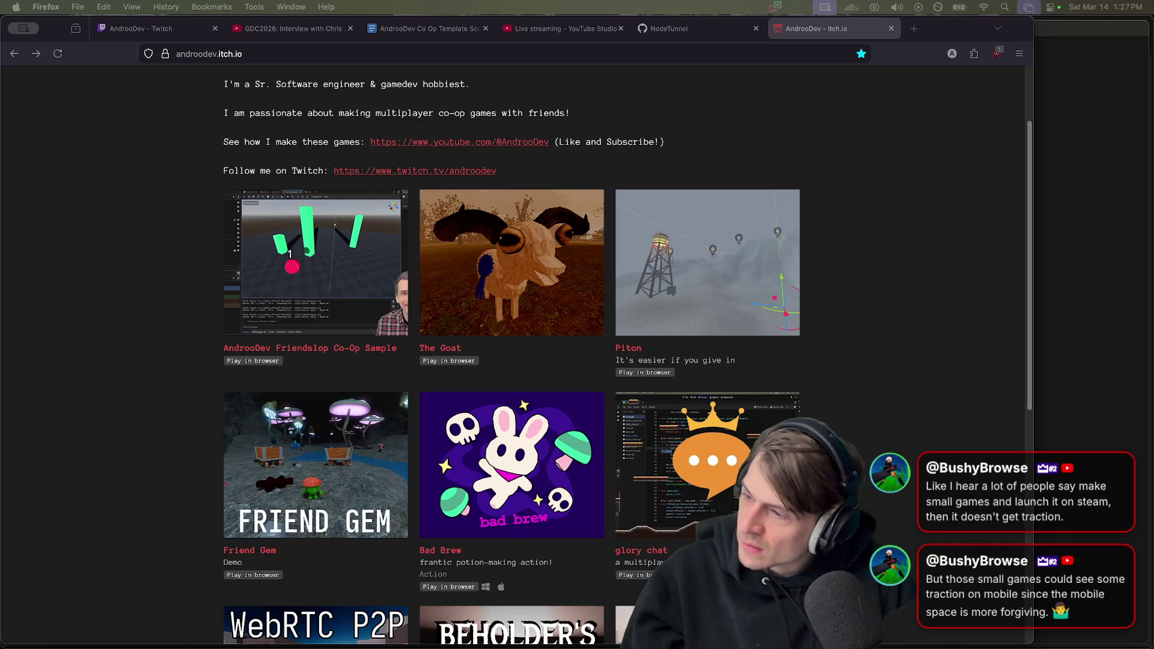
{"action": "key", "text": "super+Tab"}
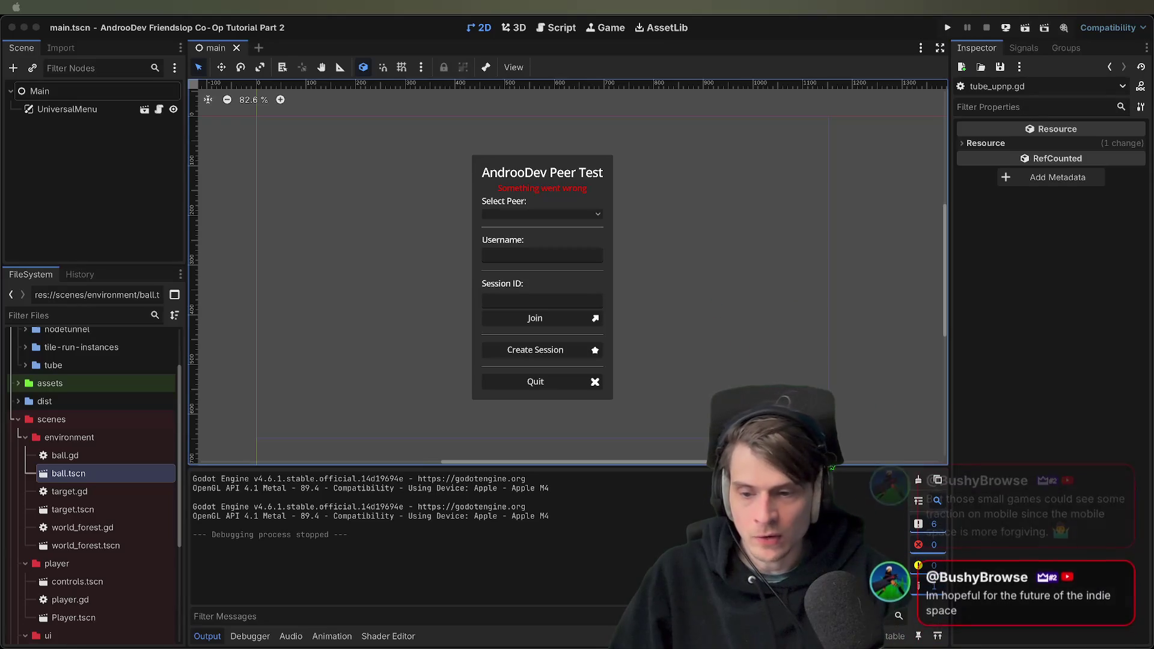
Recentre the menu in the 2D view, shrink the Output panel, and start a fresh test run
{"action": "left_click", "coordinate": [415, 414]}
{"action": "scroll", "coordinate": [520, 287], "scroll_direction": "up", "scroll_amount": 1}
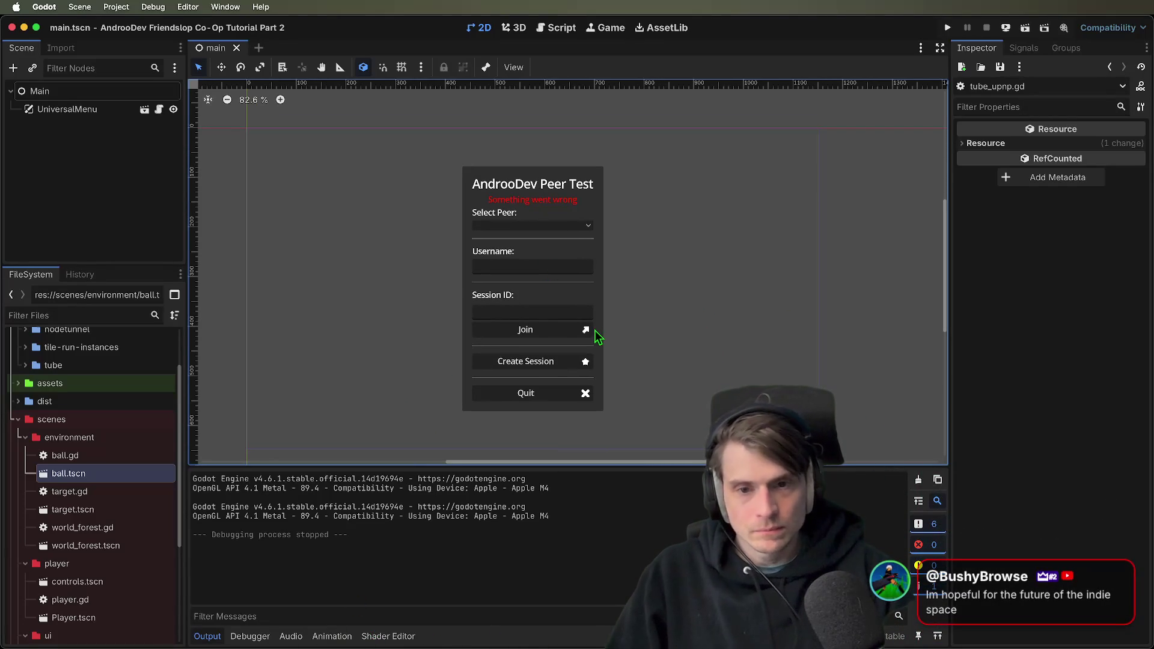
{"action": "left_click_drag", "start_coordinate": [692, 309], "coordinate": [711, 281]}
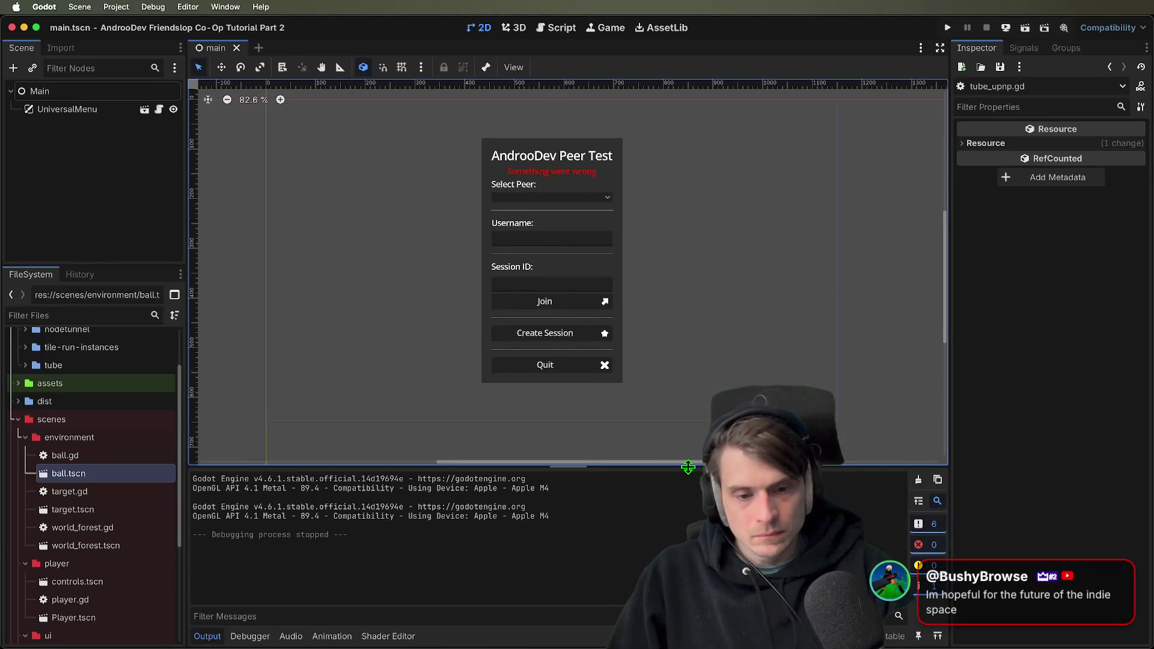
{"action": "left_click_drag", "start_coordinate": [688, 468], "coordinate": [686, 497]}
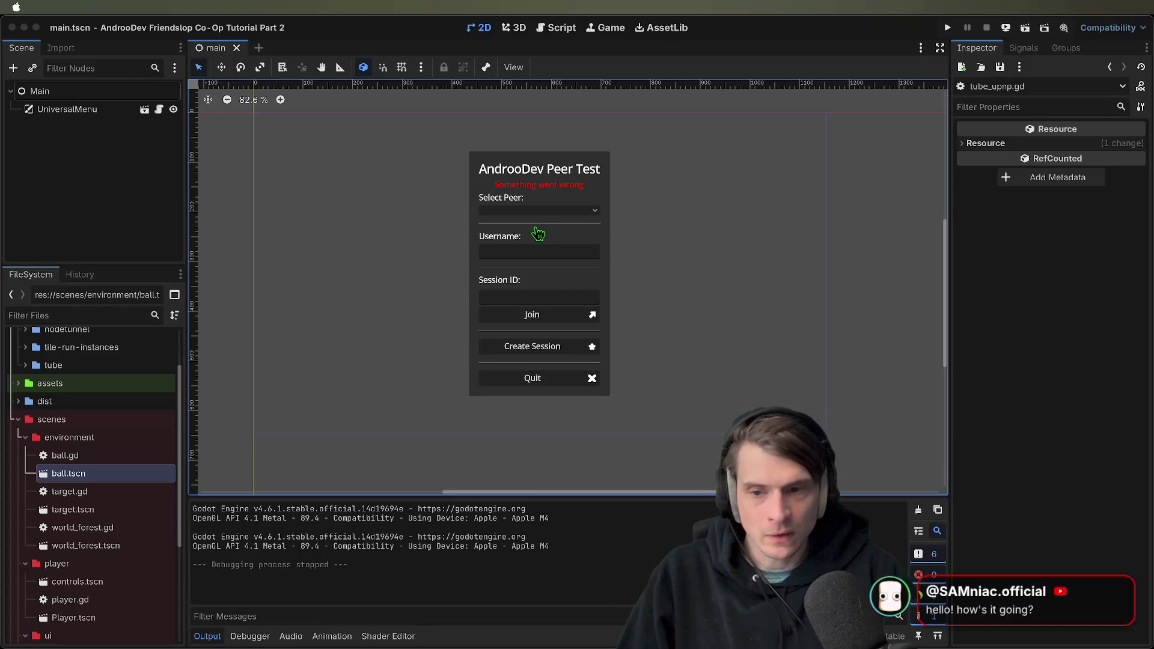
{"action": "left_click", "coordinate": [538, 234]}
Run the peer test, stop it, and launch it again
{"action": "key", "text": "super+b"}
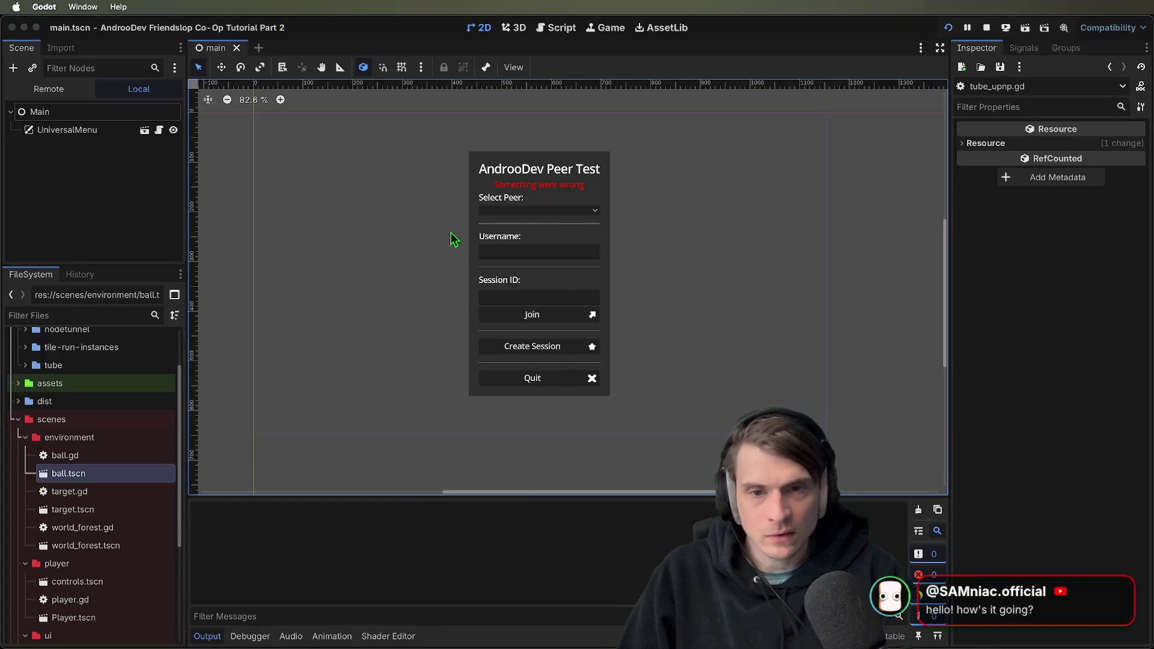
{"action": "left_click", "coordinate": [391, 313]}
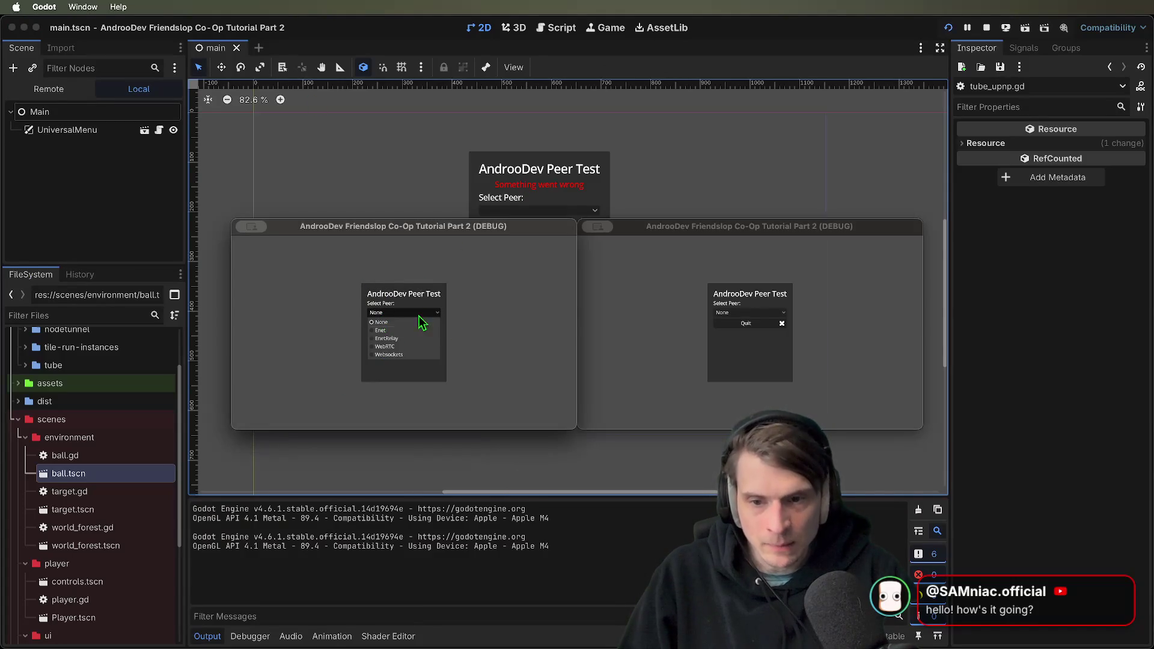
{"action": "left_click", "coordinate": [413, 381]}
{"action": "key", "text": "super+period"}
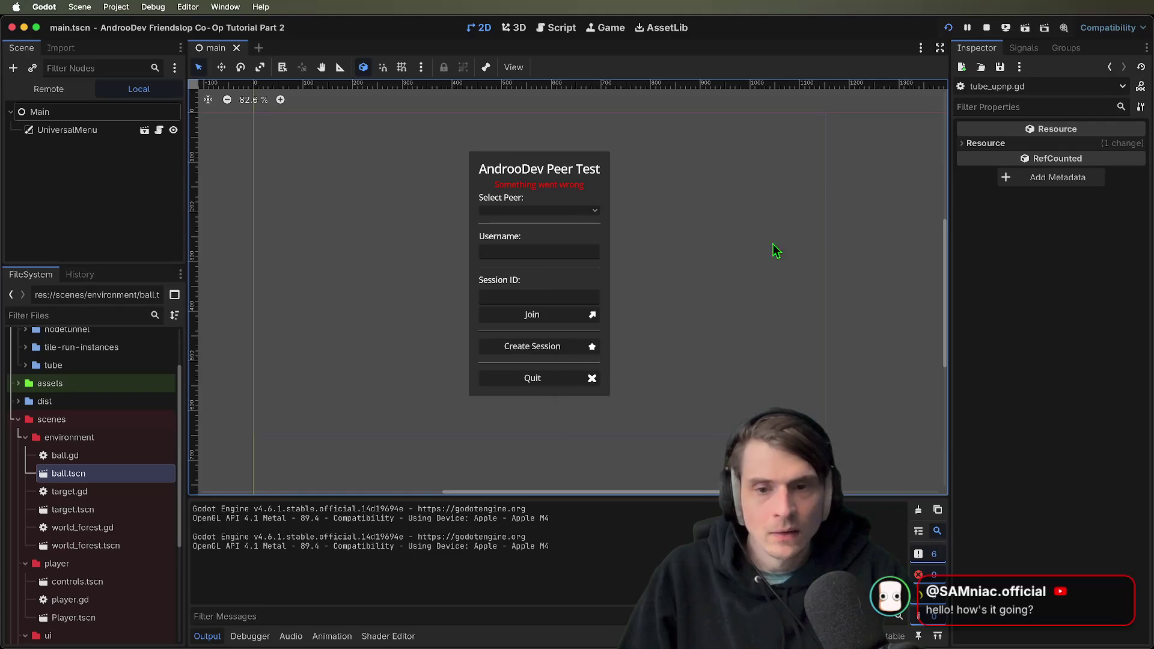
{"action": "key", "text": "super+b"}
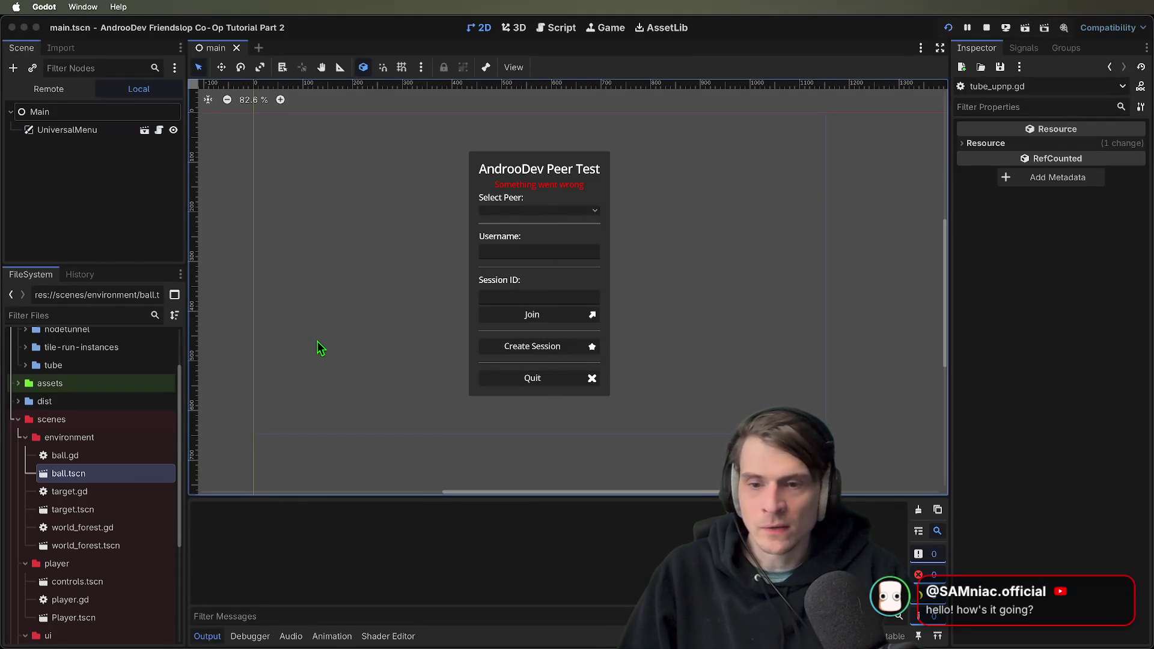
Switch the left game's peer choice to Enet, then EnetRelay, then WebRTC
{"action": "left_click", "coordinate": [414, 313]}
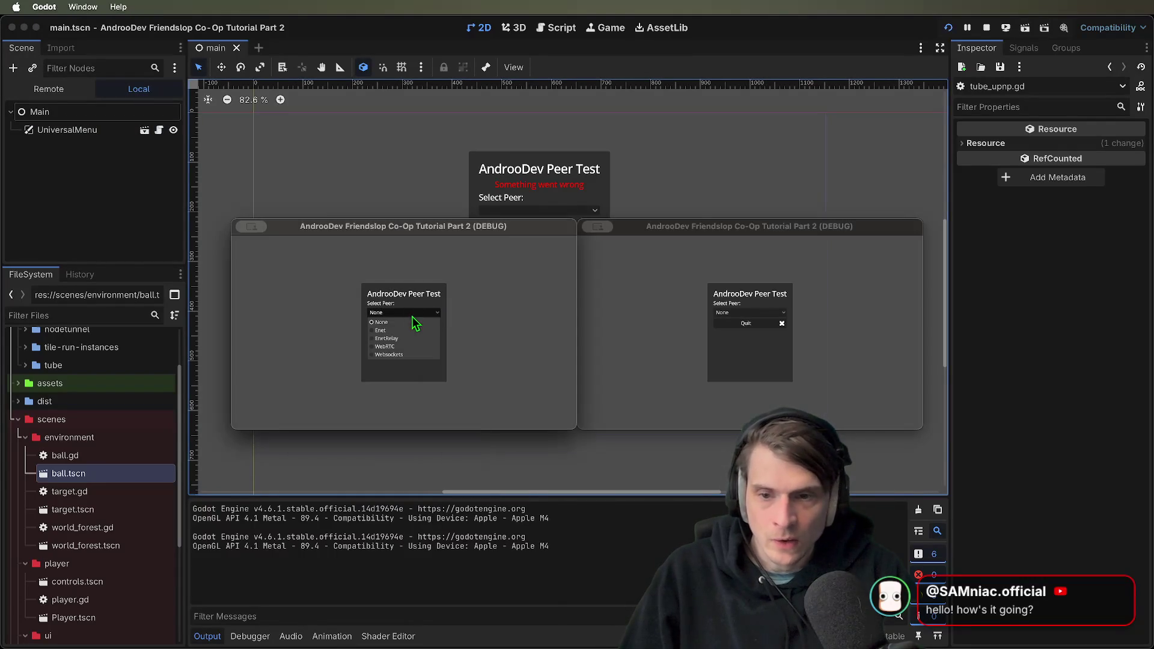
{"action": "left_click", "coordinate": [413, 330]}
{"action": "left_click", "coordinate": [414, 296]}
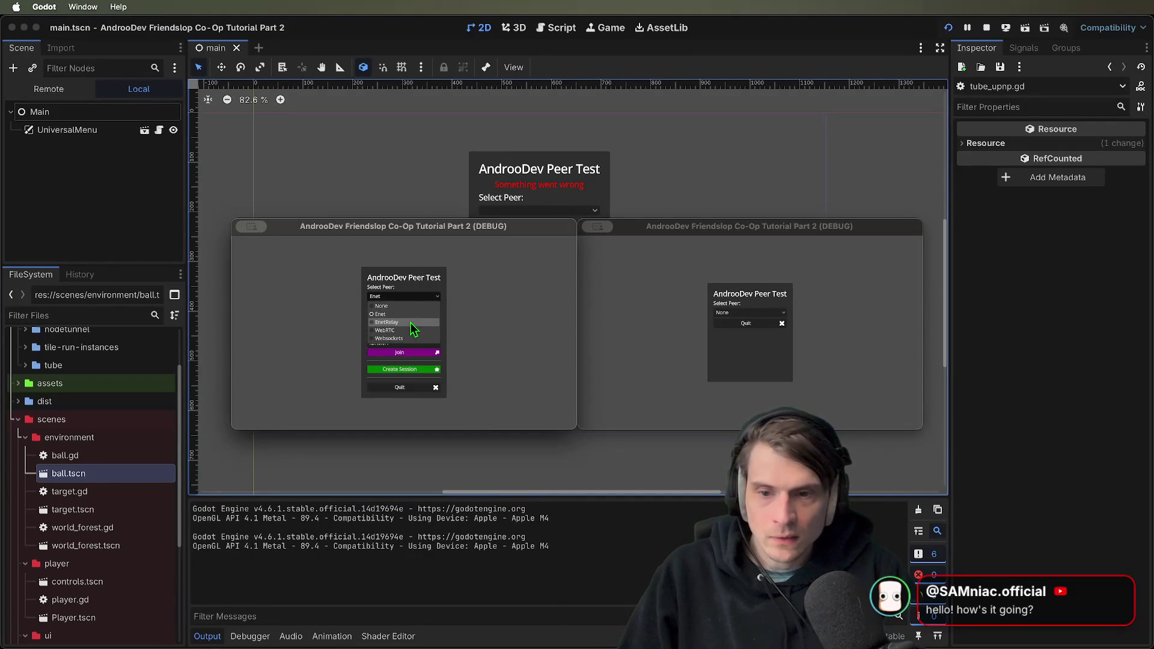
{"action": "left_click", "coordinate": [415, 322]}
{"action": "left_click", "coordinate": [430, 297]}
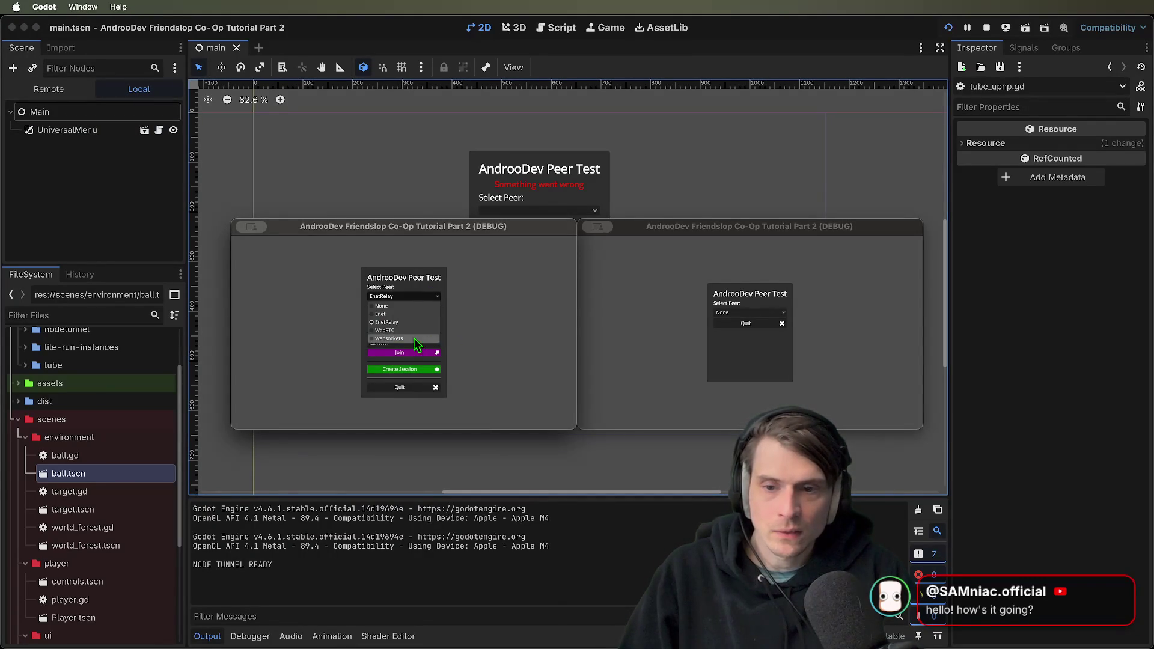
{"action": "left_click", "coordinate": [420, 340]}
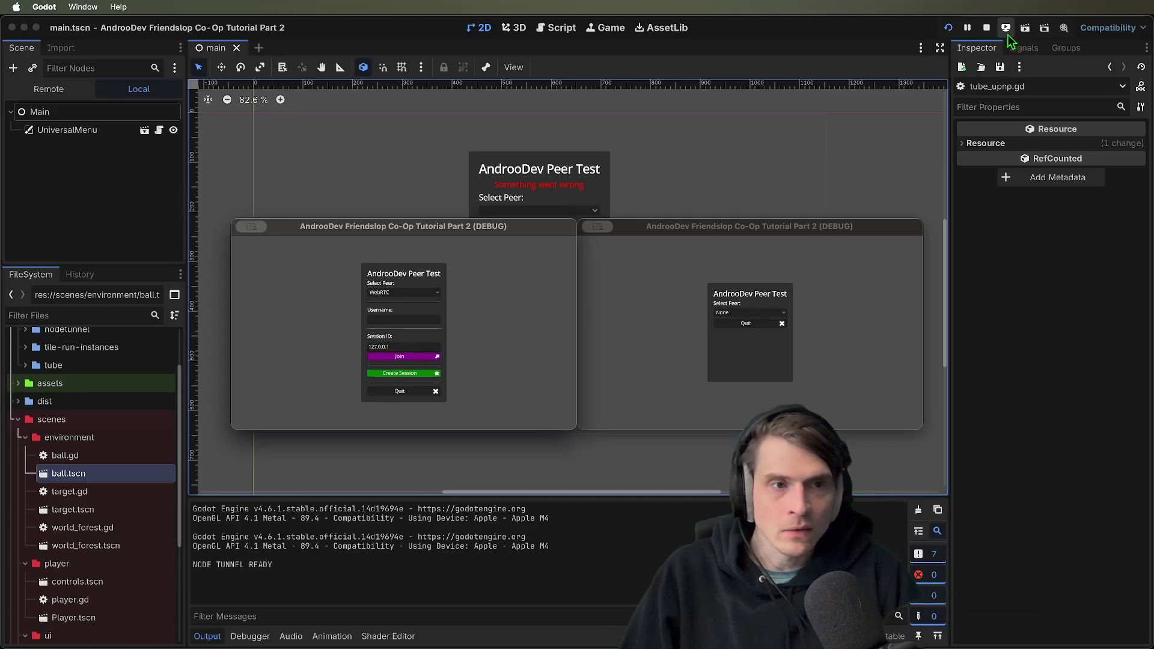
Stop the game and open network.gd at the PEERS enum
{"action": "left_click", "coordinate": [987, 29]}
{"action": "left_click", "coordinate": [556, 29]}
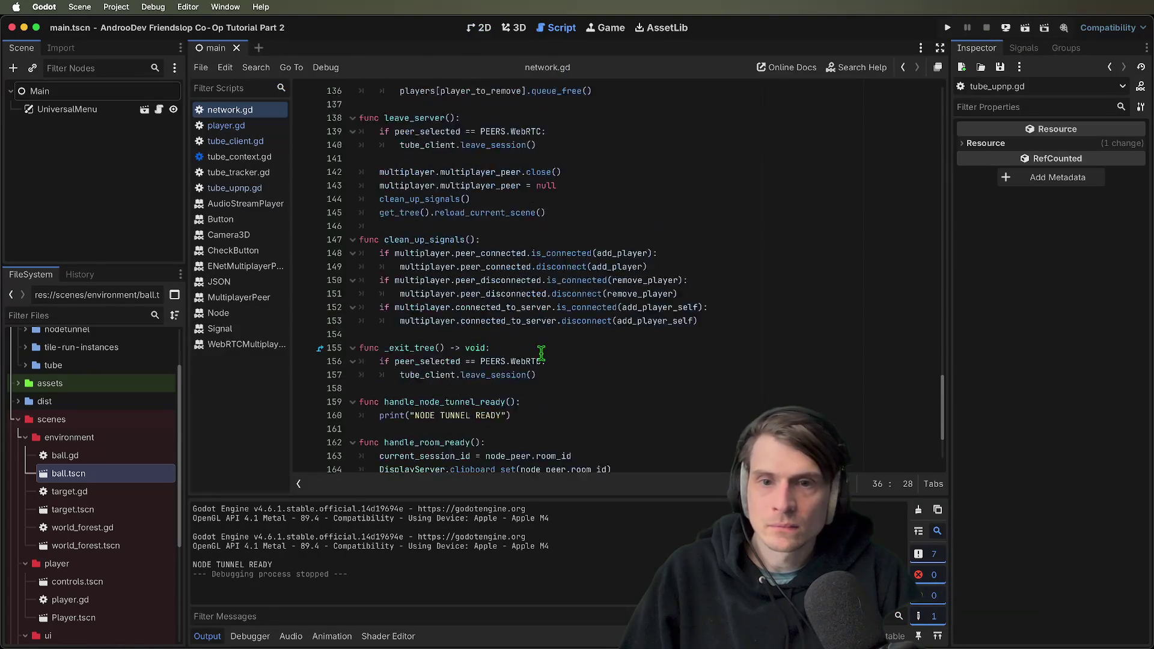
{"action": "scroll", "coordinate": [540, 358], "scroll_direction": "up", "scroll_amount": 15}
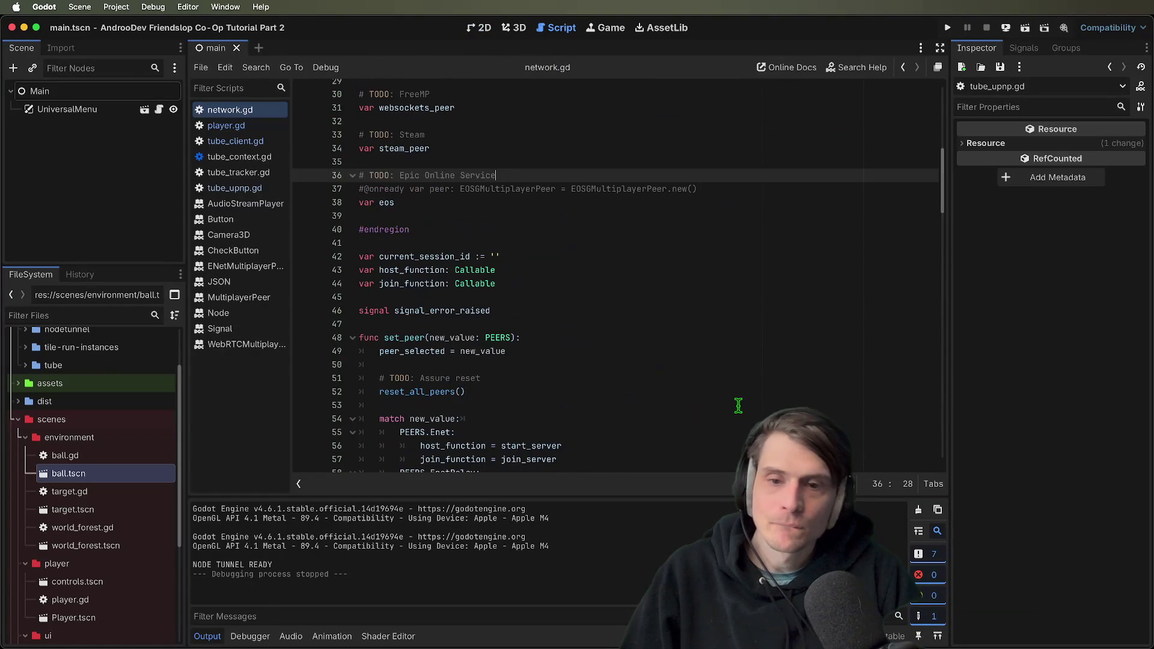
{"action": "scroll", "coordinate": [738, 397], "scroll_direction": "up", "scroll_amount": 6}
{"action": "left_click", "coordinate": [568, 185]}
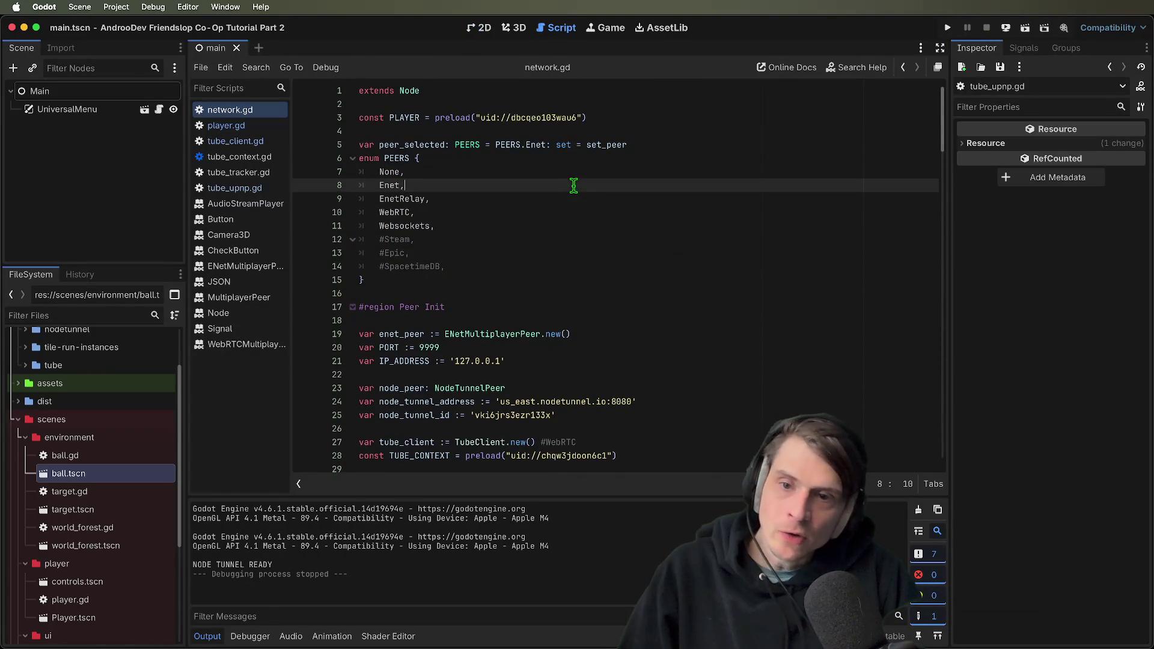
{"action": "key", "text": "Down"}
{"action": "key", "text": "Up"}
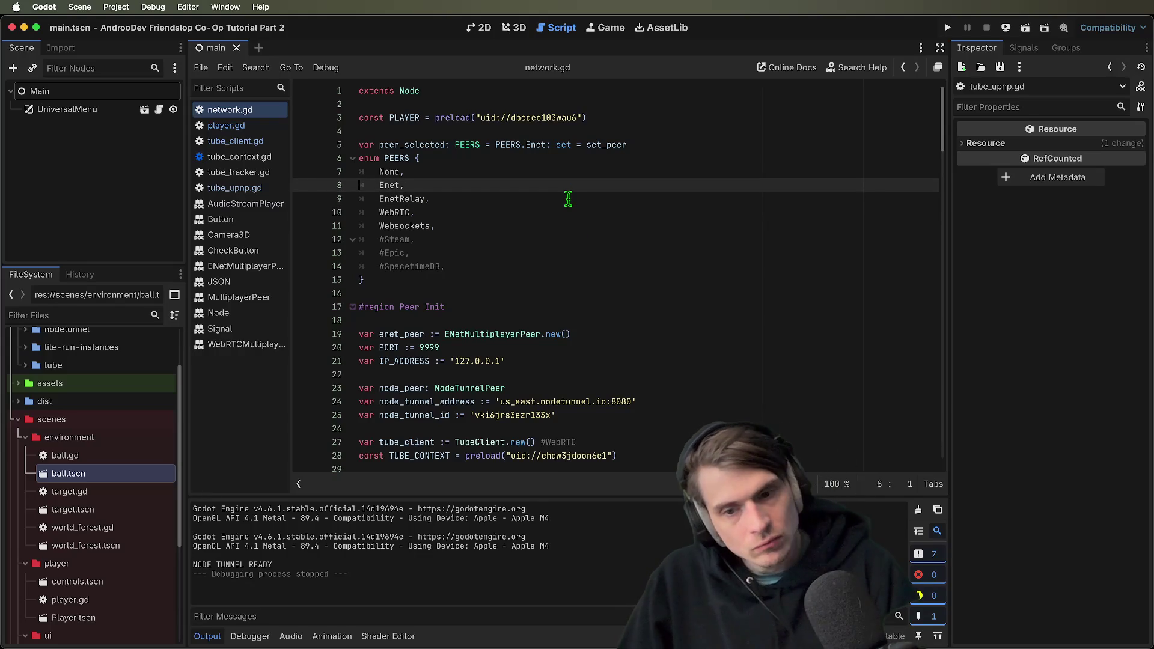
{"action": "left_click", "coordinate": [705, 199]}
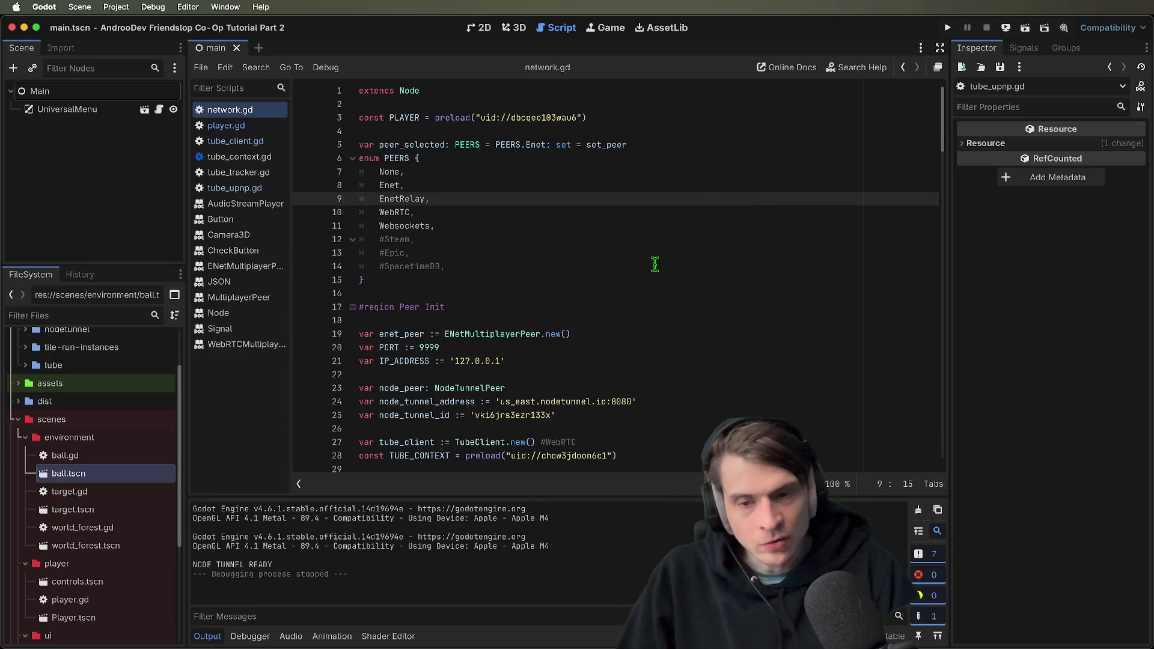
{"action": "double_click", "coordinate": [402, 363]}
{"action": "left_click", "coordinate": [597, 308]}
{"action": "scroll", "coordinate": [598, 308], "scroll_direction": "down", "scroll_amount": 3}
{"action": "scroll", "coordinate": [647, 222], "scroll_direction": "up", "scroll_amount": 3}
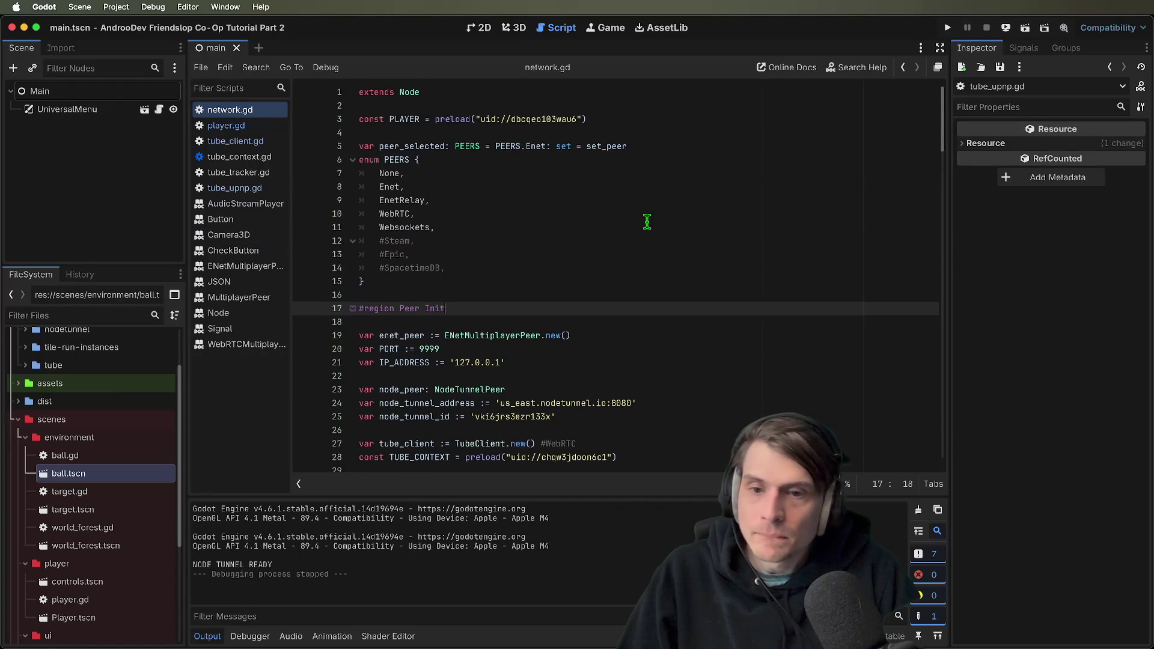
Append Local to the Enet enum entry to make EnetLocal
{"action": "left_click", "coordinate": [404, 181]}
{"action": "double_click", "coordinate": [402, 200]}
{"action": "scroll", "coordinate": [594, 216], "scroll_direction": "down", "scroll_amount": 5}
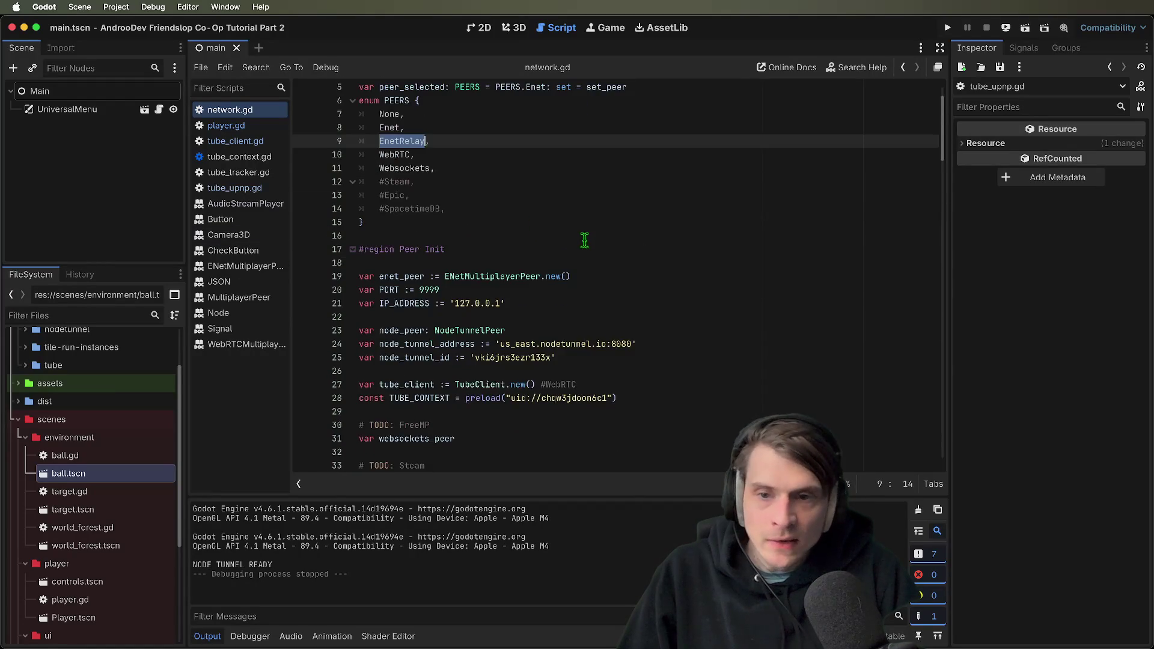
{"action": "scroll", "coordinate": [593, 216], "scroll_direction": "up", "scroll_amount": 5}
{"action": "key", "text": "Right"}
{"action": "key", "text": "Up"}
{"action": "key", "text": "Left"}
{"action": "type", "text": "Loca"}
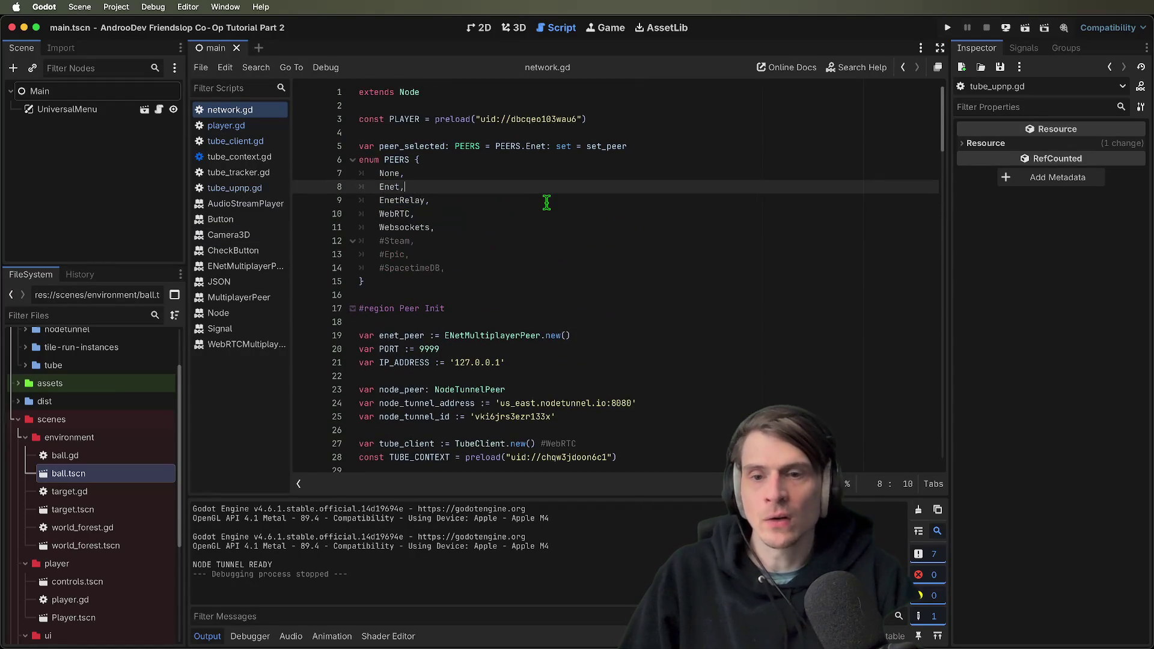
{"action": "type", "text": "l"}
{"action": "key", "text": "Down"}
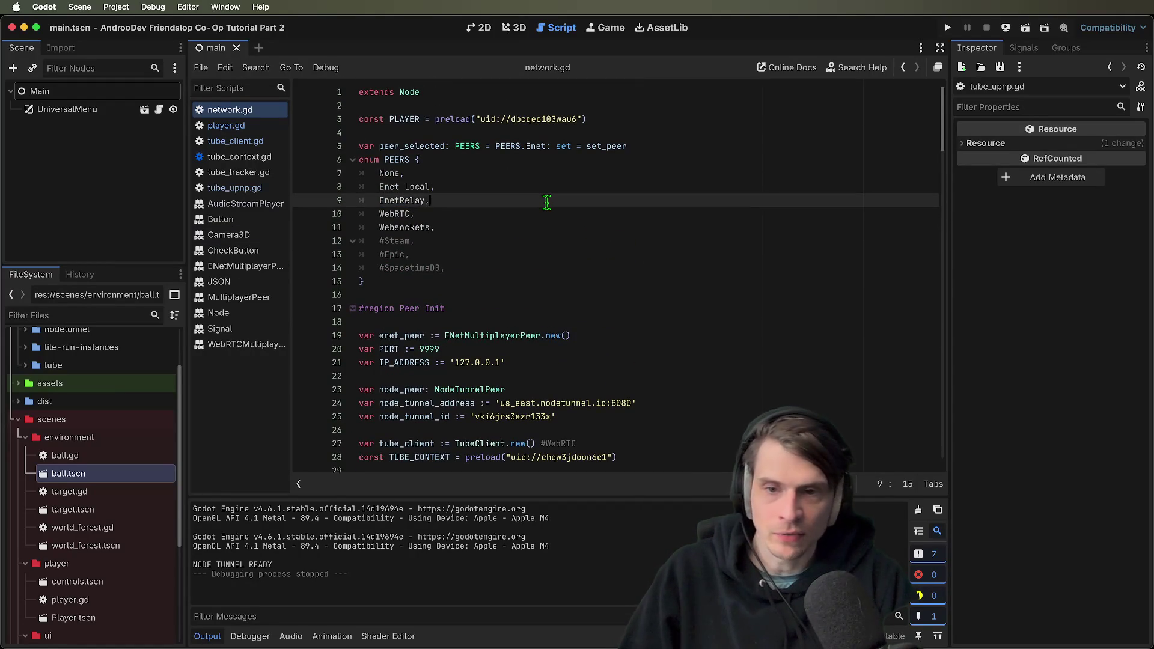
{"action": "key", "text": "BackSpace"}
{"action": "key", "text": "BackSpace"}
{"action": "key", "text": "BackSpace"}
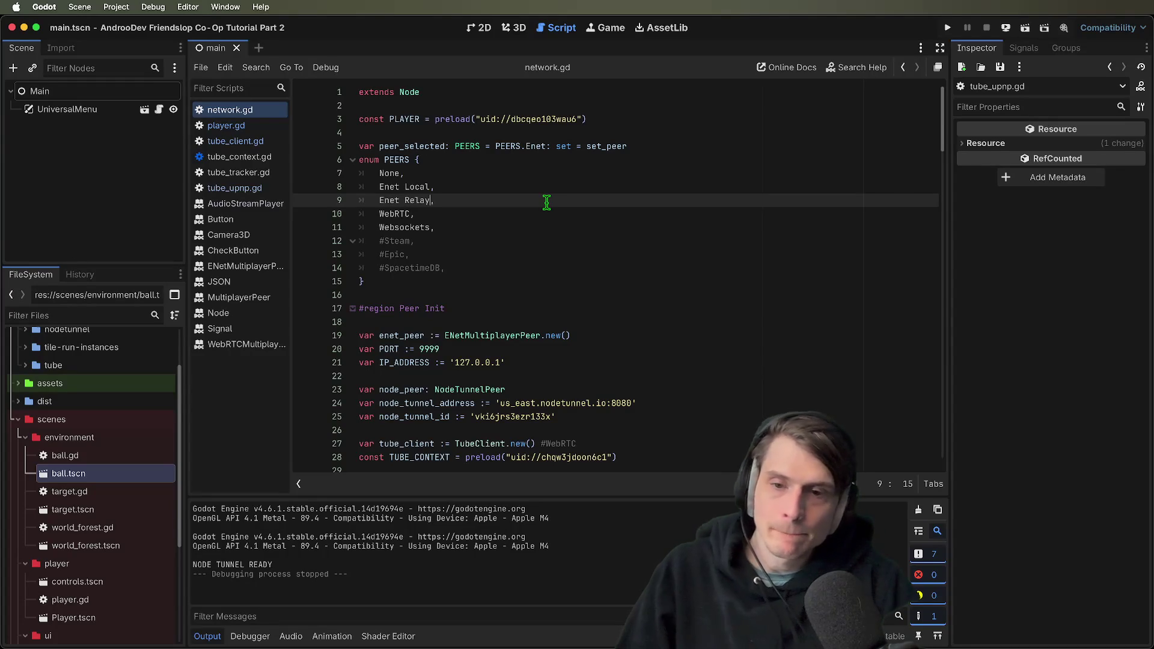
Remove the stray spaces from the enum names and save network.gd
{"action": "left_click", "coordinate": [740, 282]}
{"action": "left_click", "coordinate": [400, 187]}
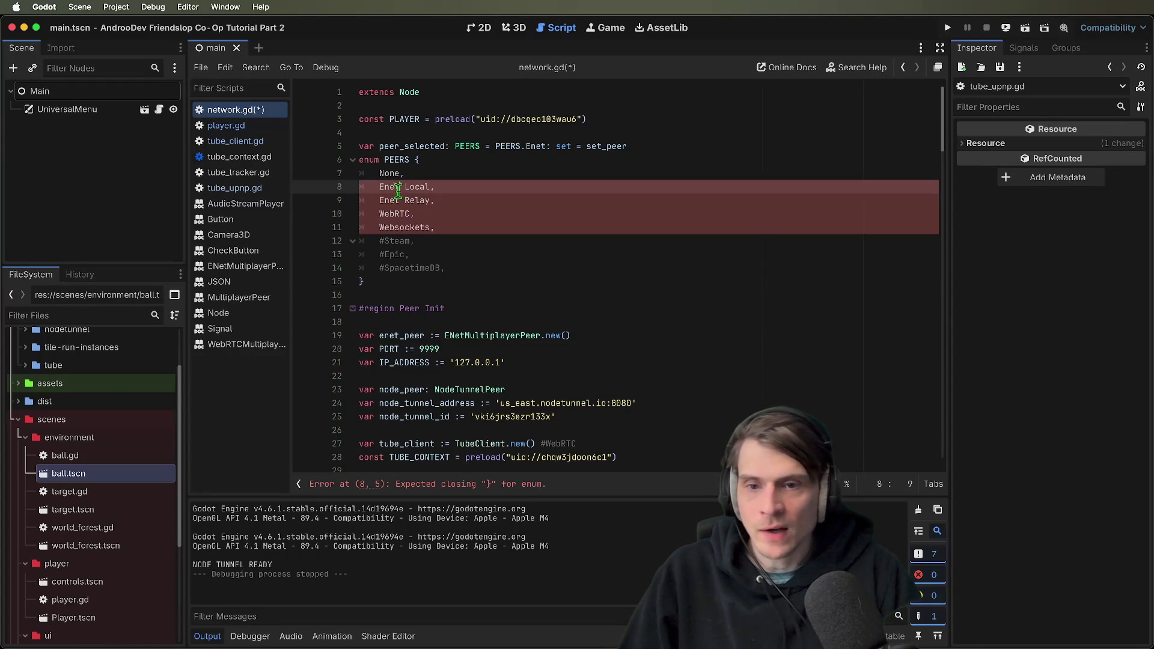
{"action": "key", "text": "Delete"}
{"action": "key", "text": "Down"}
{"action": "key", "text": "Delete"}
{"action": "key", "text": "Up"}
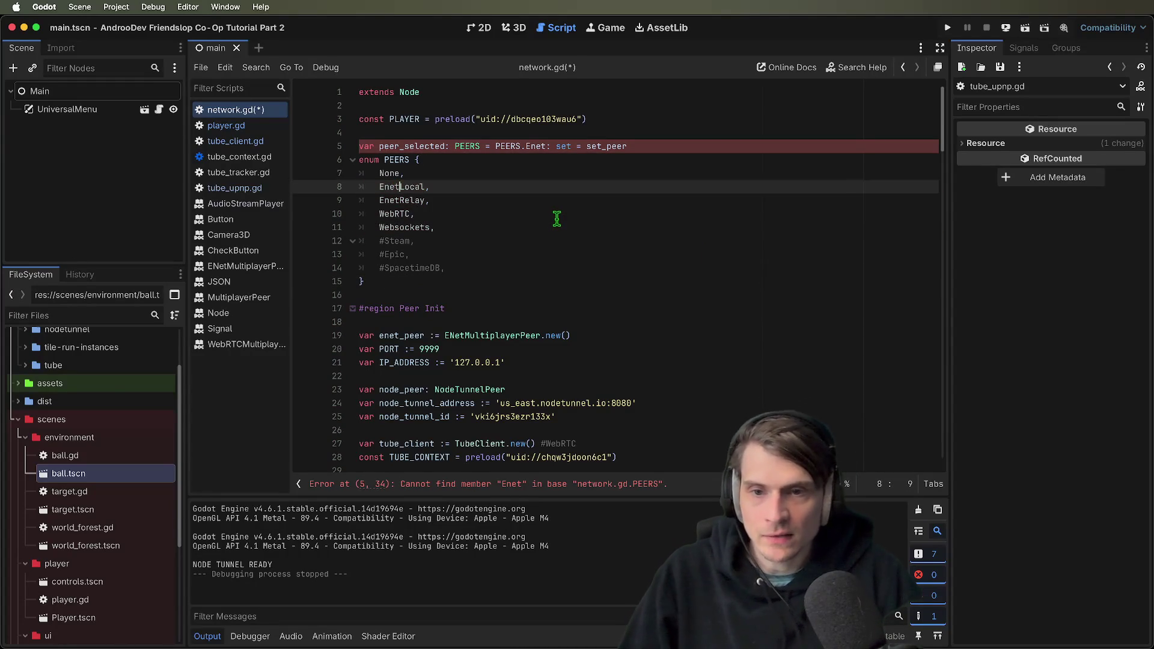
{"action": "left_click", "coordinate": [556, 218]}
{"action": "key", "text": "super+s"}
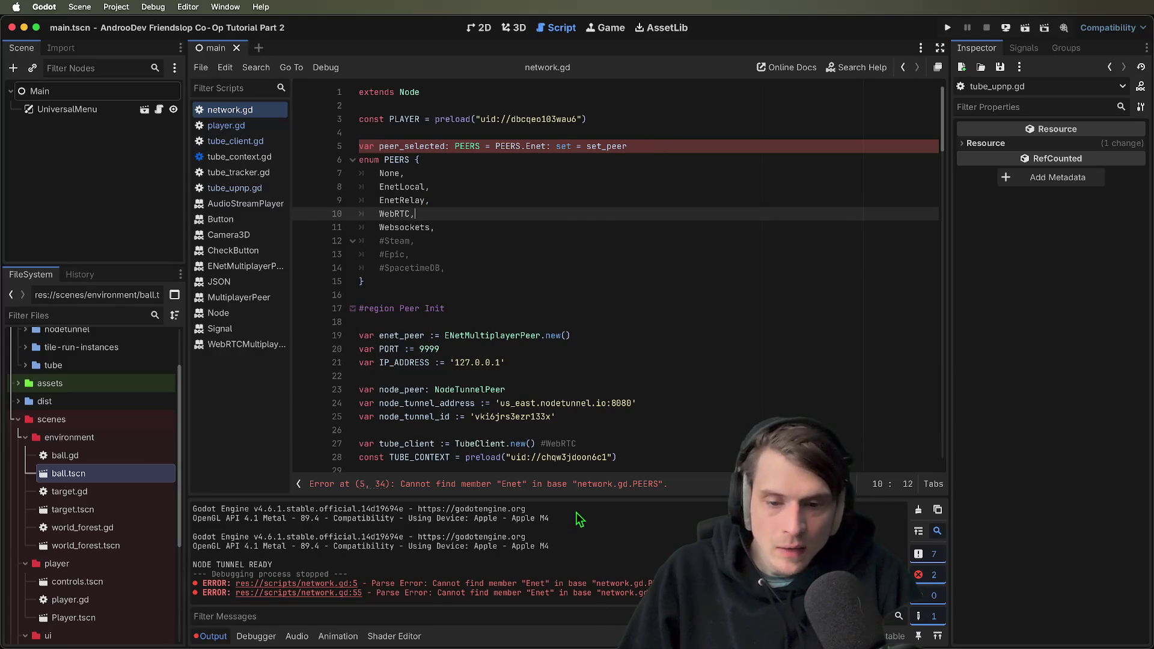
Change PEERS.Enet to PEERS.EnetLocal in the match case on line 55
{"action": "left_click", "coordinate": [591, 492]}
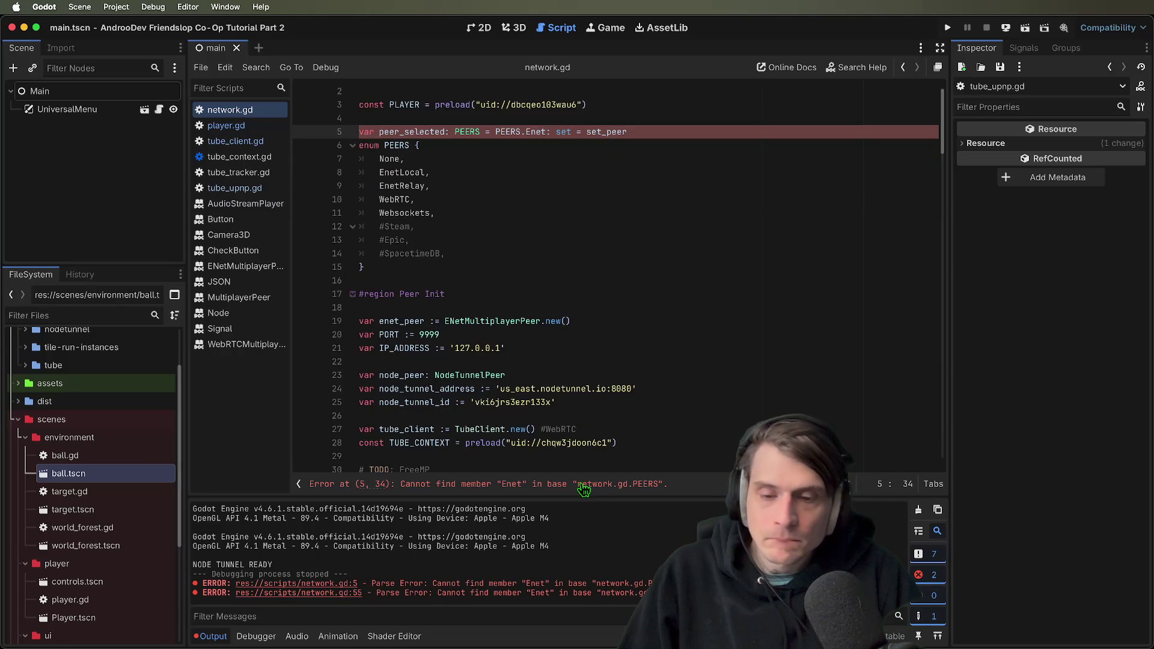
{"action": "double_click", "coordinate": [576, 484]}
{"action": "scroll", "coordinate": [885, 296], "scroll_direction": "down", "scroll_amount": 10}
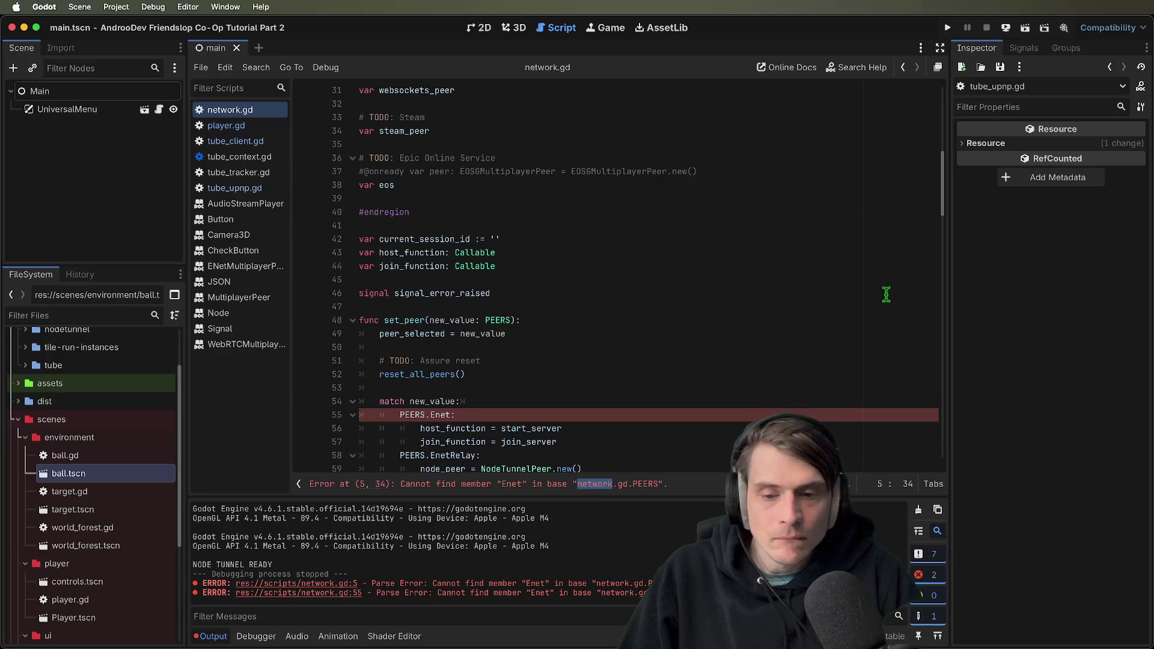
{"action": "left_click", "coordinate": [450, 414]}
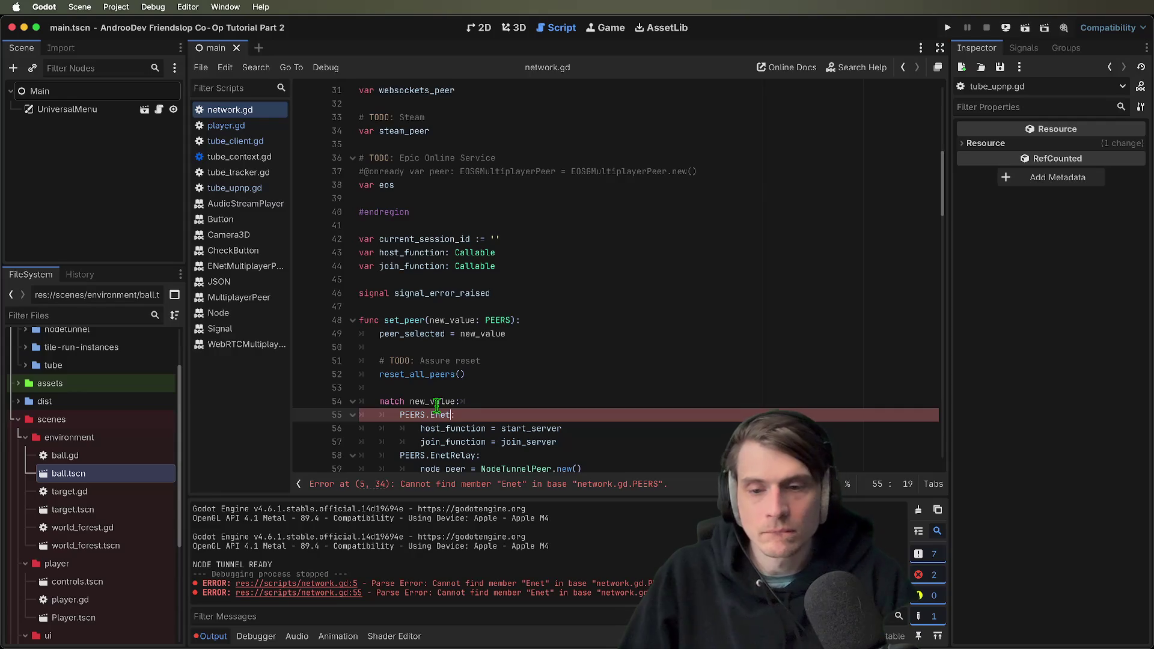
{"action": "type", "text": "Local"}
{"action": "left_click", "coordinate": [605, 485]}
{"action": "left_click", "coordinate": [692, 211]}
Set the peer_selected default on line 5 to EnetLocal and save the script
{"action": "left_click", "coordinate": [592, 155]}
{"action": "double_click", "coordinate": [528, 147]}
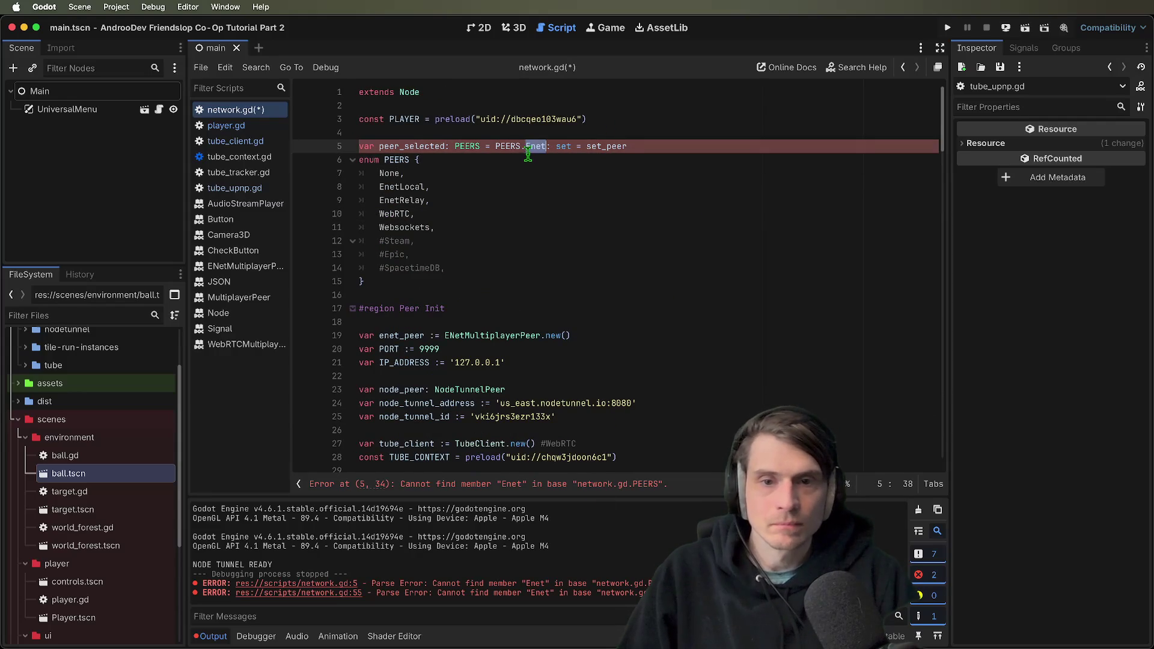
{"action": "type", "text": "EnetLocal"}
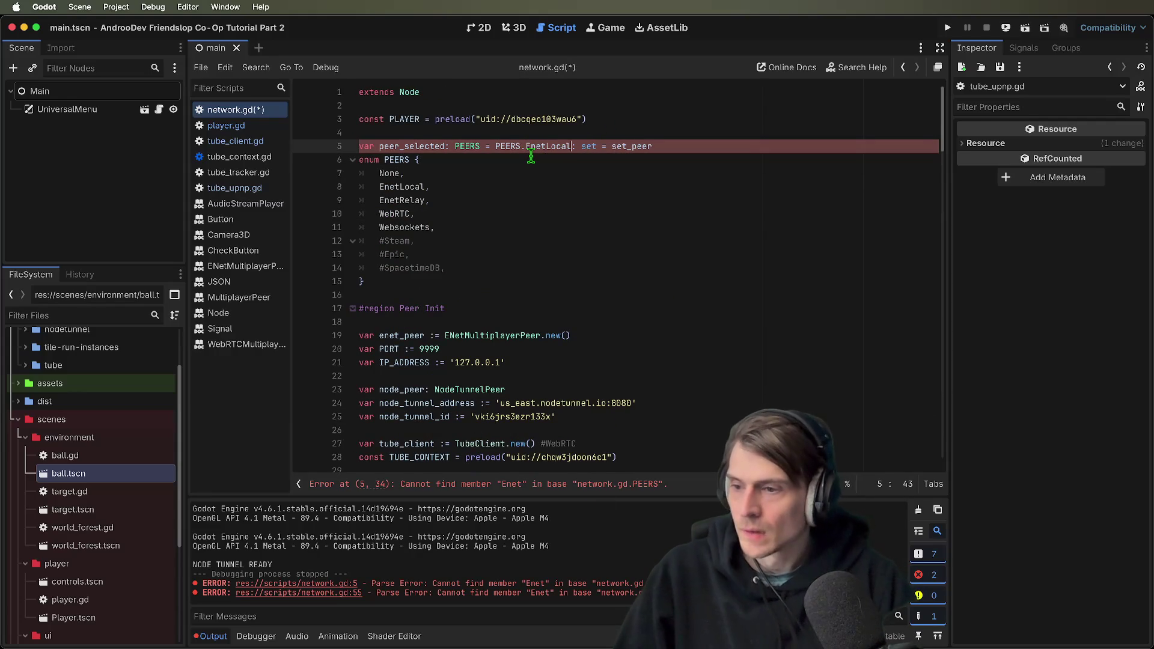
{"action": "key", "text": "super+s"}
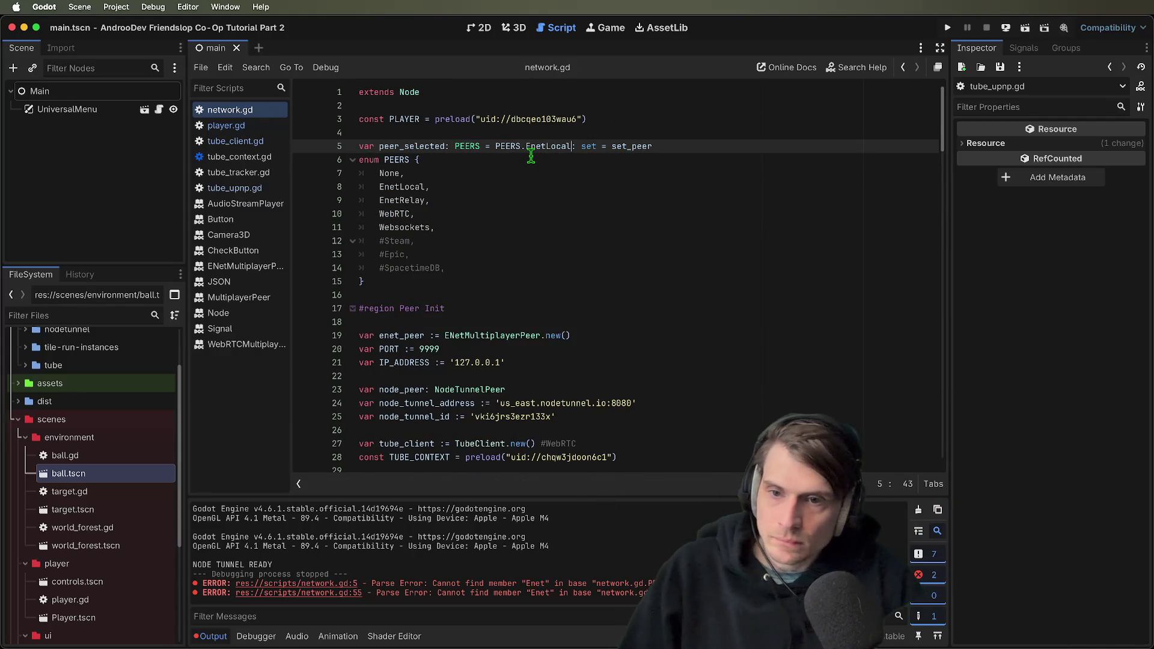
{"action": "key", "text": "Down"}
{"action": "key", "text": "Down"}
Add a blank line above the PEERS enum and look over the WebRTC and Websockets entries
{"action": "key", "text": "Up"}
{"action": "key", "text": "Return"}
{"action": "left_click", "coordinate": [558, 293]}
{"action": "scroll", "coordinate": [576, 327], "scroll_direction": "down", "scroll_amount": 1}
{"action": "left_click", "coordinate": [563, 239]}
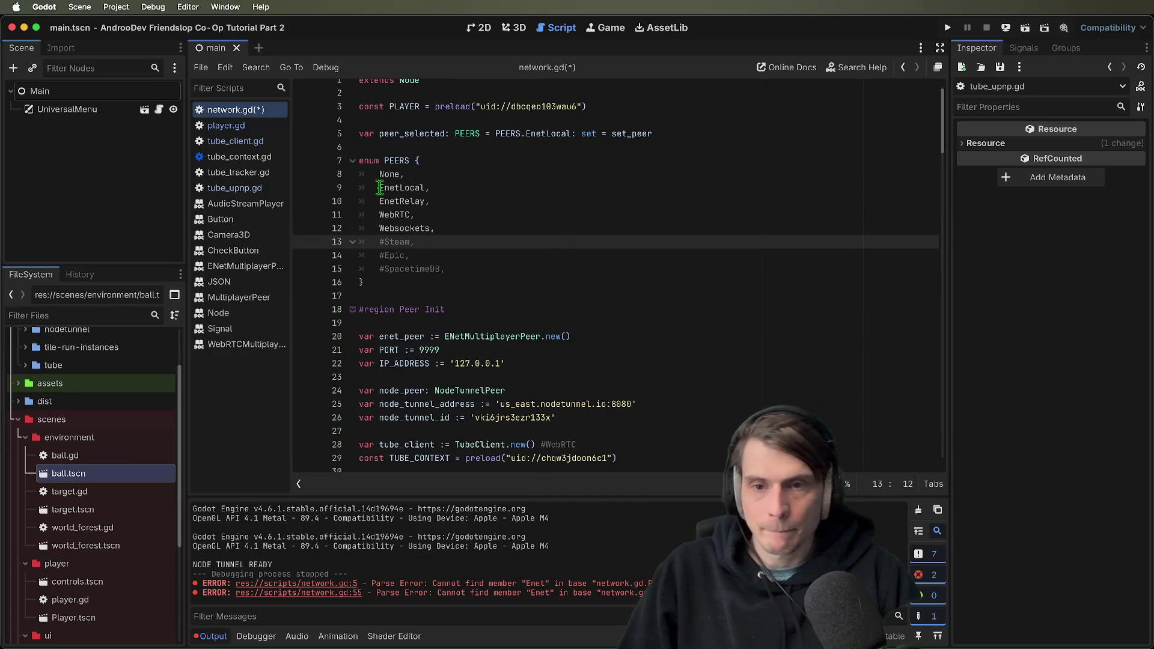
{"action": "double_click", "coordinate": [387, 217]}
{"action": "double_click", "coordinate": [393, 229]}
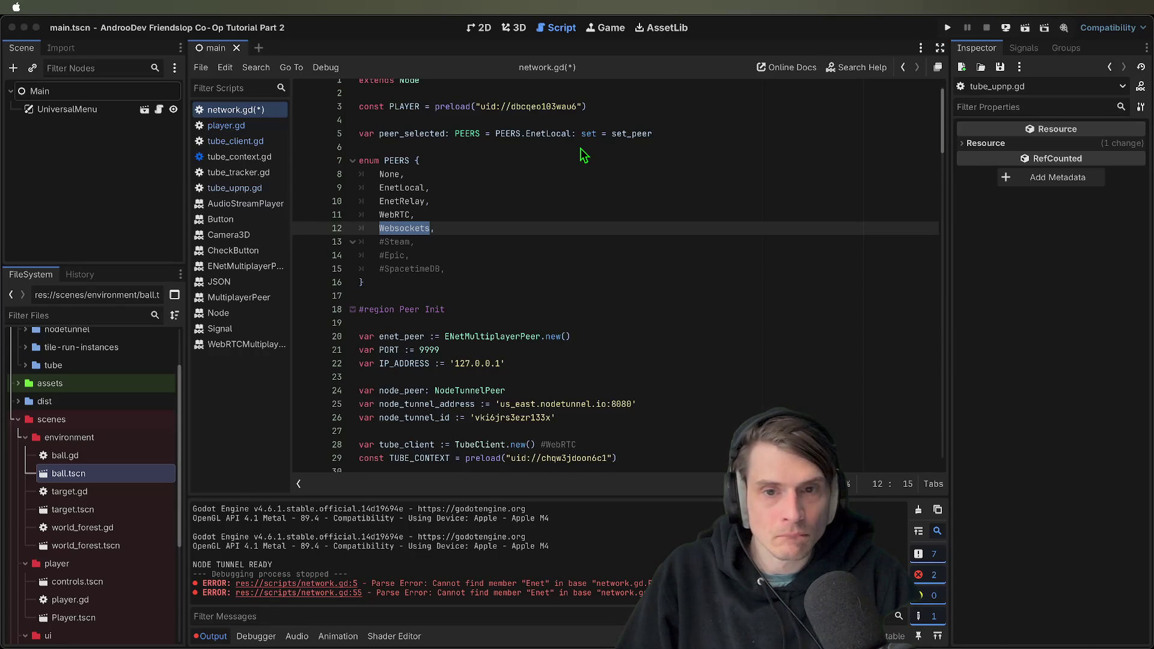
{"action": "left_click", "coordinate": [241, 174]}
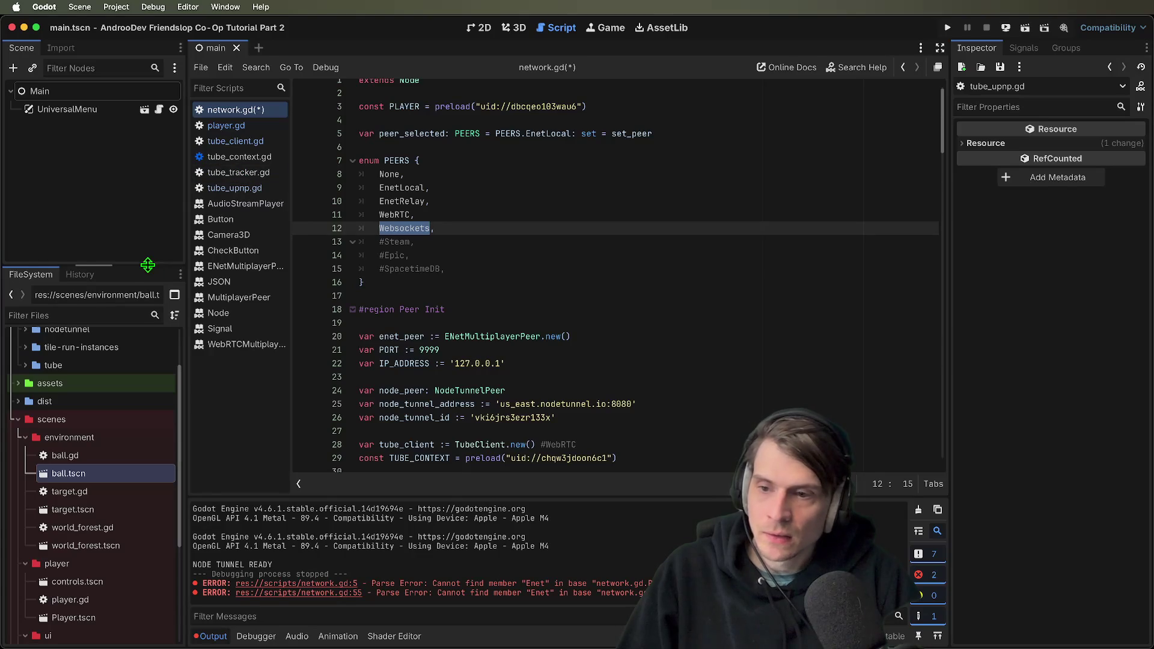
Open README.md and append '(MULTI PEER DEMO)' to the title
{"action": "left_click_drag", "start_coordinate": [148, 265], "coordinate": [144, 177]}
{"action": "scroll", "coordinate": [90, 391], "scroll_direction": "down", "scroll_amount": 3}
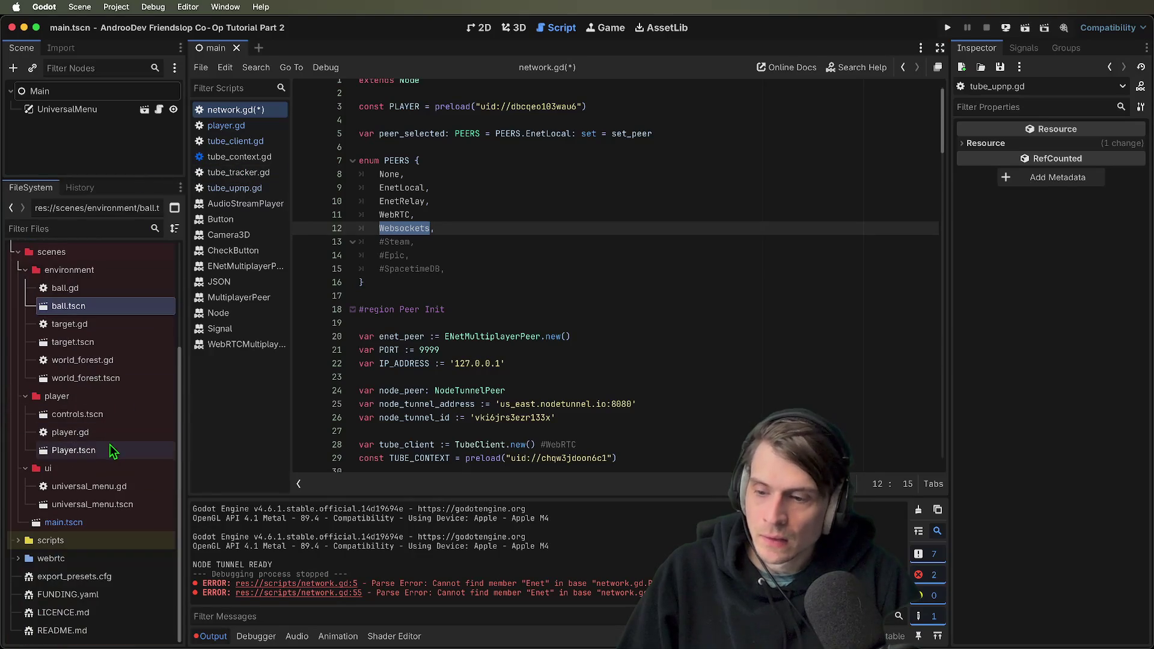
{"action": "double_click", "coordinate": [81, 635]}
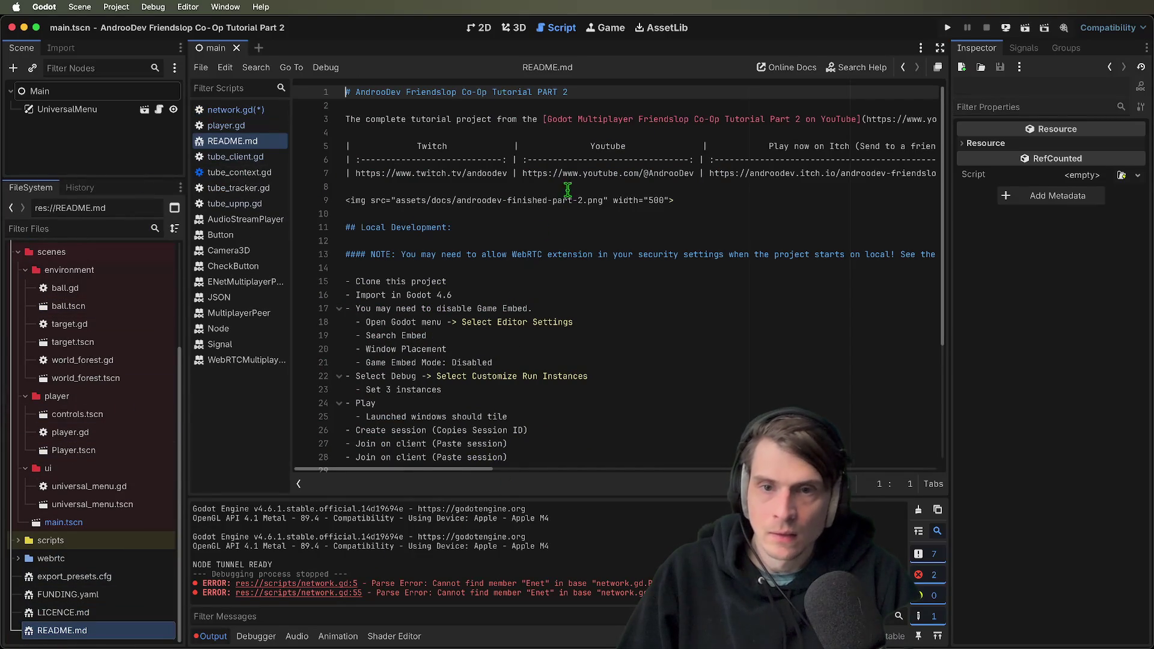
{"action": "scroll", "coordinate": [526, 225], "scroll_direction": "down", "scroll_amount": 1}
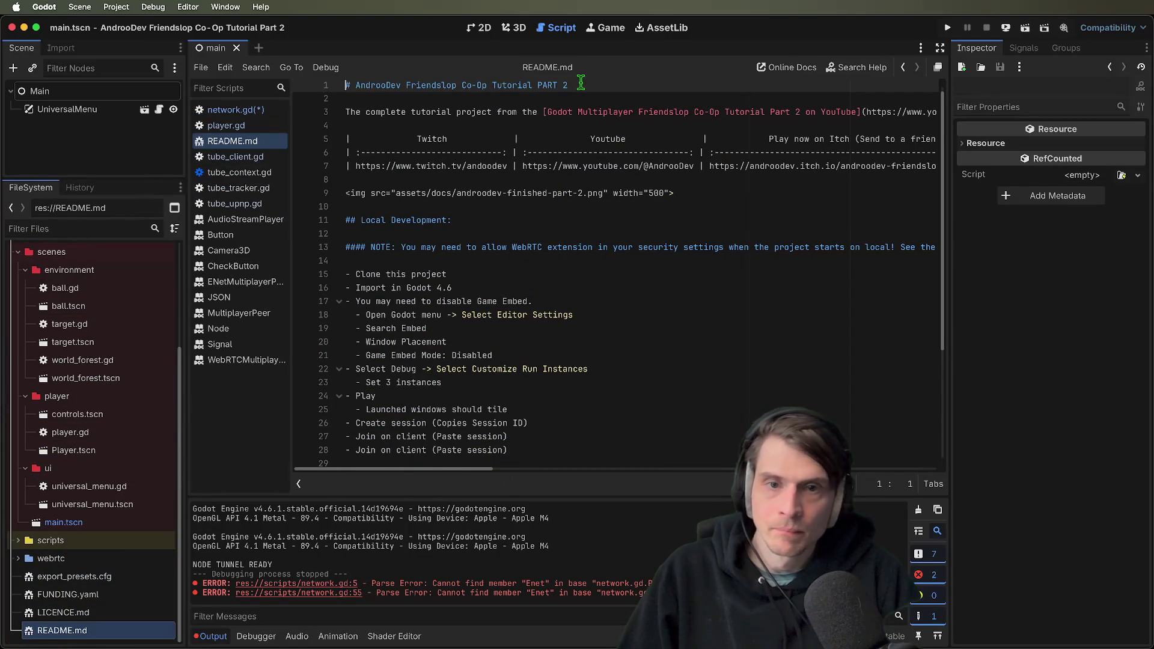
{"action": "left_click", "coordinate": [581, 81]}
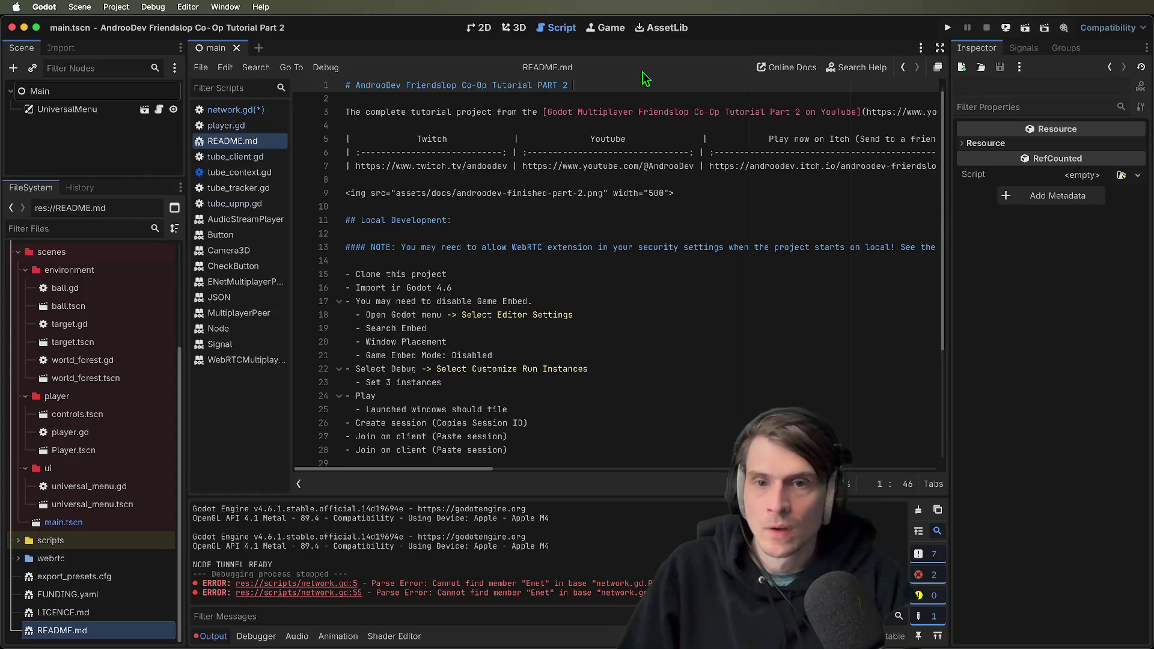
{"action": "type", "text": "(MULTI CO)"}
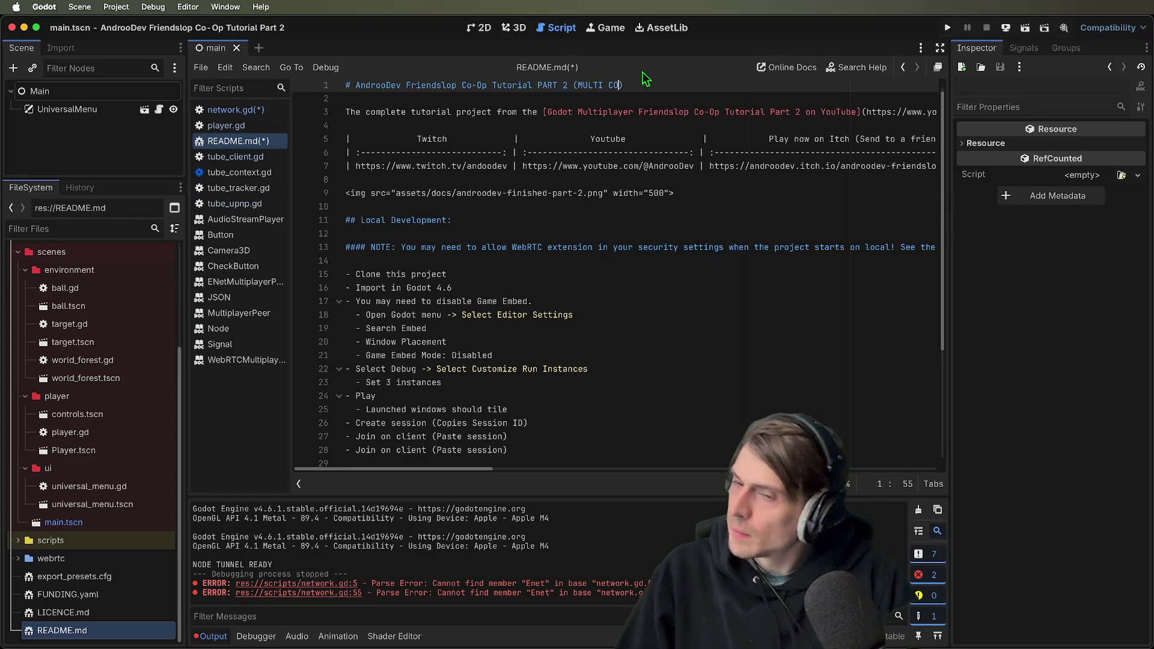
{"action": "key", "text": "BackSpace"}
{"action": "key", "text": "BackSpace"}
{"action": "type", "text": "PEER DEMO"}
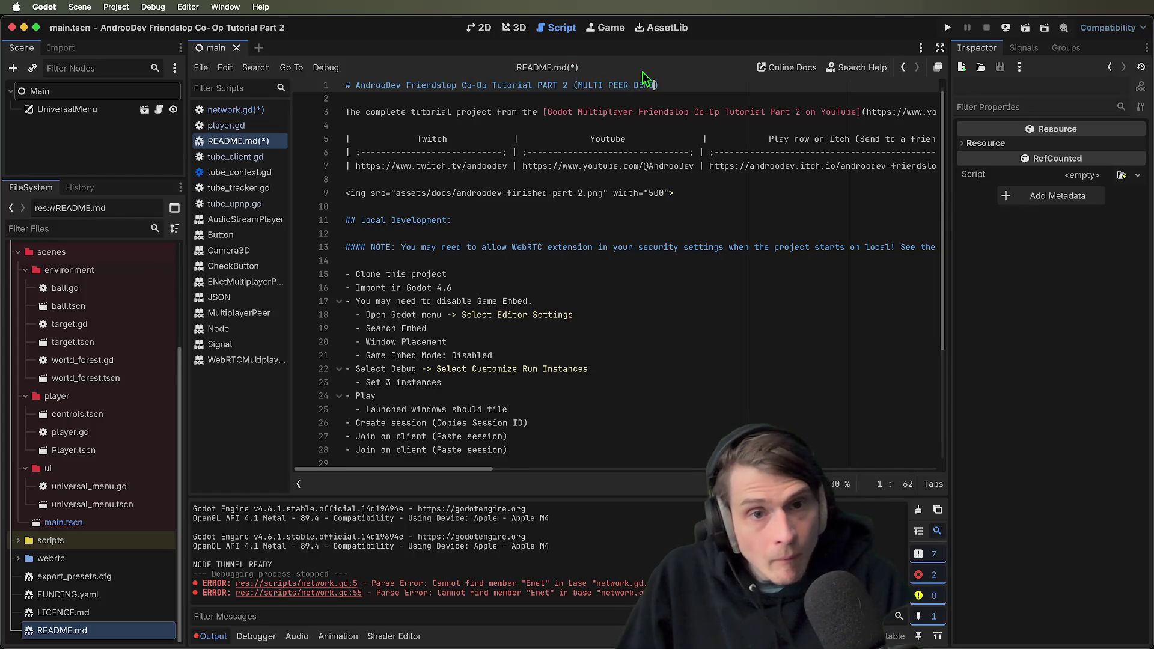
{"action": "type", "text": ")"}
{"action": "key", "text": "Return"}
{"action": "key", "text": "Return"}
{"action": "left_click_drag", "start_coordinate": [569, 86], "coordinate": [494, 86]}
Tidy the lines under the title and add a '## PLUS: Mutlti Peer' heading with draft items EnetLocal, EnetRelay, W
{"action": "left_click", "coordinate": [571, 101]}
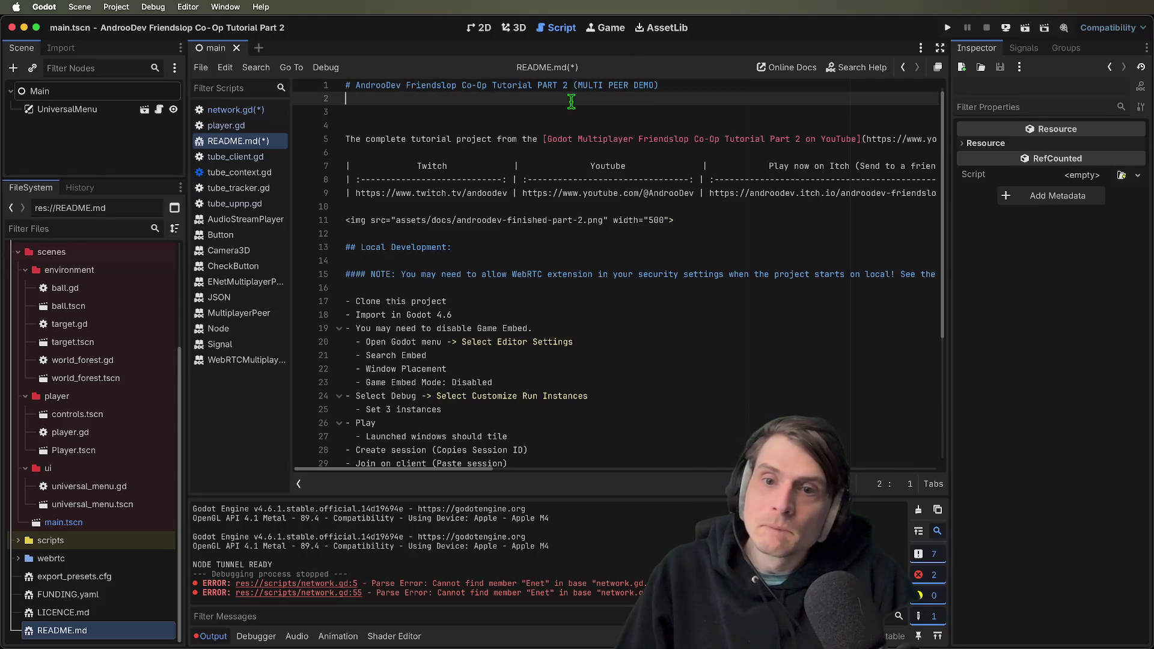
{"action": "key", "text": "Down"}
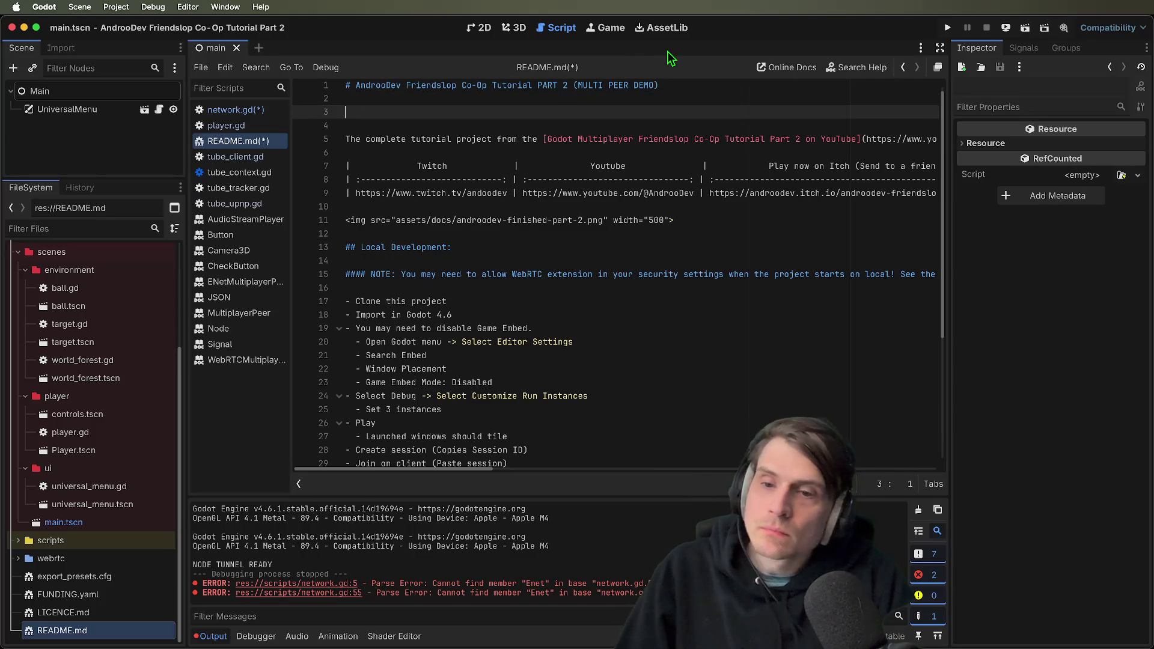
{"action": "key", "text": "Delete"}
{"action": "key", "text": "Return"}
{"action": "key", "text": "Delete"}
{"action": "key", "text": "BackSpace"}
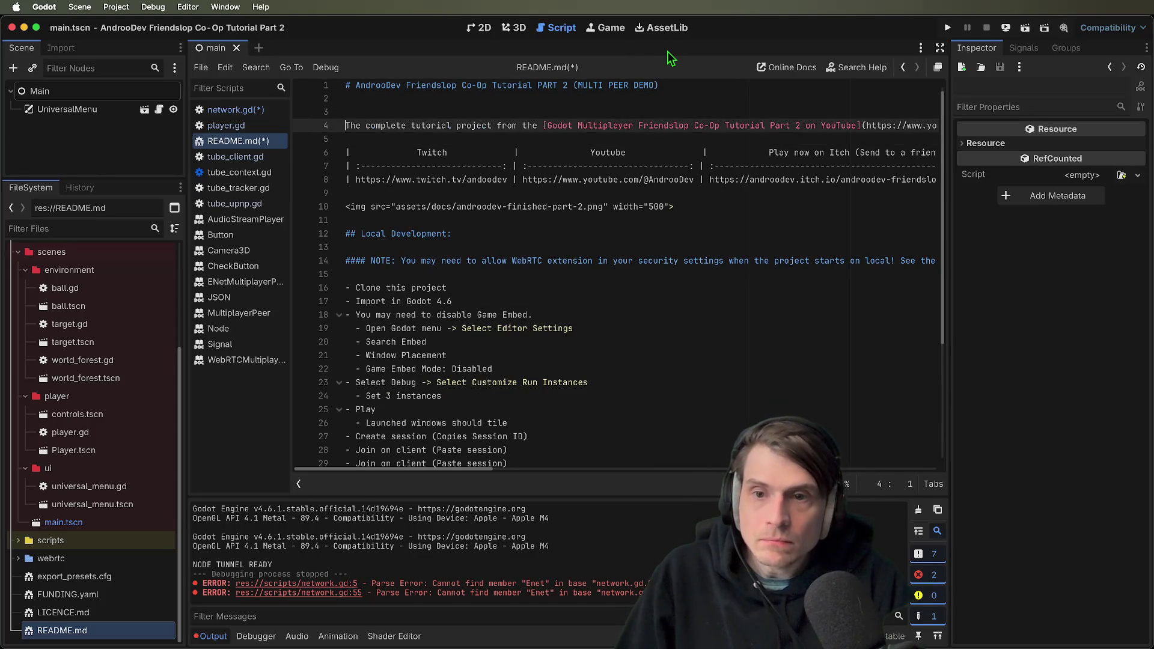
{"action": "key", "text": "Down"}
{"action": "key", "text": "Down"}
{"action": "key", "text": "Down"}
{"action": "key", "text": "Return"}
{"action": "key", "text": "Return"}
{"action": "key", "text": "Up"}
{"action": "key", "text": "Up"}
{"action": "key", "text": "Return"}
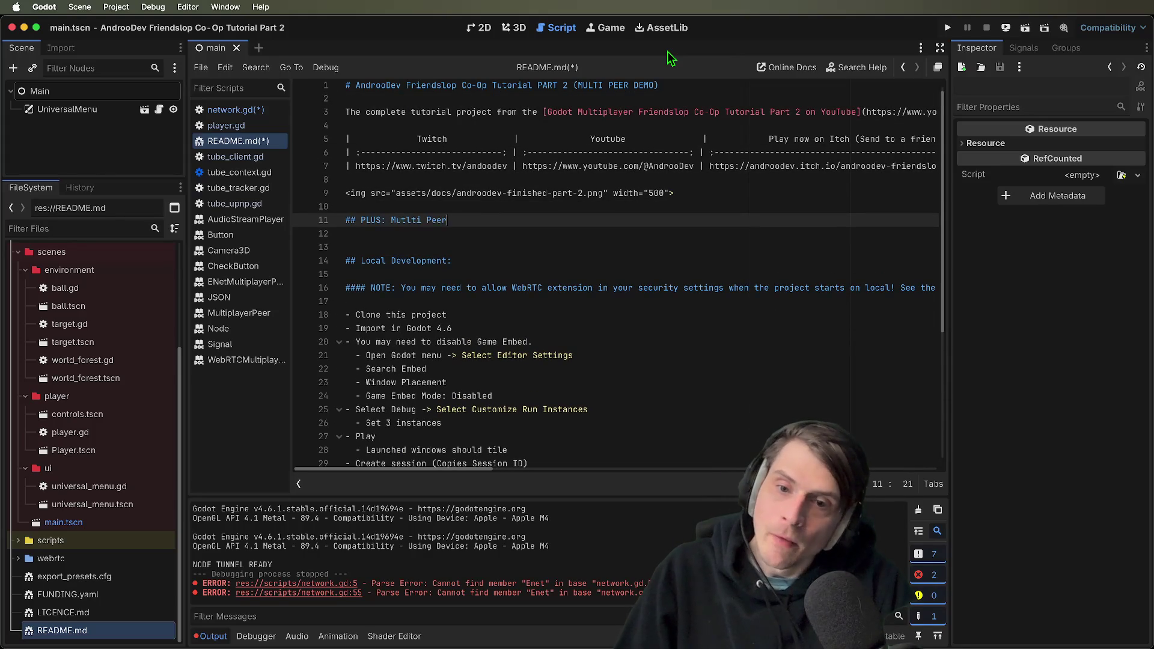
{"action": "key", "text": "Return"}
{"action": "key", "text": "Return"}
{"action": "type", "text": "- Enet"}
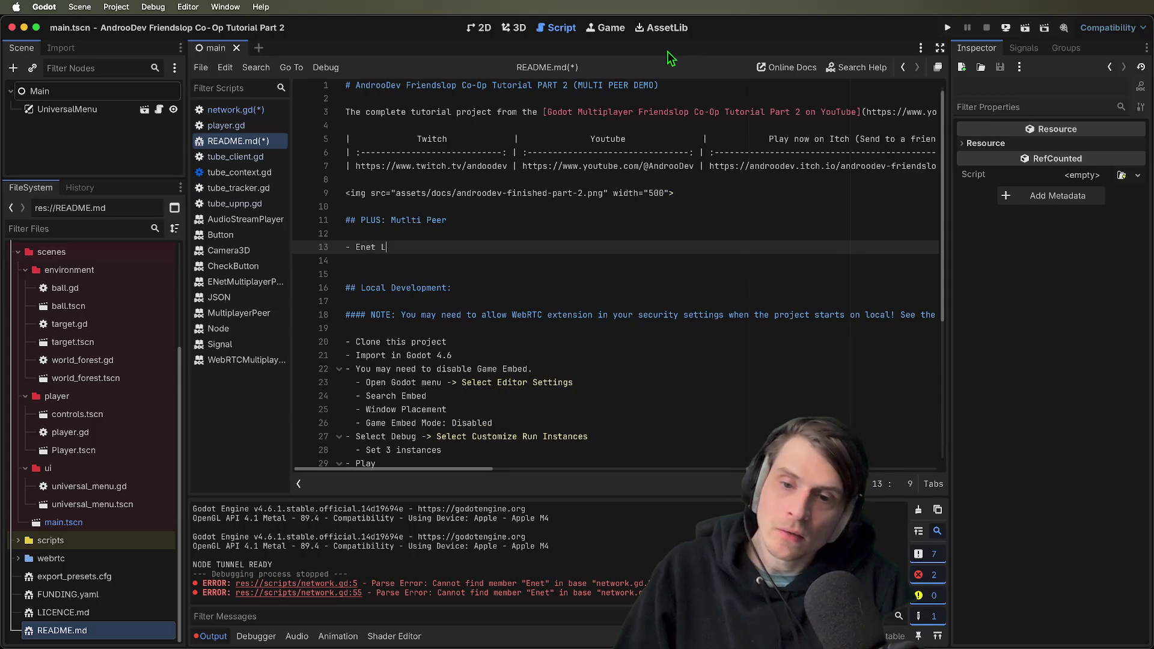
{"action": "type", "text": "Local"}
{"action": "key", "text": "Return"}
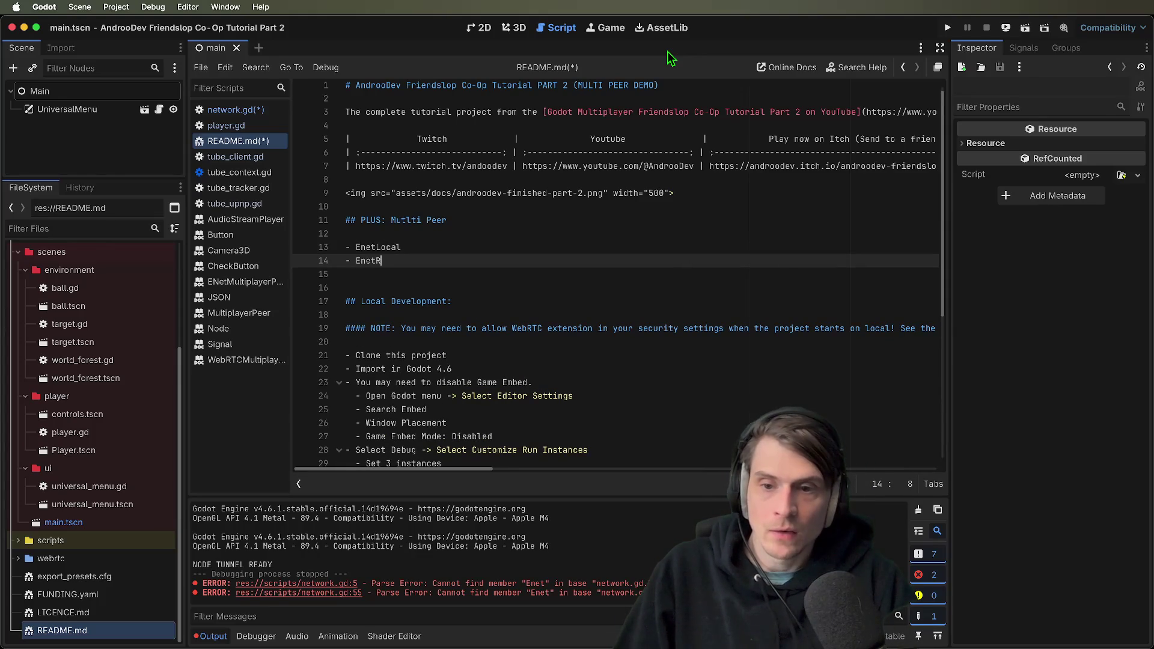
{"action": "key", "text": "Return"}
{"action": "type", "text": "- Webs"}
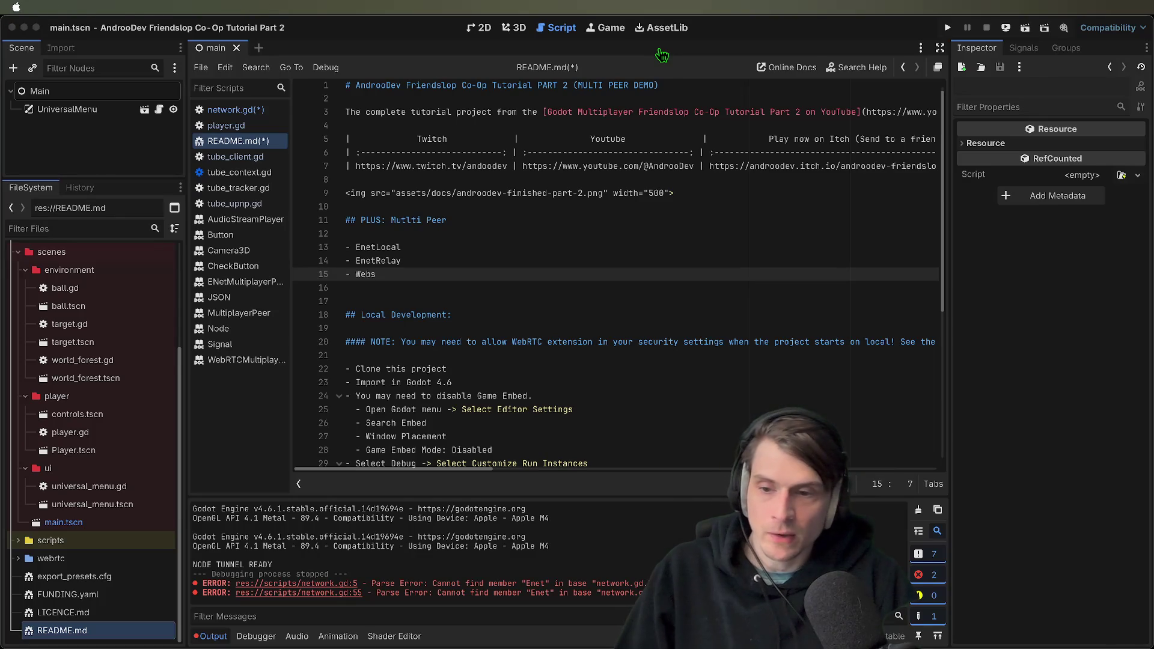
Copy the PEERS enum entries from the network script and paste them over the draft list items
{"action": "left_click", "coordinate": [662, 55]}
{"action": "left_click", "coordinate": [228, 111]}
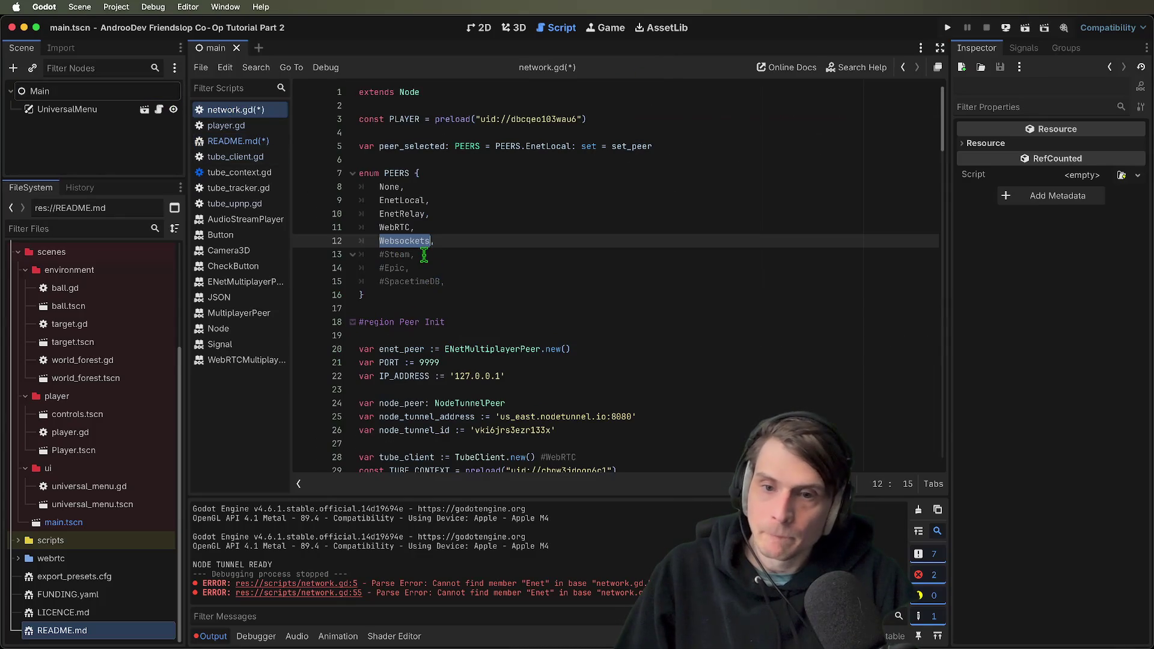
{"action": "left_click_drag", "start_coordinate": [360, 187], "coordinate": [361, 295]}
{"action": "key", "text": "super+c"}
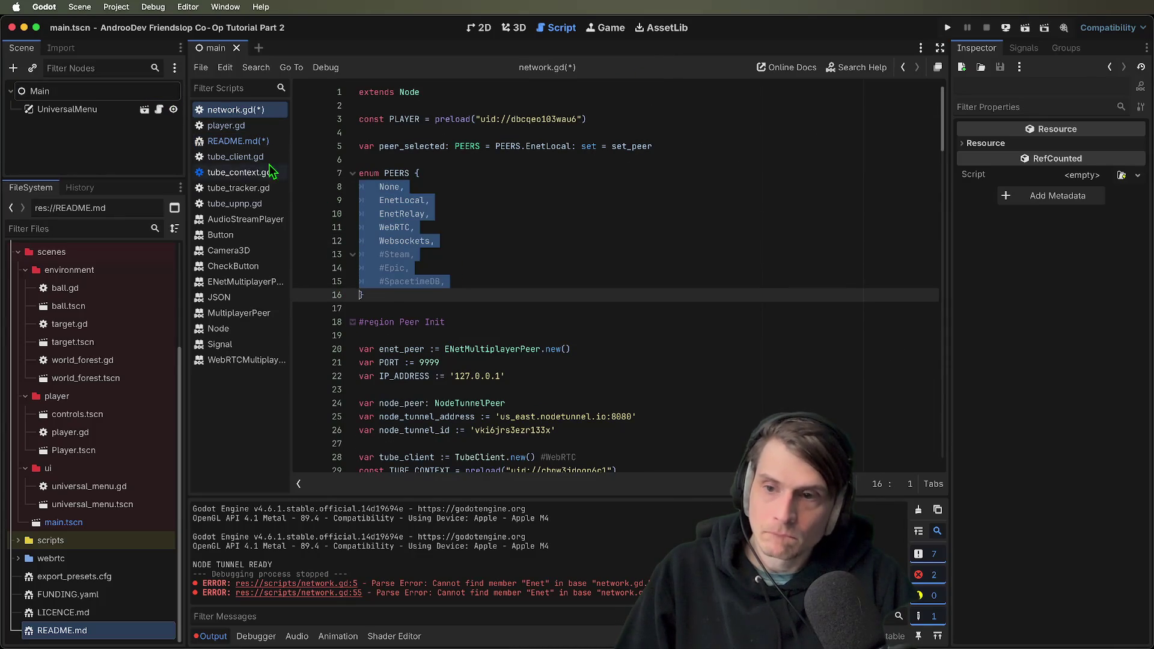
{"action": "left_click", "coordinate": [226, 125]}
{"action": "left_click", "coordinate": [239, 141]}
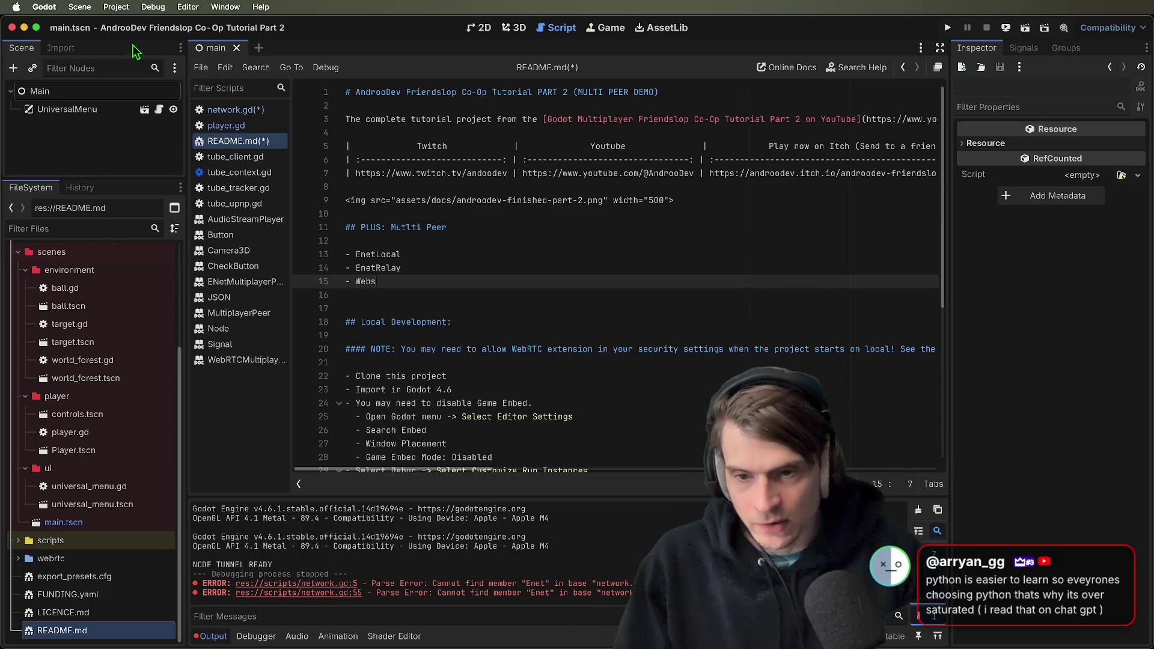
{"action": "mouse_move", "coordinate": [592, 281]}
{"action": "left_mouse_down"}
{"action": "mouse_move", "coordinate": [337, 250]}
{"action": "mouse_move", "coordinate": [361, 279]}
{"action": "mouse_move", "coordinate": [275, 250]}
{"action": "left_mouse_up"}
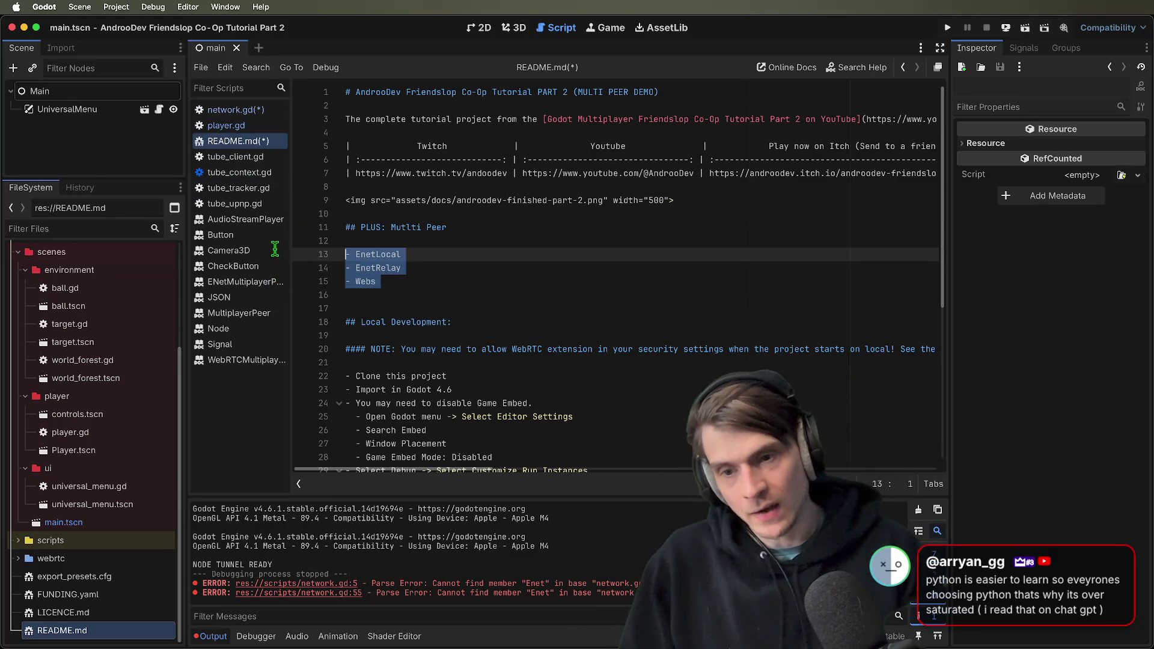
{"action": "key", "text": "super+v"}
{"action": "key", "text": "super+b"}
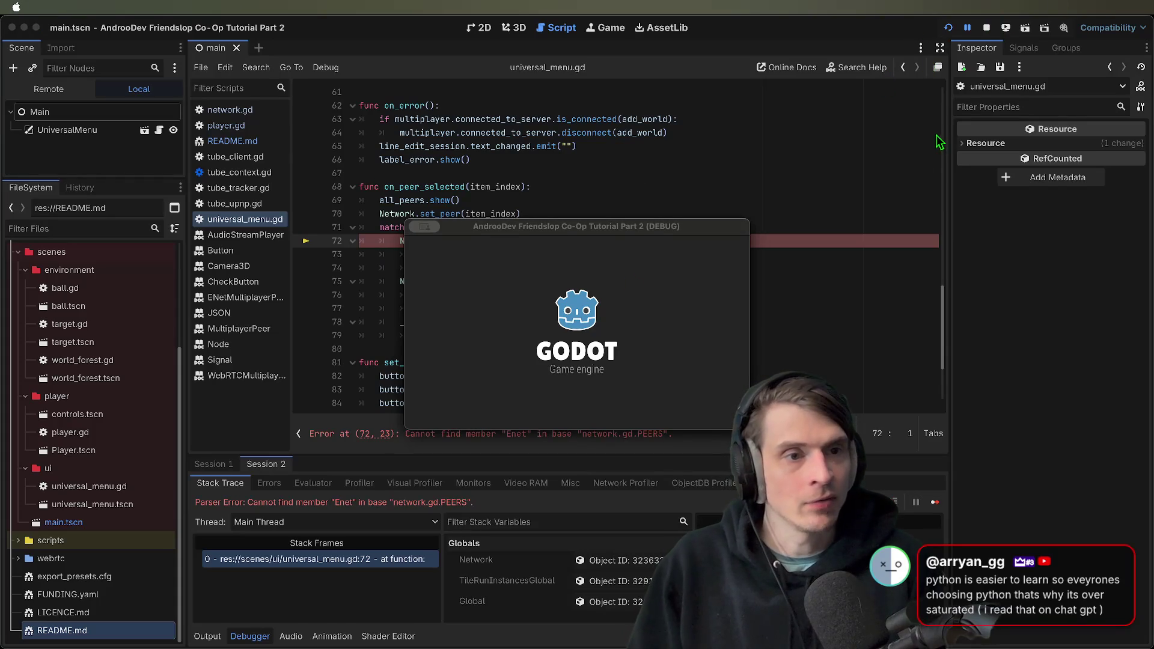
Stop the game and change PEERS.Enet to EnetLocal on line 72 of universal_menu.gd
{"action": "left_click", "coordinate": [986, 27]}
{"action": "left_click", "coordinate": [504, 224]}
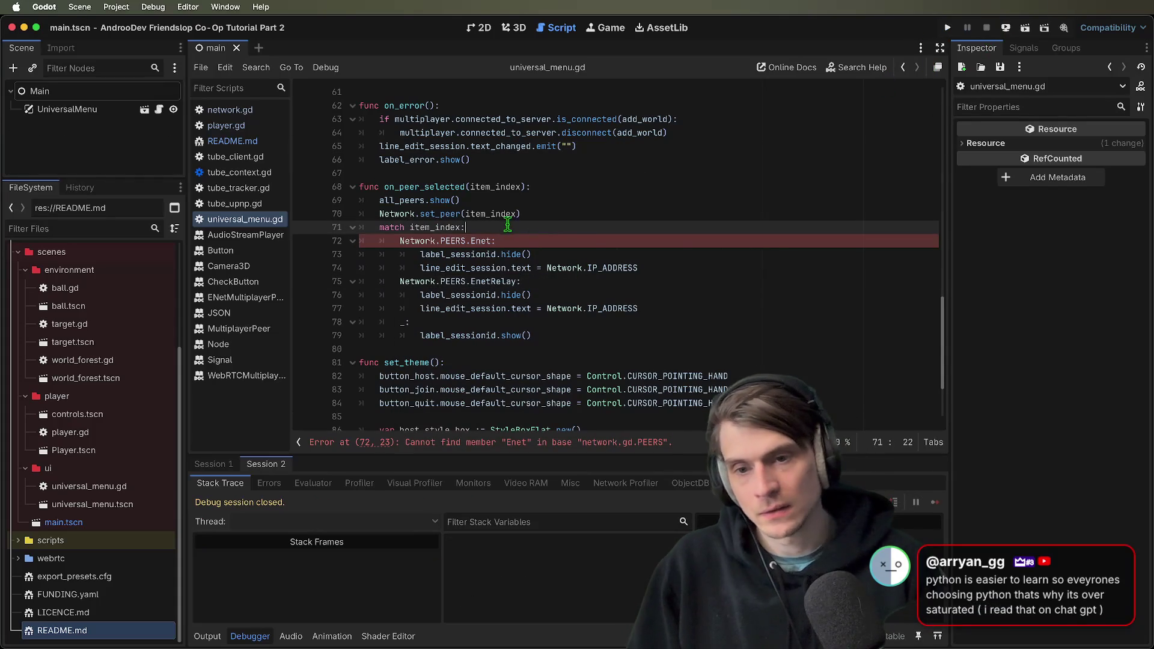
{"action": "left_click", "coordinate": [586, 243]}
{"action": "double_click", "coordinate": [475, 241]}
{"action": "key", "text": "BackSpace"}
{"action": "key", "text": "BackSpace"}
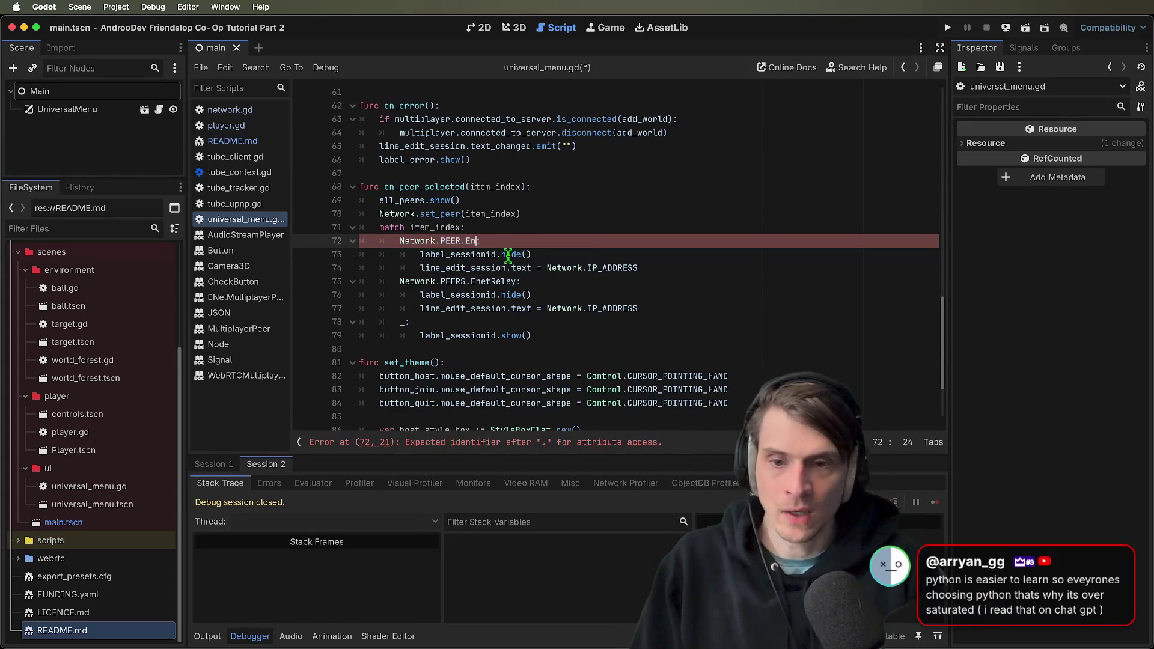
{"action": "type", "text": "etLocal"}
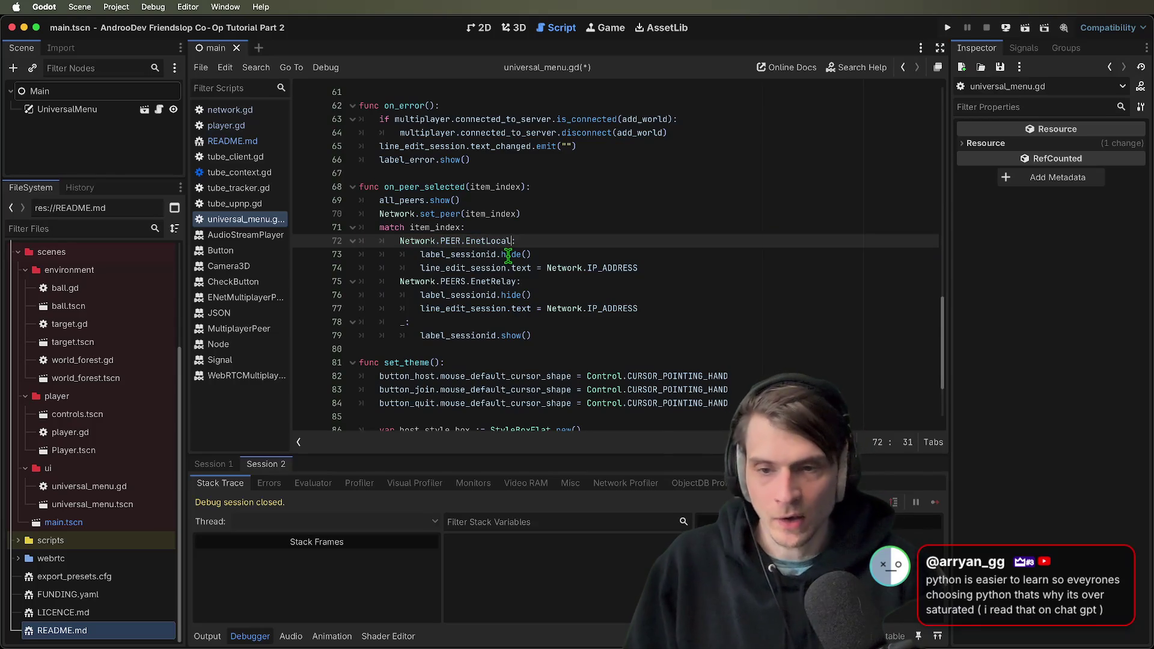
In README.md, unindent the None through Websockets entries and prefix them with '- '
{"action": "left_click", "coordinate": [258, 142]}
{"action": "left_click", "coordinate": [501, 256]}
{"action": "key", "text": "Home"}
{"action": "key", "text": "BackSpace"}
{"action": "type", "text": "-"}
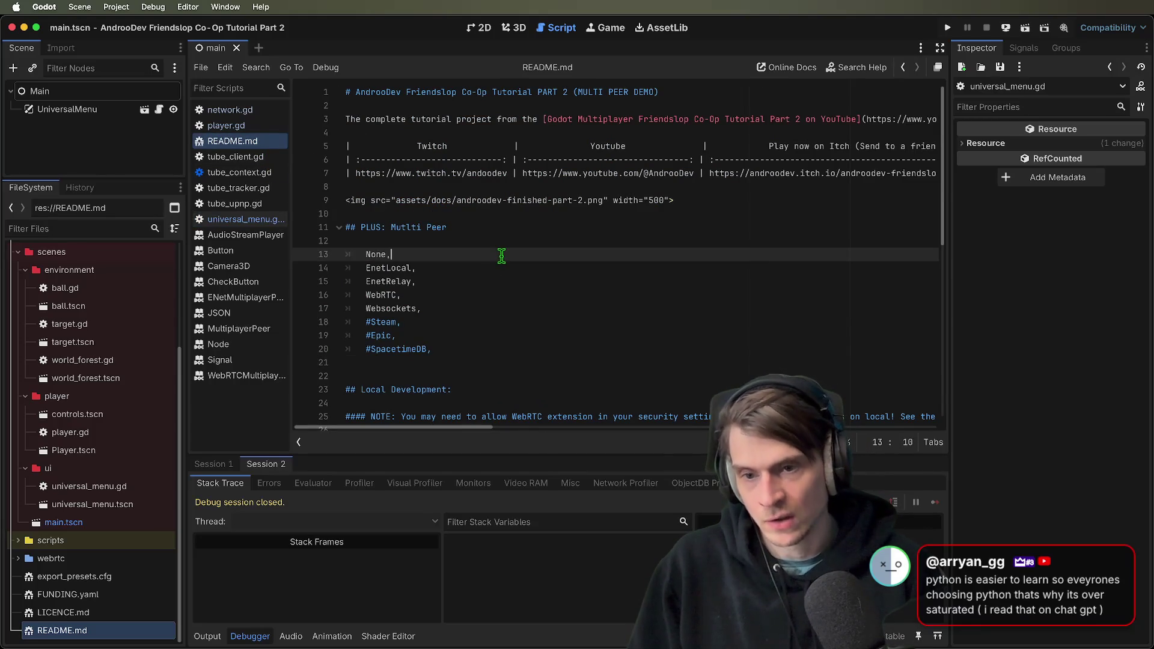
{"action": "key", "text": "Down"}
{"action": "key", "text": "Home"}
{"action": "key", "text": "BackSpace"}
{"action": "type", "text": "-"}
{"action": "key", "text": "Down"}
{"action": "key", "text": "Home"}
{"action": "key", "text": "BackSpace"}
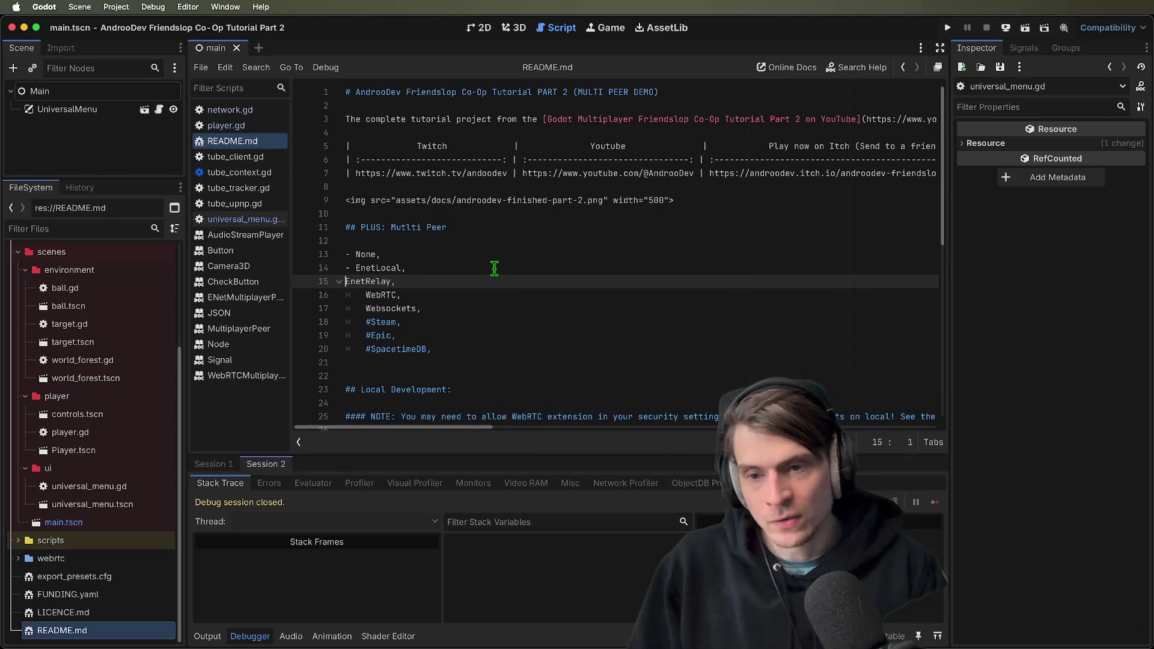
{"action": "key", "text": "Down"}
{"action": "key", "text": "Home"}
{"action": "key", "text": "BackSpace"}
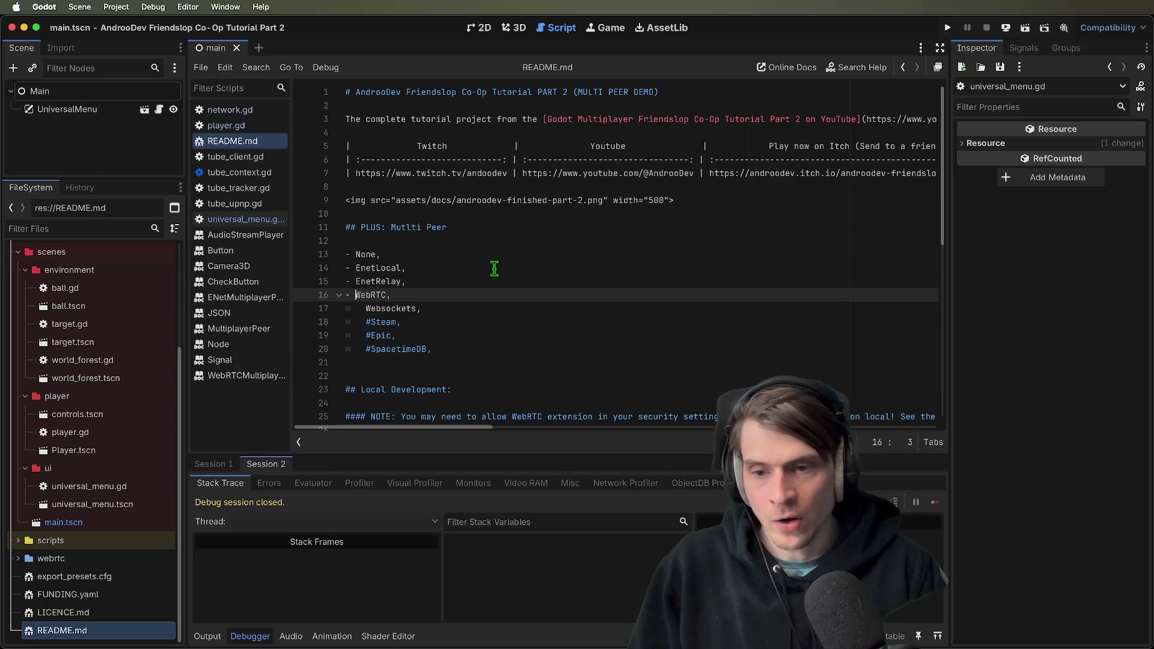
{"action": "key", "text": "Down"}
{"action": "key", "text": "Home"}
{"action": "key", "text": "BackSpace"}
{"action": "key", "text": "Up"}
{"action": "key", "text": "Down"}
{"action": "type", "text": "-"}
Strip the # comment marks from Steam, Epic and SpacetimeDB and make them bullet items
{"action": "key", "text": "Down"}
{"action": "key", "text": "BackSpace"}
{"action": "key", "text": "Home"}
{"action": "key", "text": "BackSpace"}
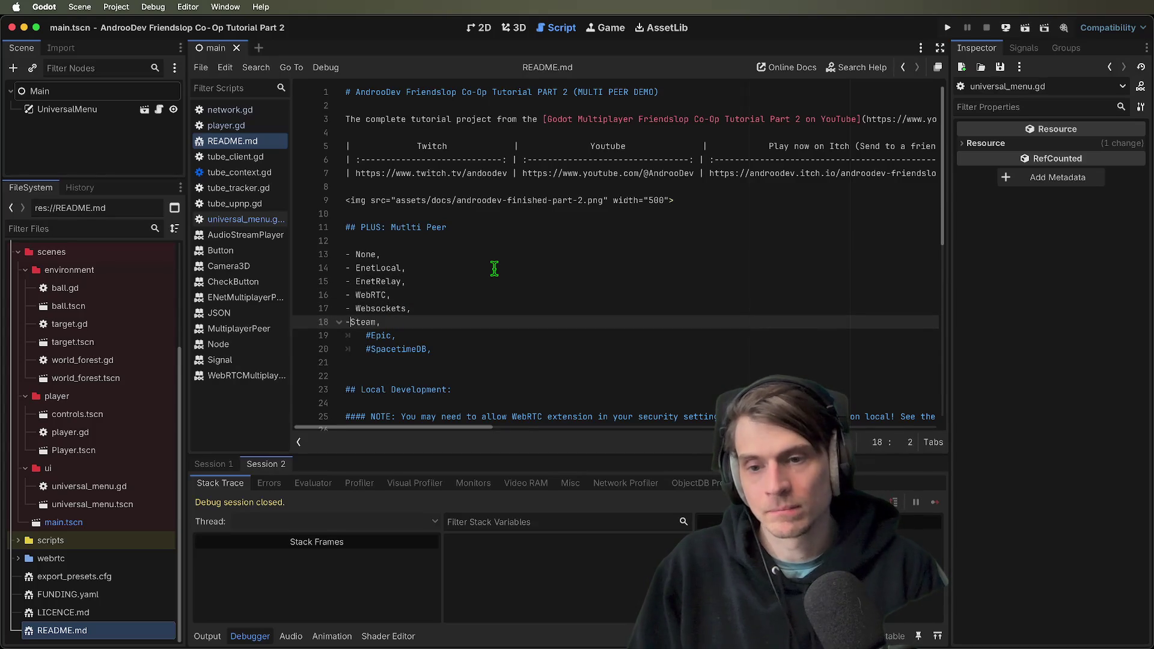
{"action": "key", "text": "Down"}
{"action": "key", "text": "Home"}
{"action": "key", "text": "Right"}
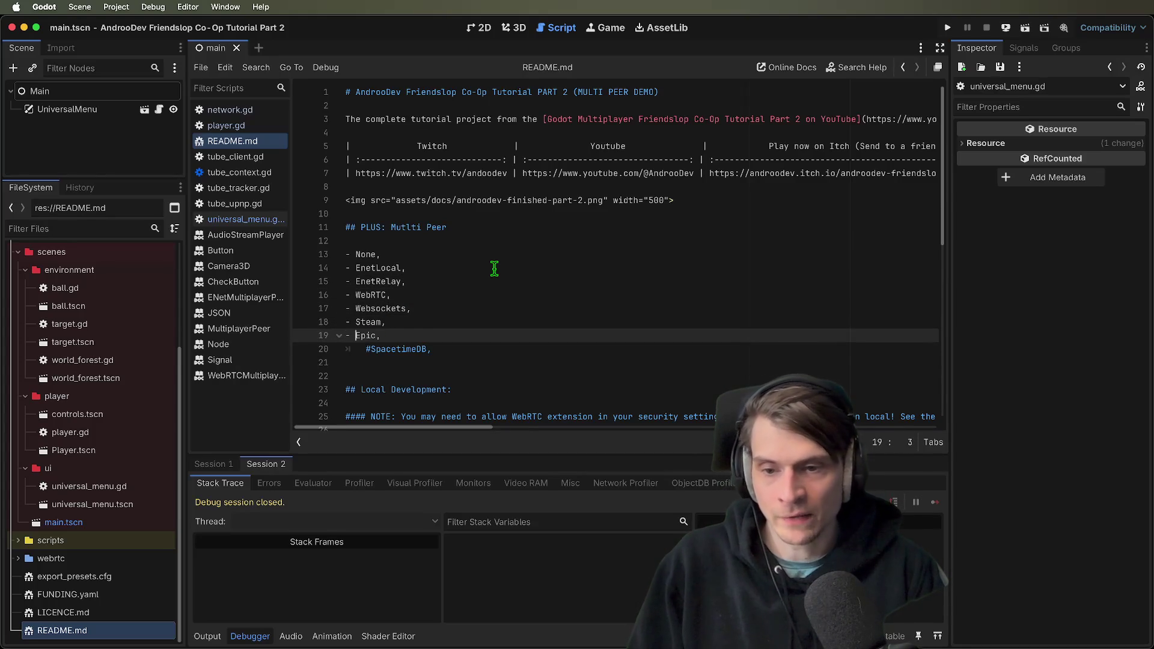
{"action": "key", "text": "Down"}
{"action": "key", "text": "BackSpace"}
{"action": "key", "text": "BackSpace"}
{"action": "type", "text": "-"}
Delete the trailing commas from every list entry, from SpacetimeDB back up to None
{"action": "key", "text": "End"}
{"action": "key", "text": "BackSpace"}
{"action": "key", "text": "Up"}
{"action": "key", "text": "End"}
{"action": "key", "text": "BackSpace"}
{"action": "key", "text": "Up"}
{"action": "key", "text": "Delete"}
{"action": "key", "text": "Up"}
{"action": "key", "text": "End"}
{"action": "key", "text": "BackSpace"}
{"action": "key", "text": "Up"}
{"action": "key", "text": "End"}
{"action": "key", "text": "BackSpace"}
{"action": "key", "text": "Up"}
{"action": "key", "text": "End"}
{"action": "key", "text": "BackSpace"}
{"action": "key", "text": "Up"}
{"action": "key", "text": "End"}
{"action": "key", "text": "BackSpace"}
{"action": "key", "text": "Up"}
{"action": "key", "text": "BackSpace"}
Add blank lines above and below the Multi Peer list
{"action": "key", "text": "Down"}
{"action": "key", "text": "Down"}
{"action": "key", "text": "Down"}
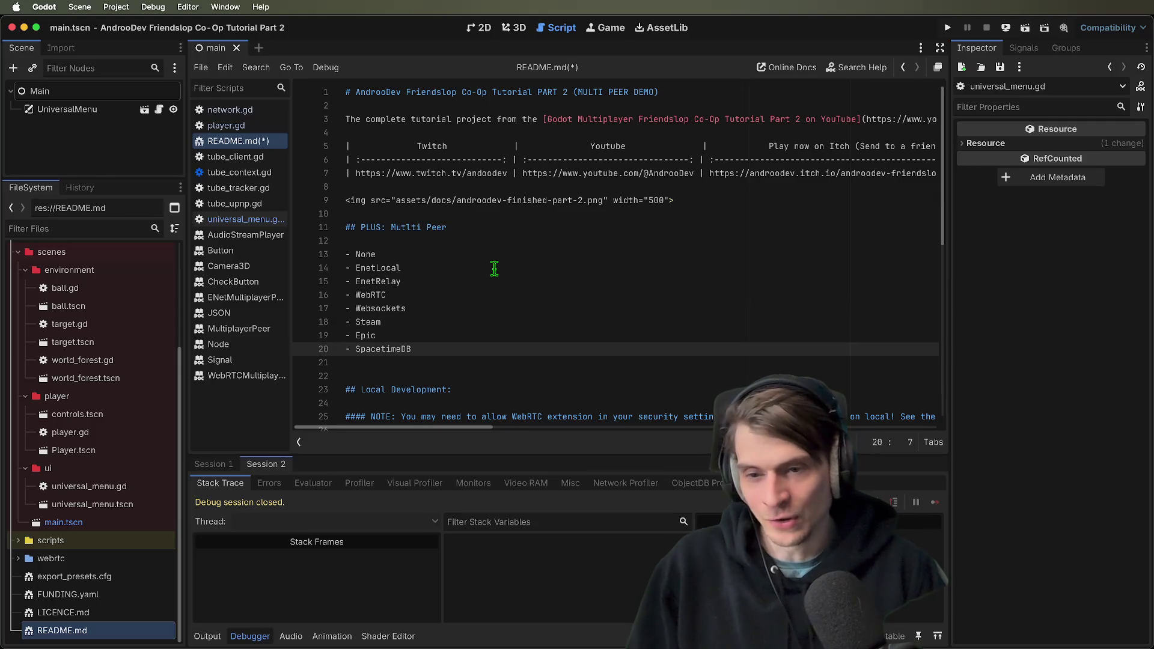
{"action": "key", "text": "Down"}
{"action": "key", "text": "Return"}
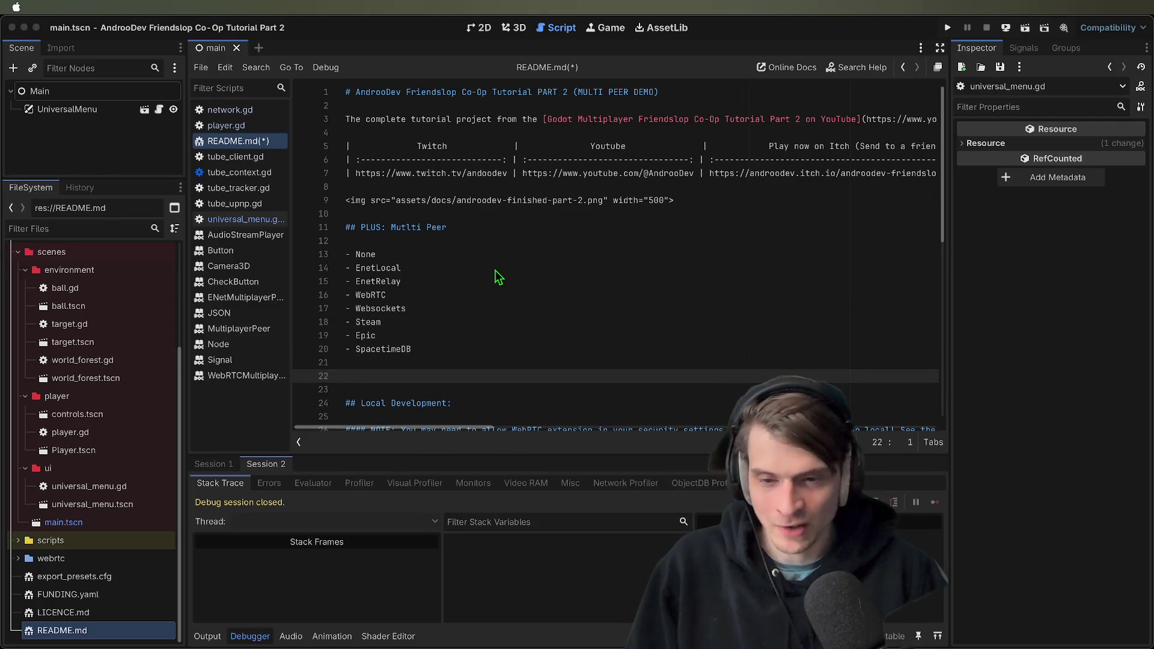
{"action": "key", "text": "Up"}
{"action": "key", "text": "Up"}
{"action": "key", "text": "Up"}
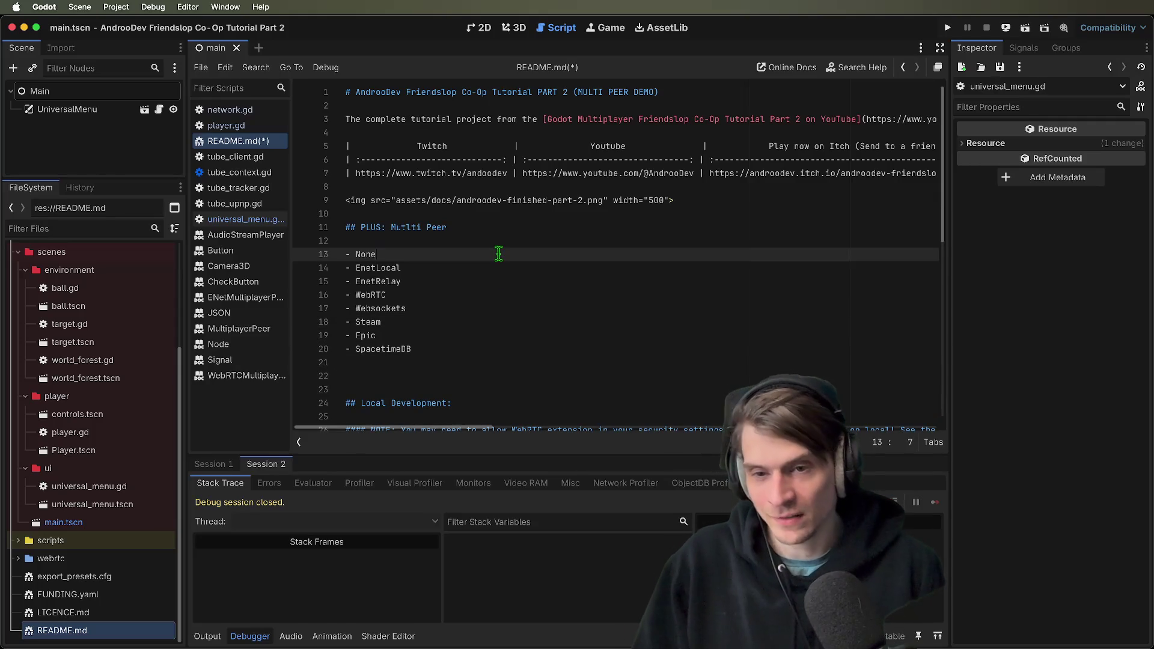
{"action": "type", "text": "q"}
{"action": "key", "text": "BackSpace"}
{"action": "key", "text": "Return"}
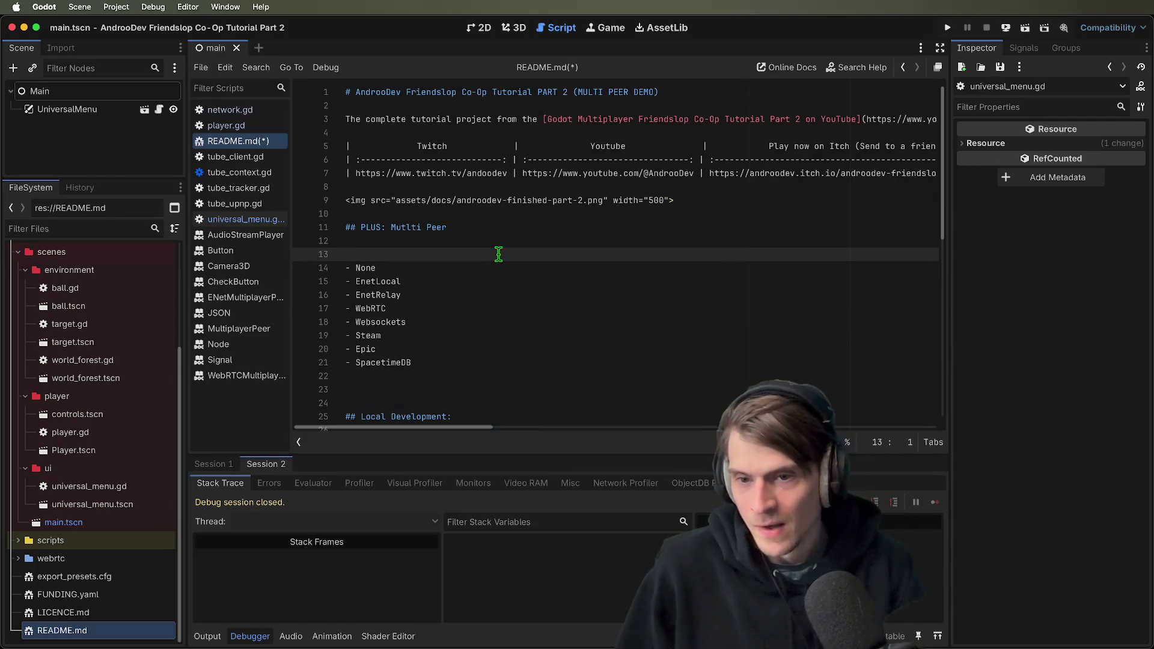
{"action": "key", "text": "Up"}
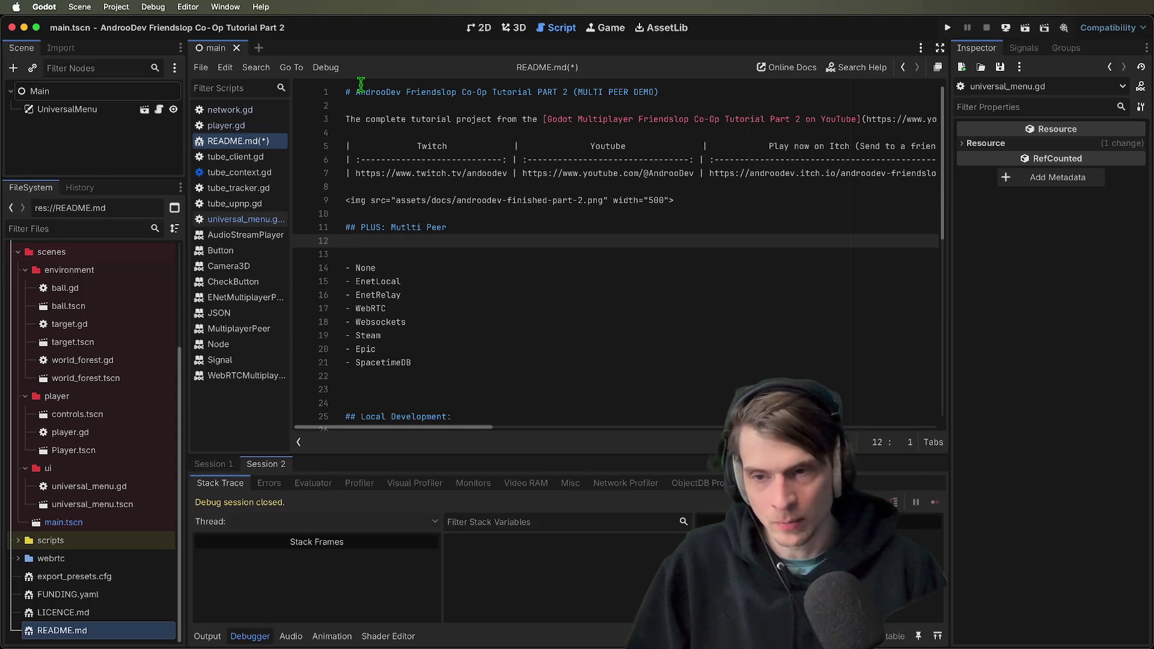
{"action": "left_click", "coordinate": [231, 110]}
Check the PEERS enum in network.gd, then delete the '- None' entry from the README list
{"action": "scroll", "coordinate": [657, 329], "scroll_direction": "down", "scroll_amount": 5}
{"action": "left_click", "coordinate": [642, 329]}
{"action": "scroll", "coordinate": [643, 328], "scroll_direction": "down", "scroll_amount": 3}
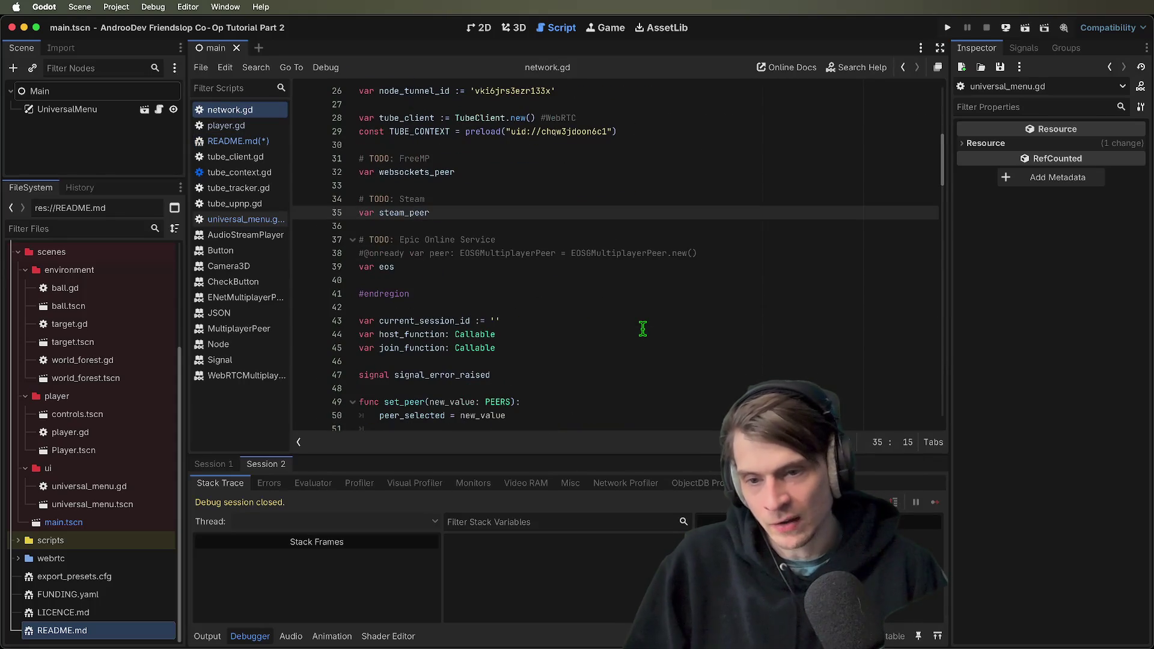
{"action": "key", "text": "Page_Up"}
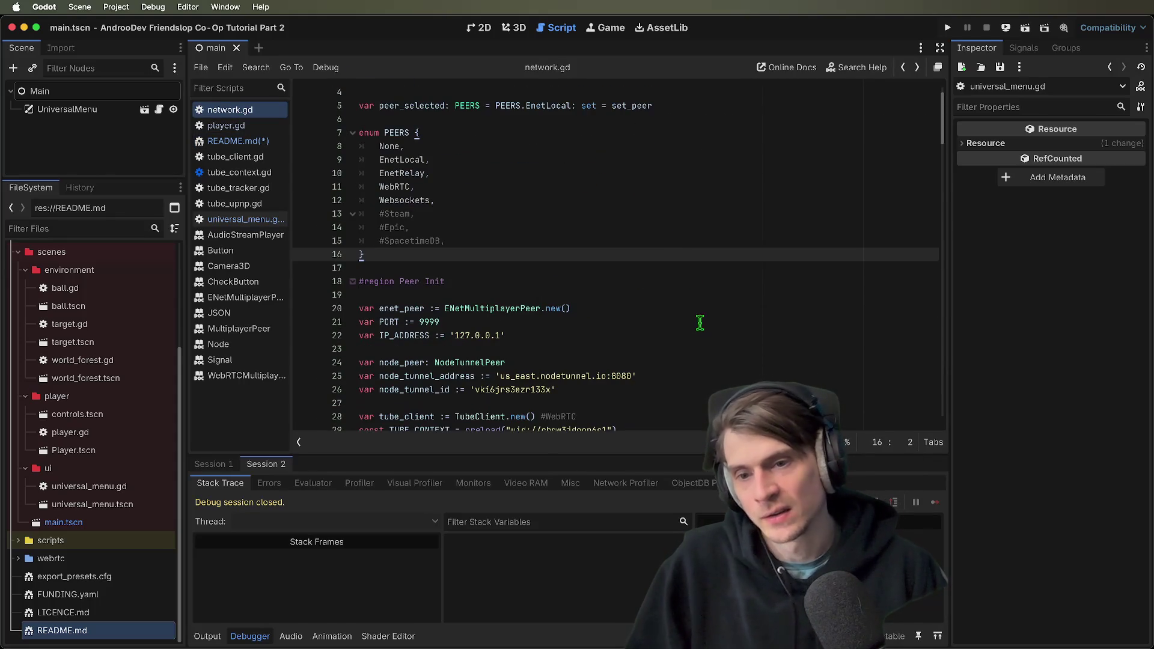
{"action": "key", "text": "Page_Down"}
{"action": "left_click", "coordinate": [263, 142]}
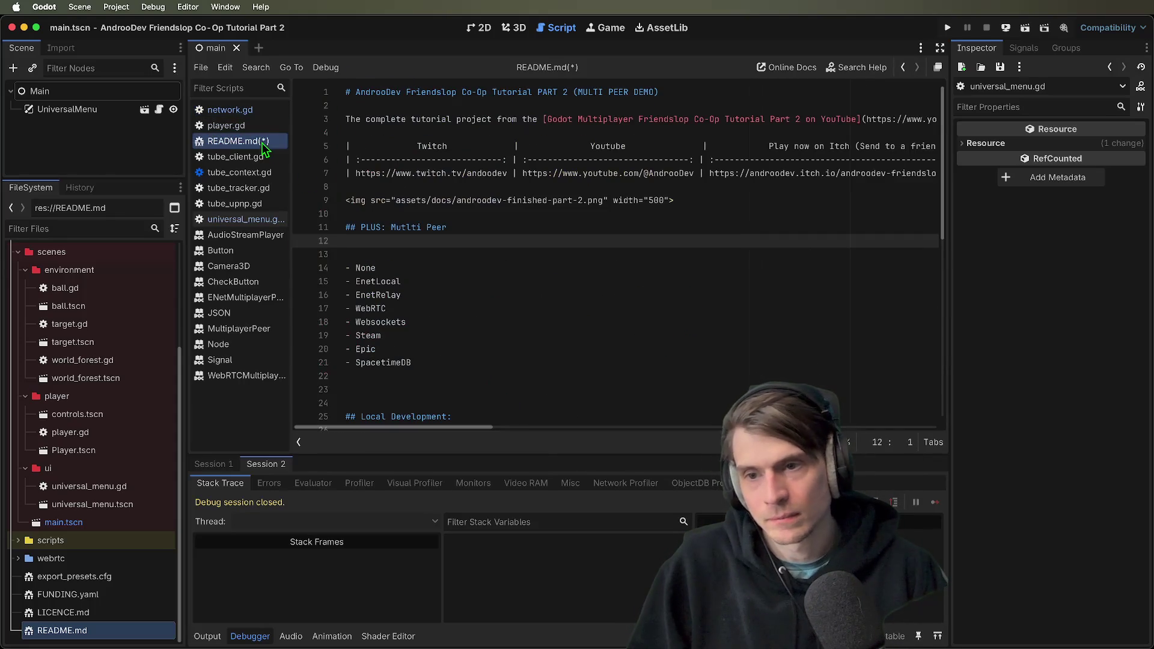
{"action": "left_click", "coordinate": [626, 253]}
{"action": "key", "text": "BackSpace"}
{"action": "left_click", "coordinate": [630, 255]}
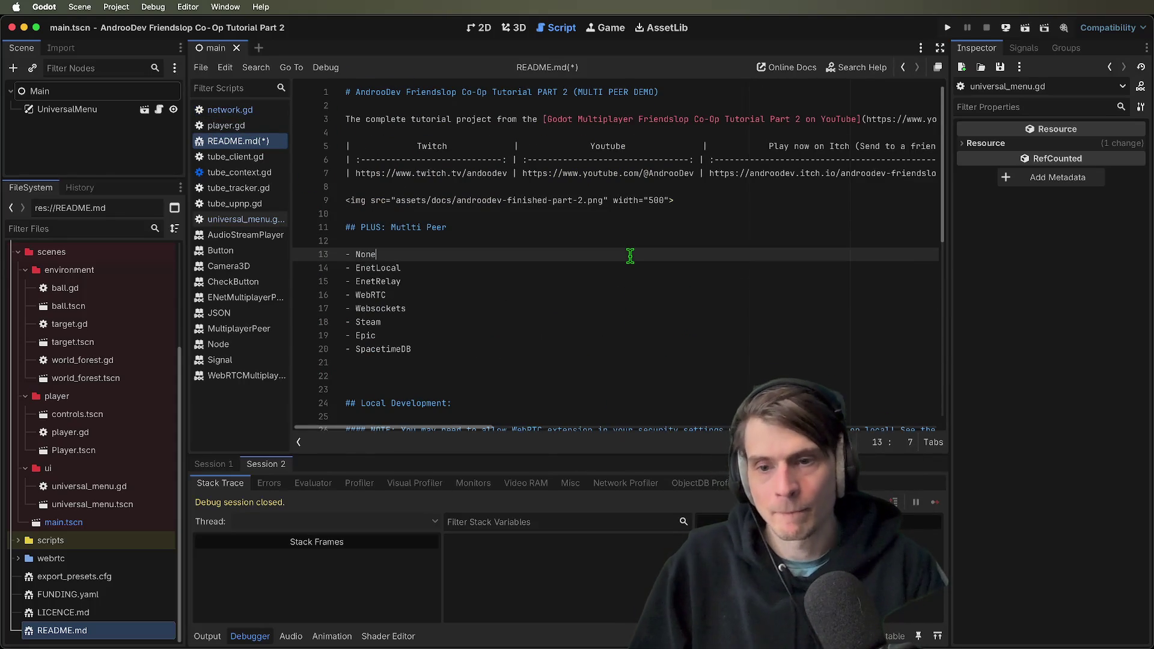
{"action": "key", "text": "BackSpace"}
Add blank lines below the list and remove the trial '#### Enet Local' heading
{"action": "key", "text": "Down"}
{"action": "key", "text": "Down"}
{"action": "key", "text": "Down"}
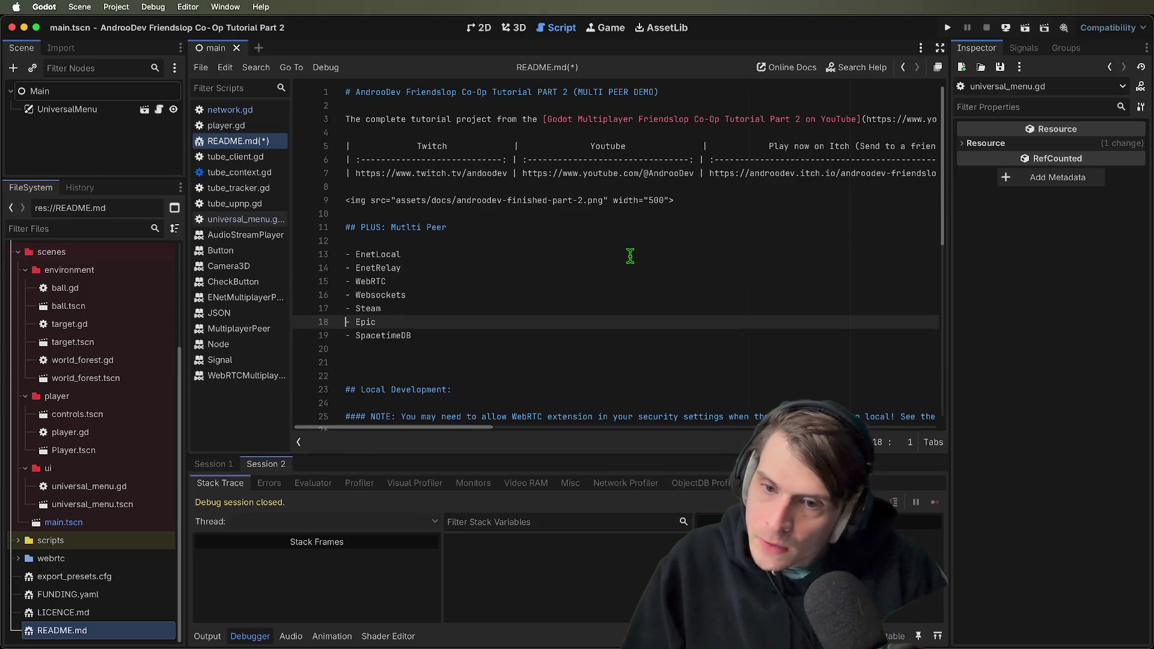
{"action": "key", "text": "Up"}
{"action": "key", "text": "Up"}
{"action": "key", "text": "Up"}
{"action": "key", "text": "Return"}
{"action": "key", "text": "Return"}
{"action": "key", "text": "Up"}
{"action": "key", "text": "Up"}
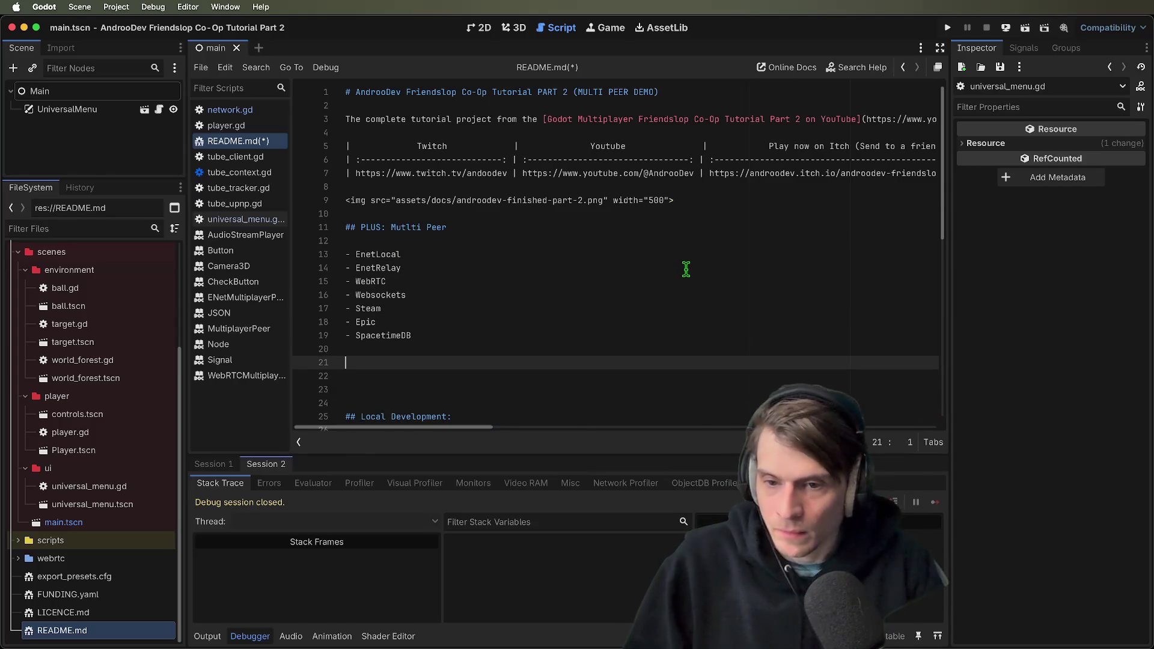
{"action": "type", "text": "-"}
{"action": "key", "text": "BackSpace"}
{"action": "key", "text": "BackSpace"}
{"action": "type", "text": "####"}
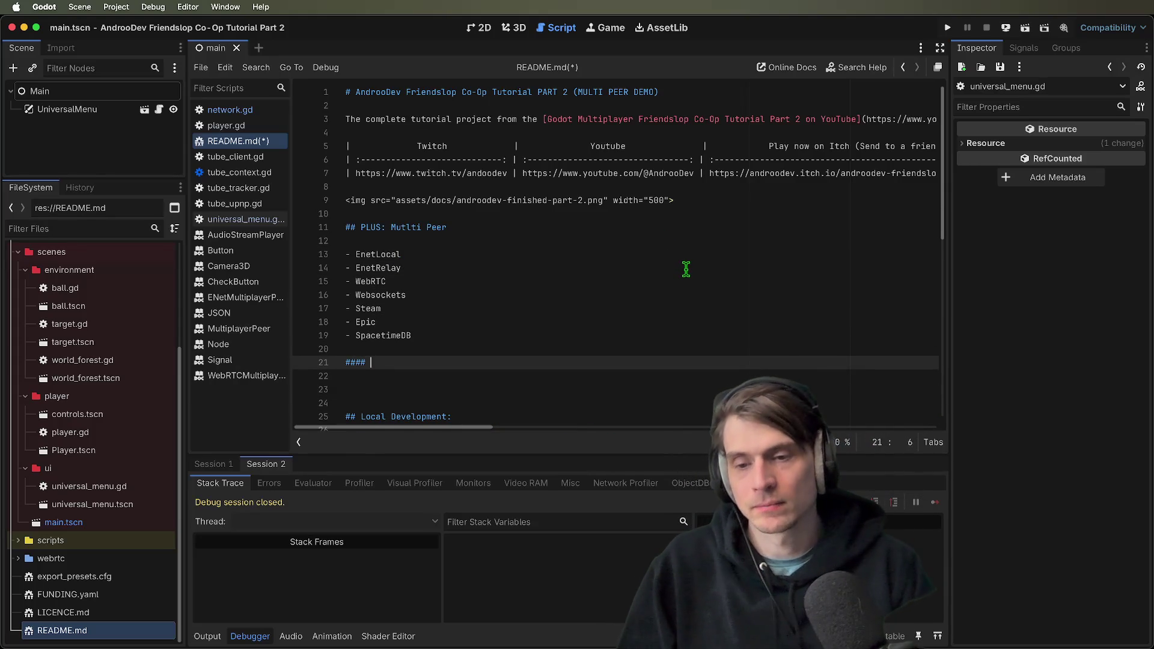
{"action": "key", "text": "BackSpace"}
{"action": "type", "text": "#"}
{"action": "key", "text": "Return"}
{"action": "type", "text": "t Local"}
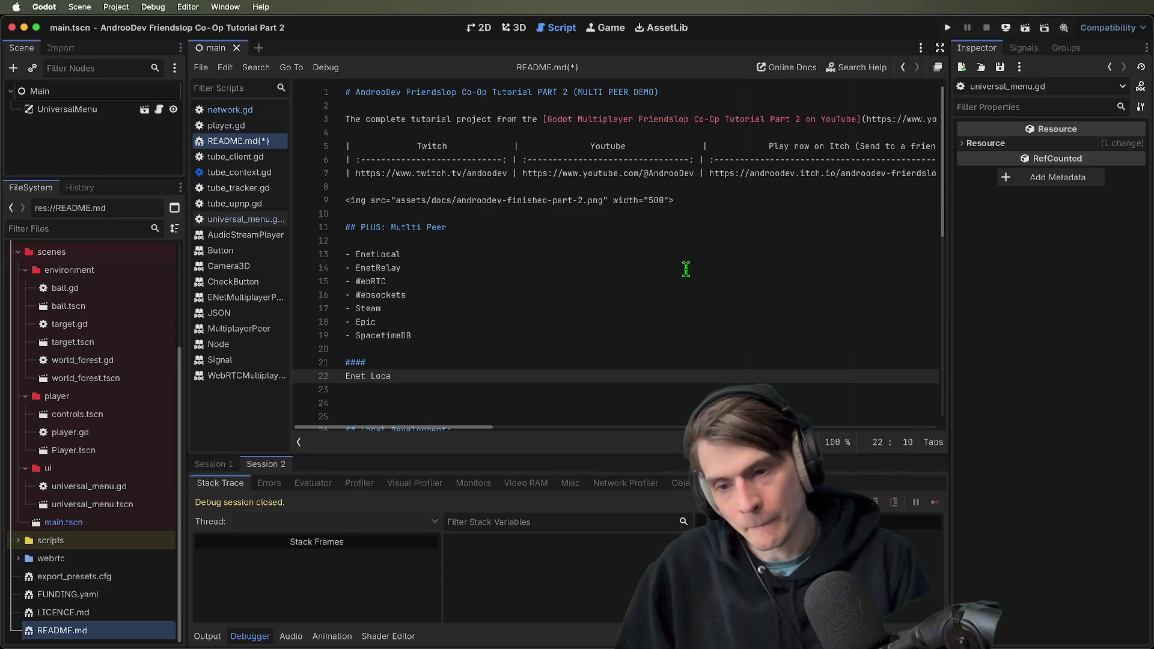
{"action": "key", "text": "Return"}
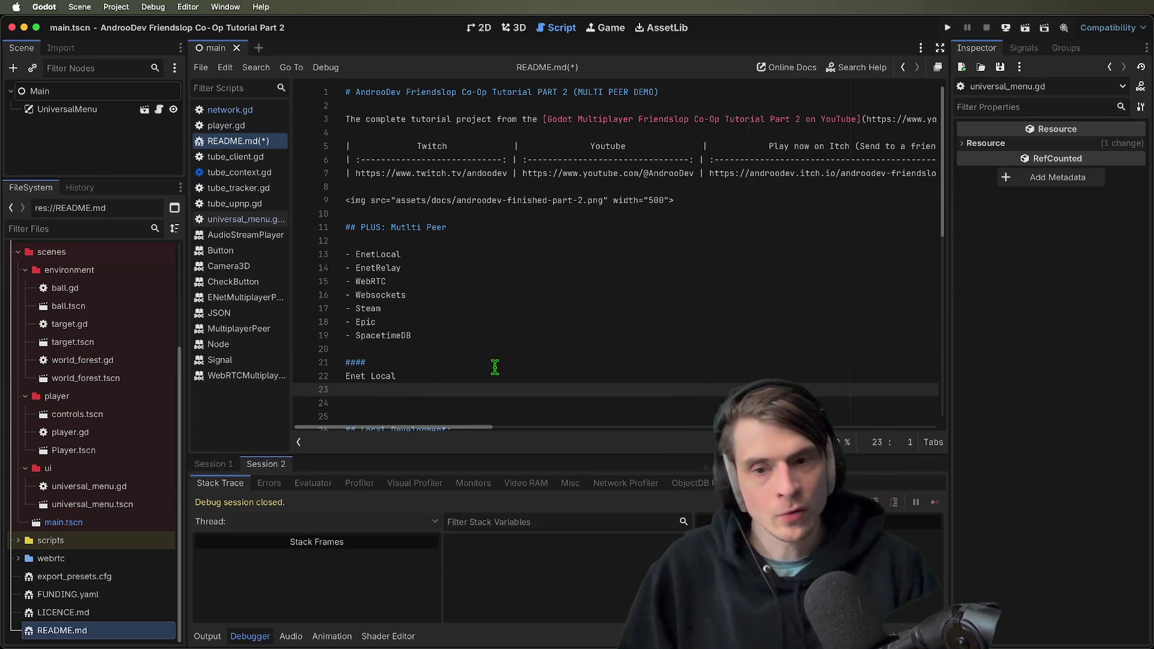
{"action": "left_click_drag", "start_coordinate": [497, 361], "coordinate": [329, 378]}
{"action": "key", "text": "BackSpace"}
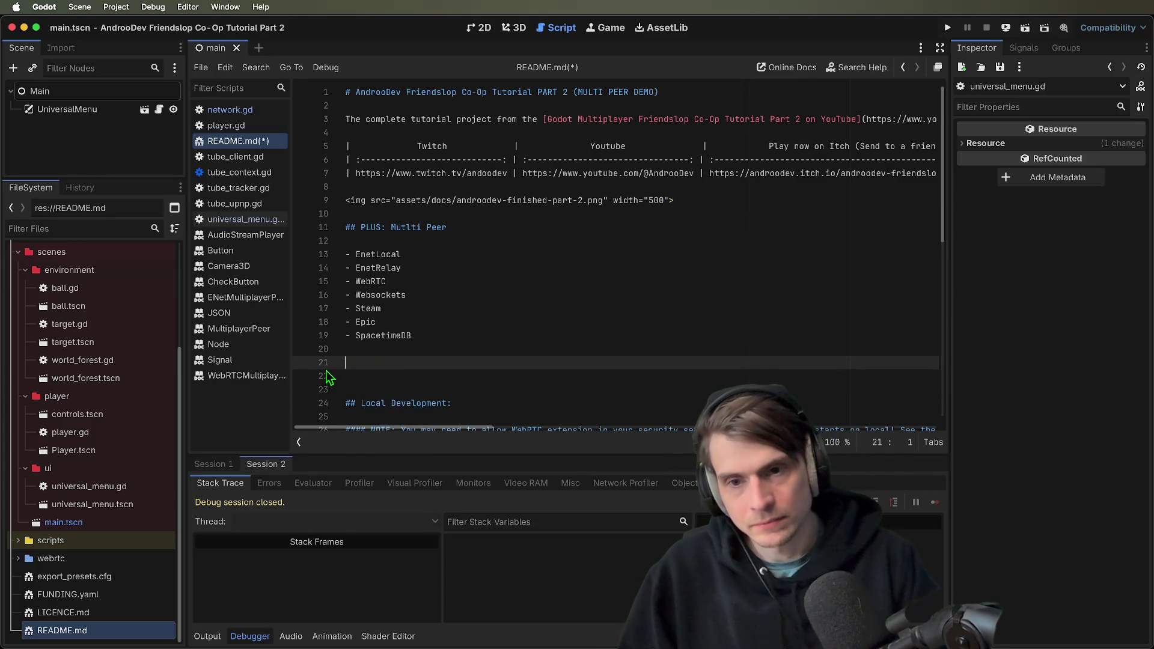
{"action": "left_click_drag", "start_coordinate": [935, 181], "coordinate": [347, 160]}
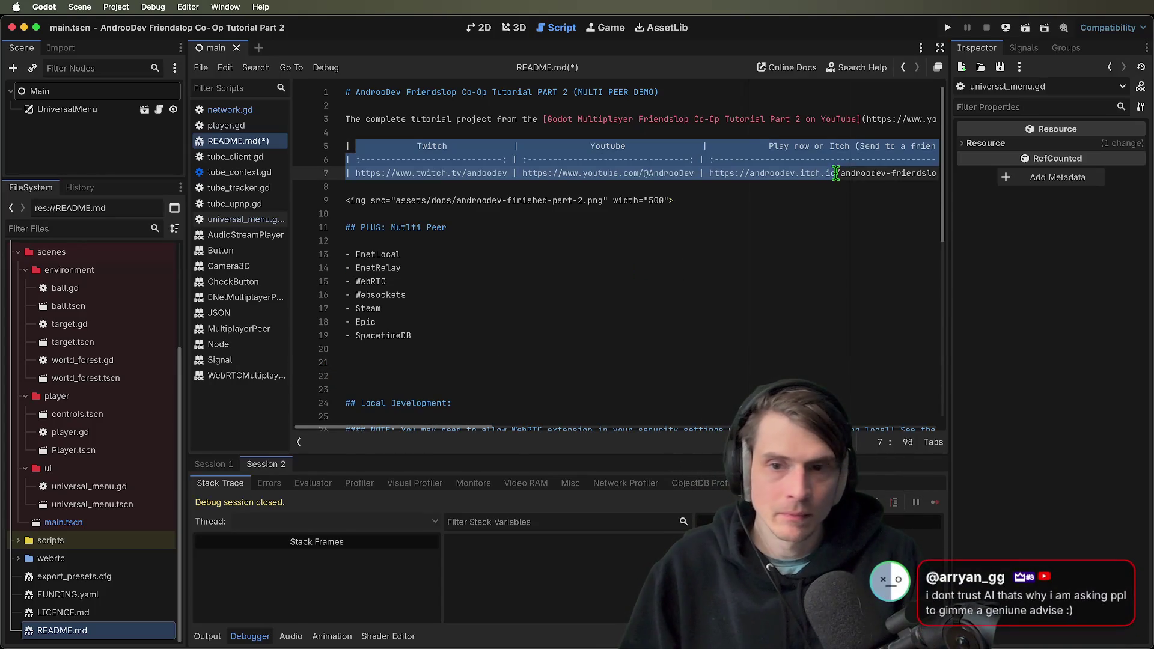
Paste a copy of the link table under the Multi Peer heading
{"action": "left_click_drag", "start_coordinate": [904, 146], "coordinate": [900, 173]}
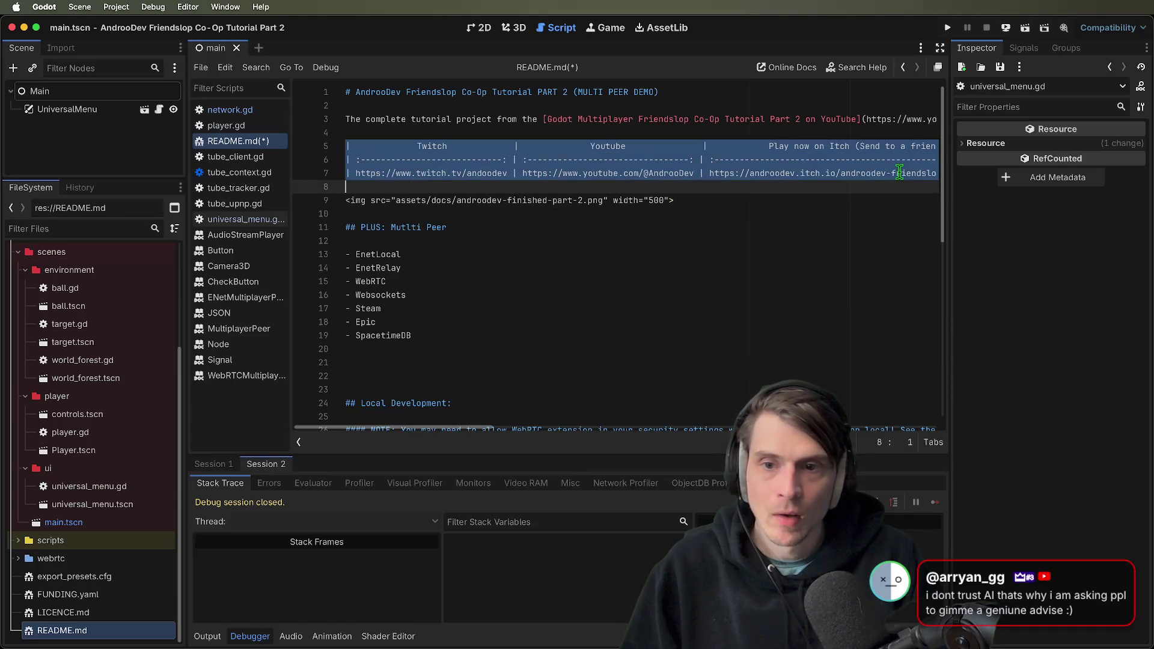
{"action": "left_click", "coordinate": [428, 363]}
{"action": "key", "text": "super+v"}
{"action": "scroll", "coordinate": [704, 345], "scroll_direction": "down", "scroll_amount": 2}
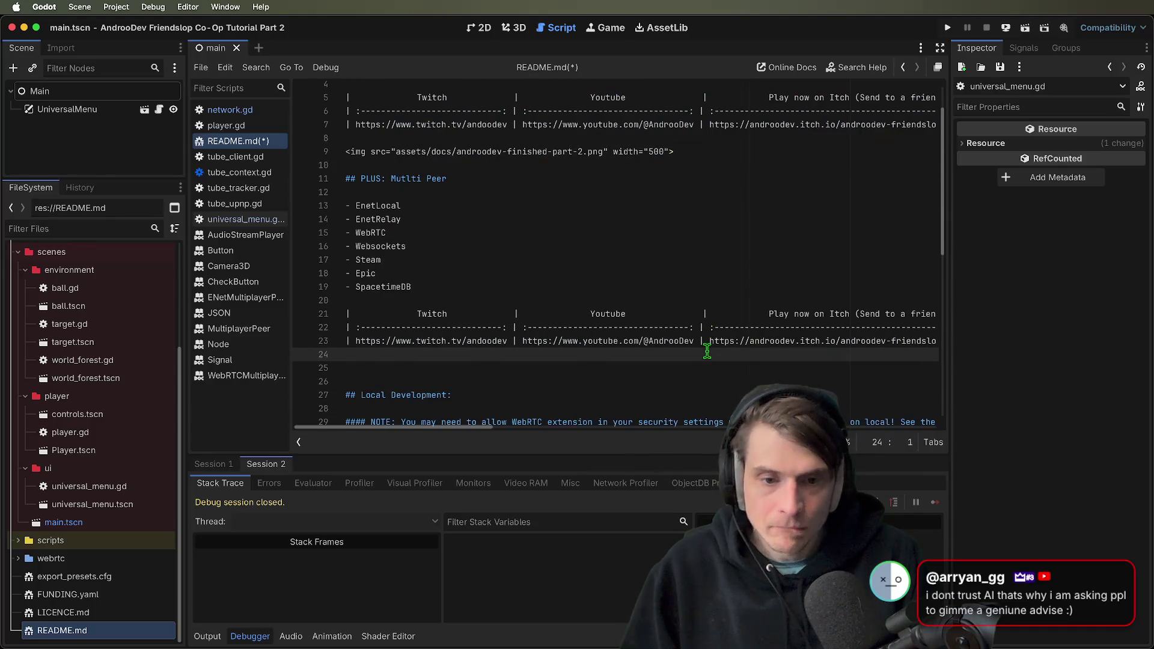
{"action": "key", "text": "super+z"}
{"action": "left_click", "coordinate": [471, 196]}
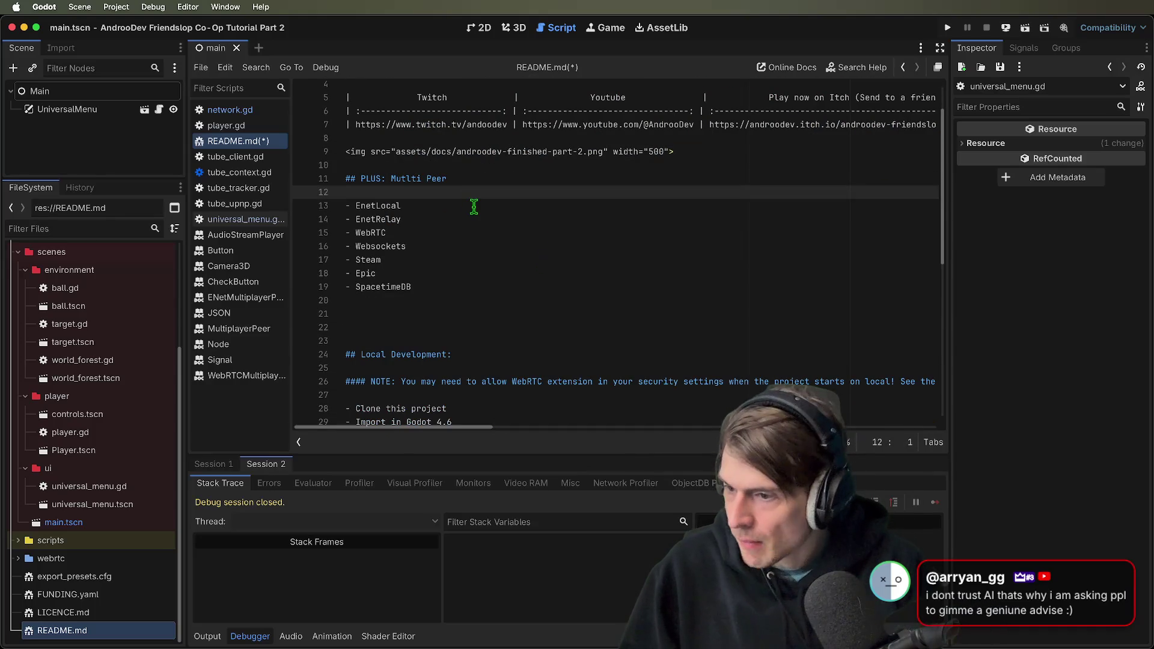
{"action": "key", "text": "Return"}
{"action": "key", "text": "Return"}
{"action": "key", "text": "Return"}
{"action": "left_click", "coordinate": [474, 207]}
{"action": "key", "text": "super+v"}
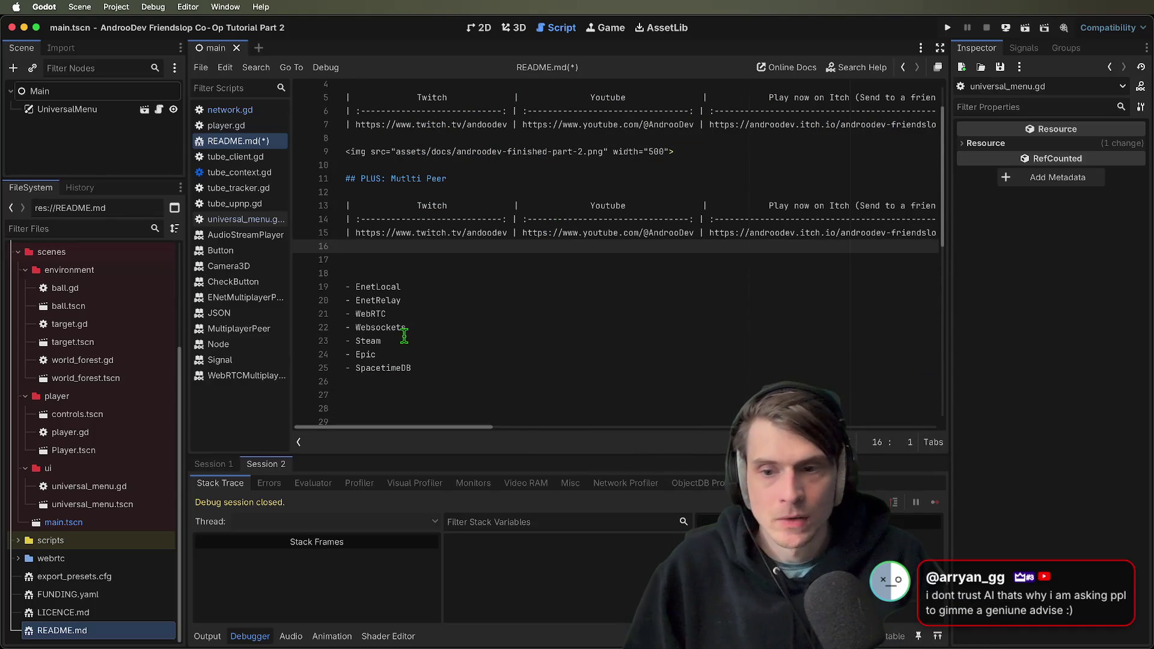
Rename the copied table's headers to Peer, Description and Source
{"action": "left_click_drag", "start_coordinate": [508, 233], "coordinate": [349, 233]}
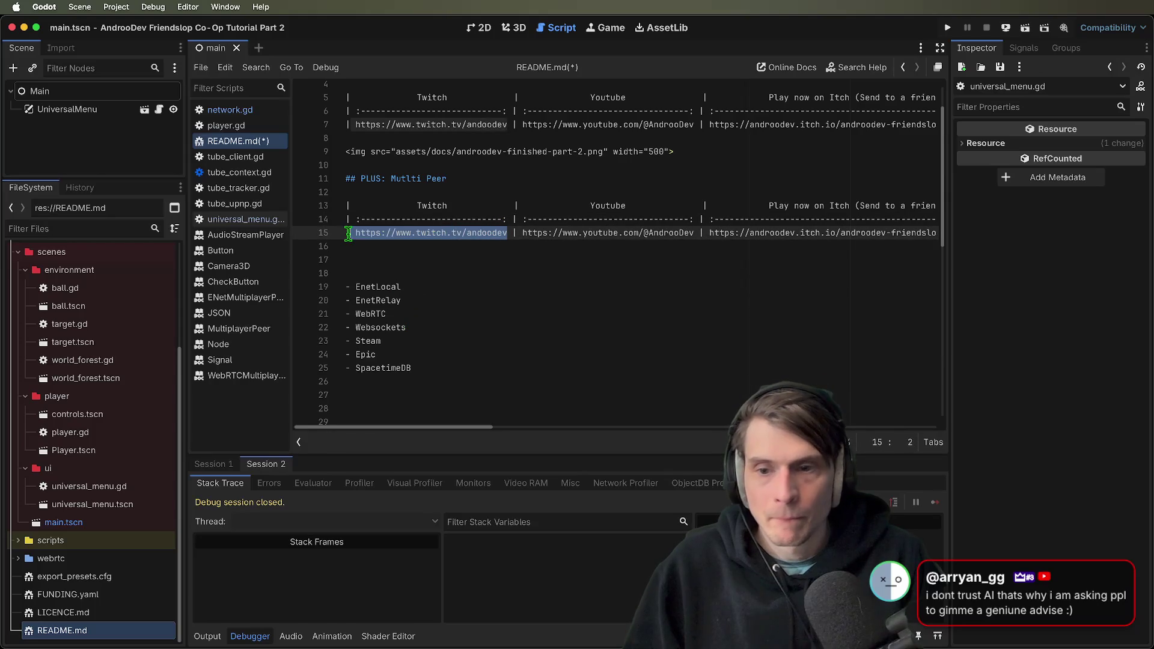
{"action": "key", "text": "BackSpace"}
{"action": "key", "text": "super+z"}
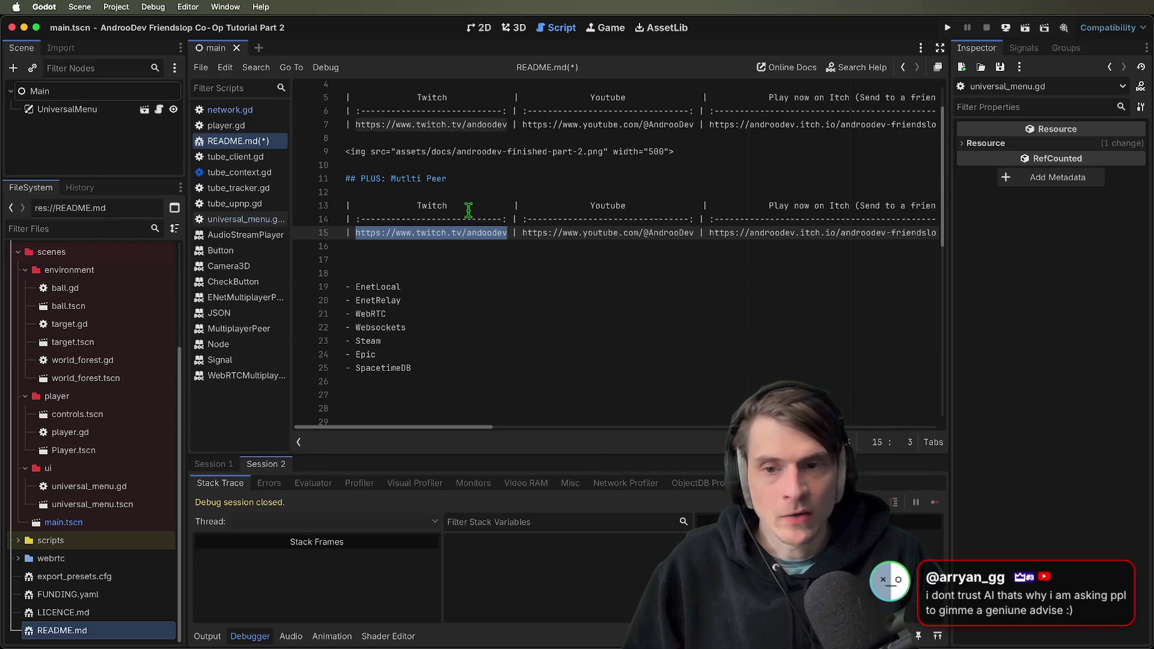
{"action": "double_click", "coordinate": [445, 206]}
{"action": "type", "text": "Peer"}
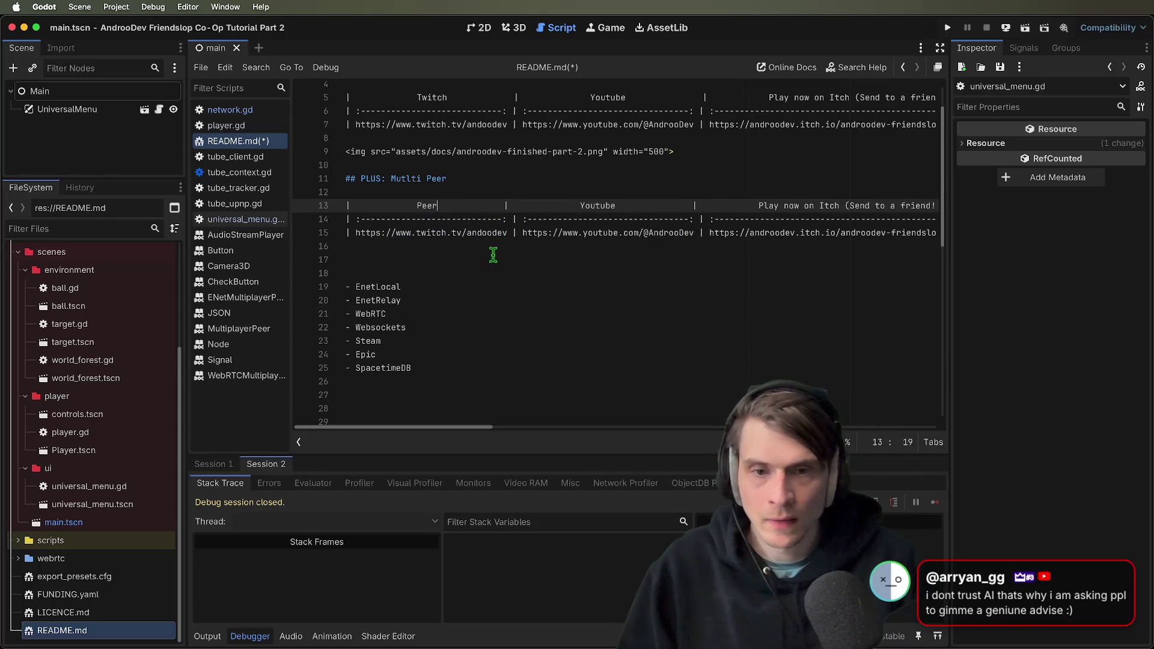
{"action": "left_click_drag", "start_coordinate": [581, 211], "coordinate": [597, 211]}
{"action": "double_click", "coordinate": [601, 206]}
{"action": "type", "text": "Descriptio"}
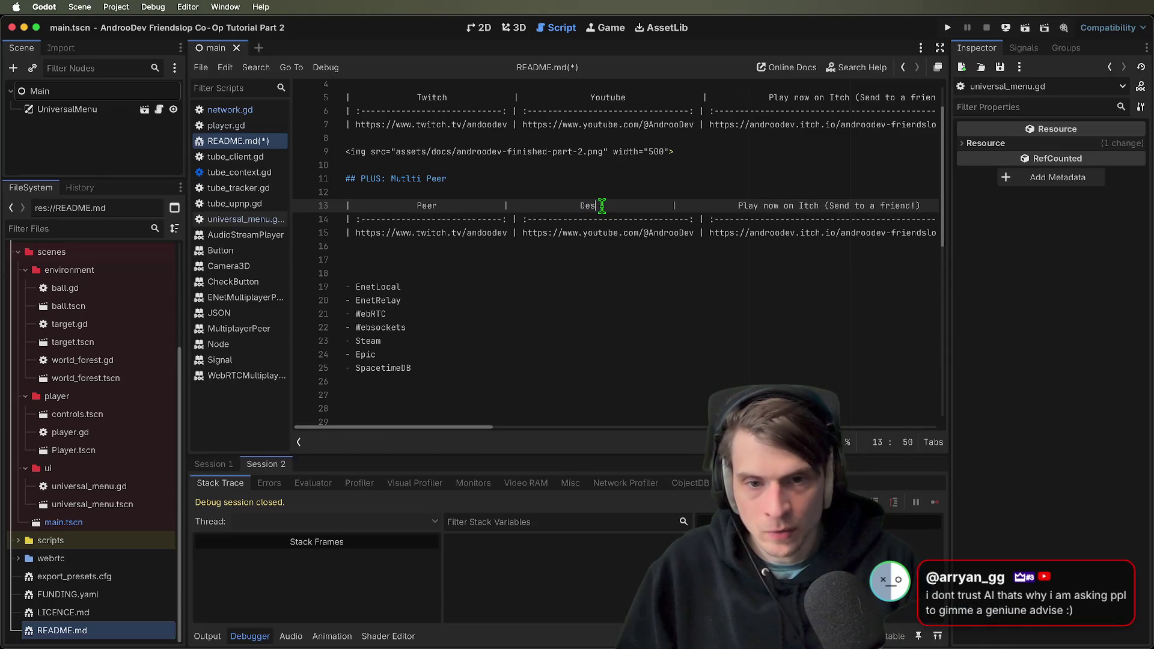
{"action": "type", "text": "n"}
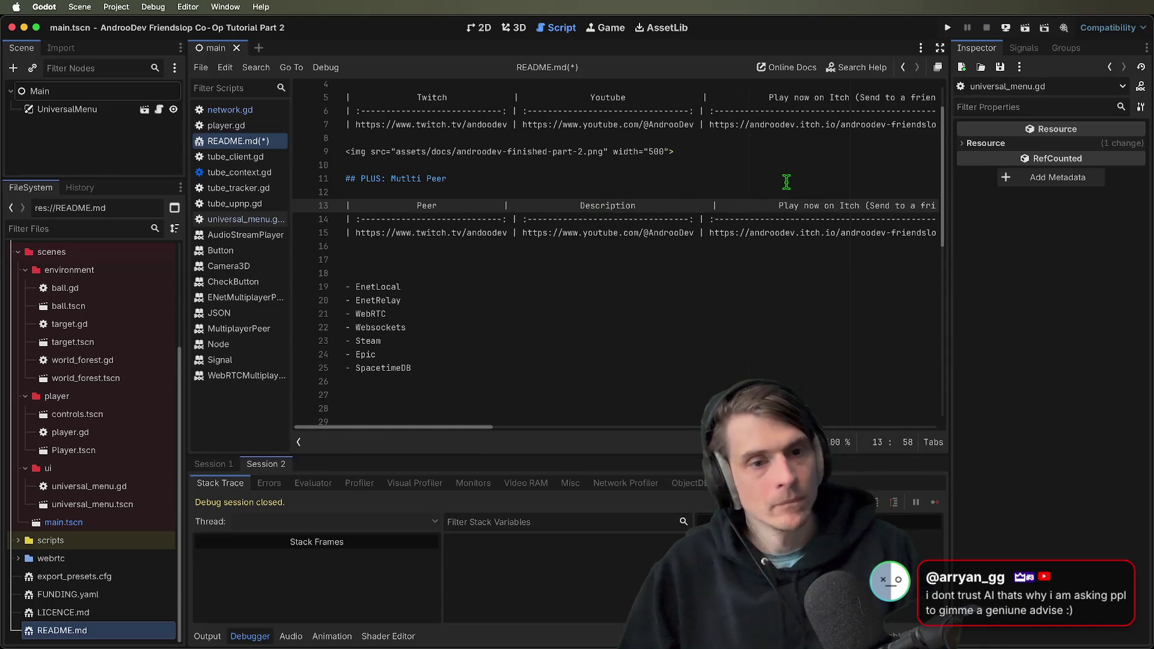
{"action": "mouse_move", "coordinate": [773, 205]}
{"action": "left_mouse_down"}
{"action": "mouse_move", "coordinate": [1056, 193]}
{"action": "mouse_move", "coordinate": [1012, 208]}
{"action": "mouse_move", "coordinate": [865, 206]}
{"action": "left_mouse_up"}
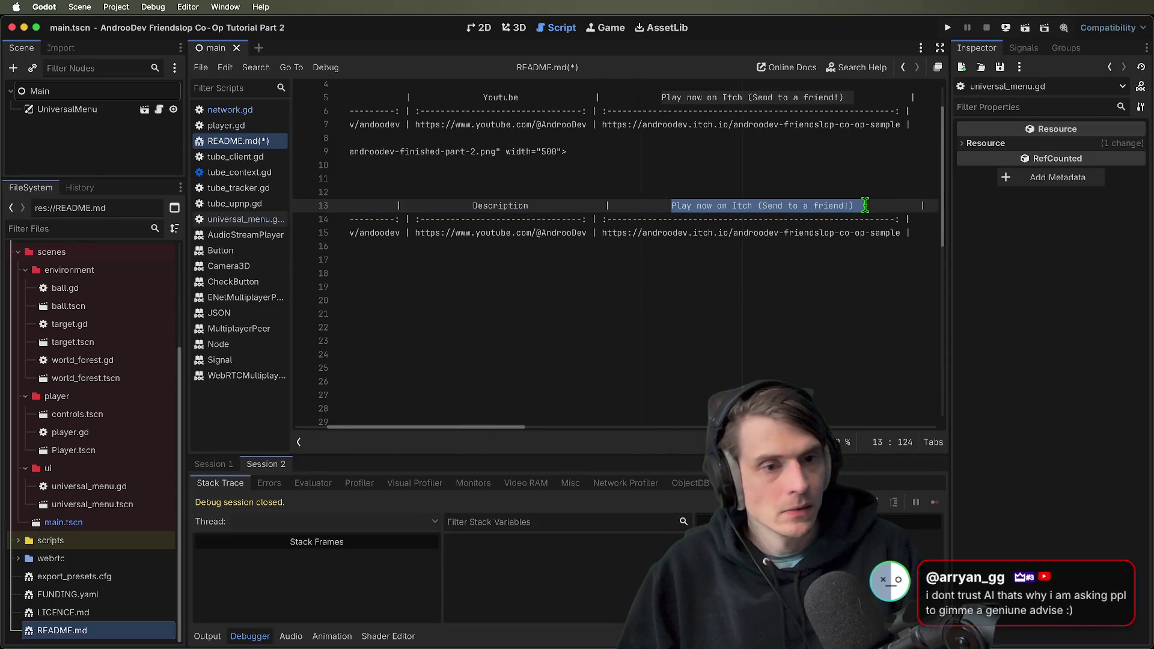
{"action": "type", "text": "Source"}
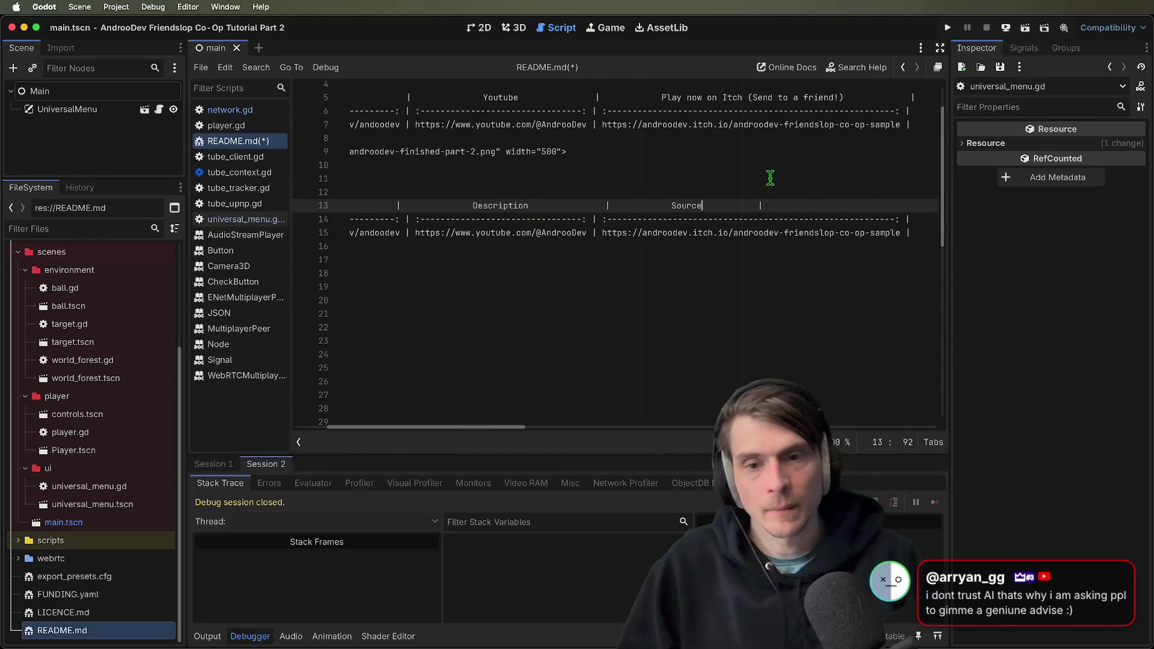
{"action": "left_click", "coordinate": [752, 283]}
Replace the YouTube link in the first row with 127.0.0.1
{"action": "mouse_move", "coordinate": [641, 236]}
{"action": "left_mouse_down"}
{"action": "mouse_move", "coordinate": [481, 237]}
{"action": "mouse_move", "coordinate": [523, 235]}
{"action": "left_mouse_up"}
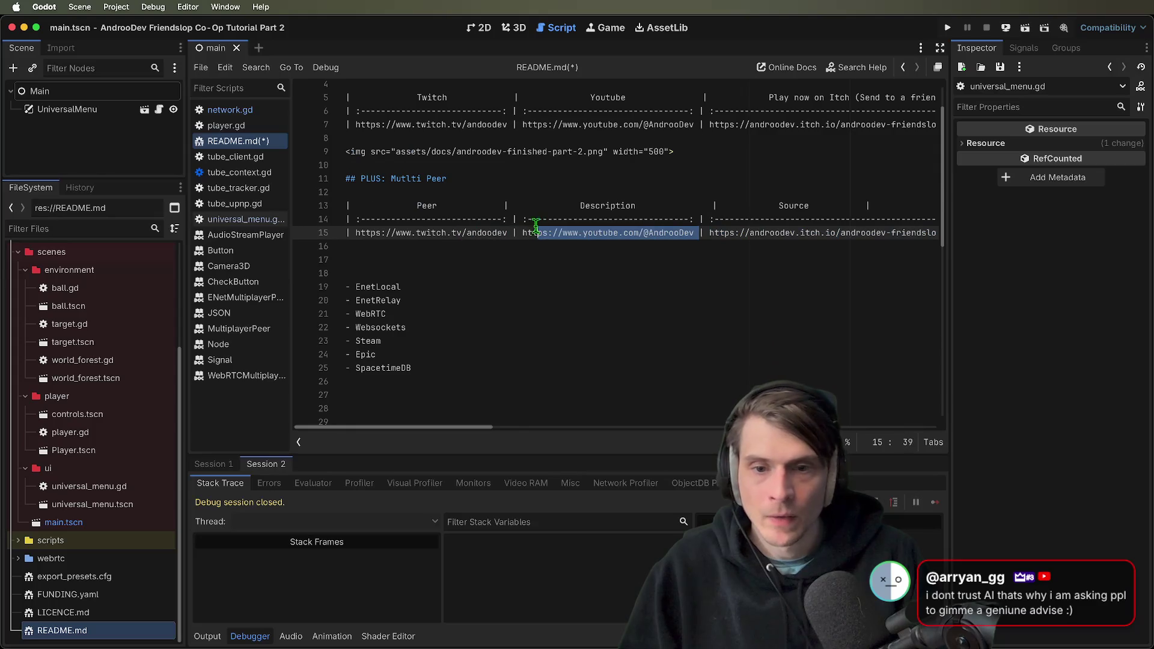
{"action": "key", "text": "BackSpace"}
{"action": "type", "text": "12."}
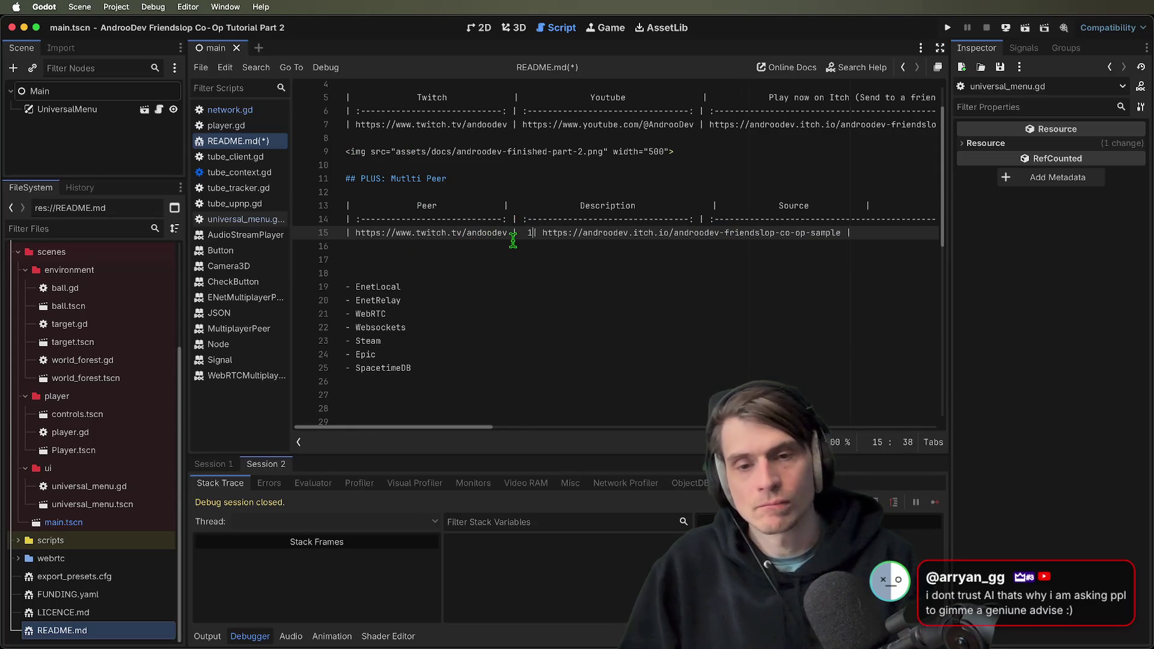
{"action": "type", "text": ".0.0.1"}
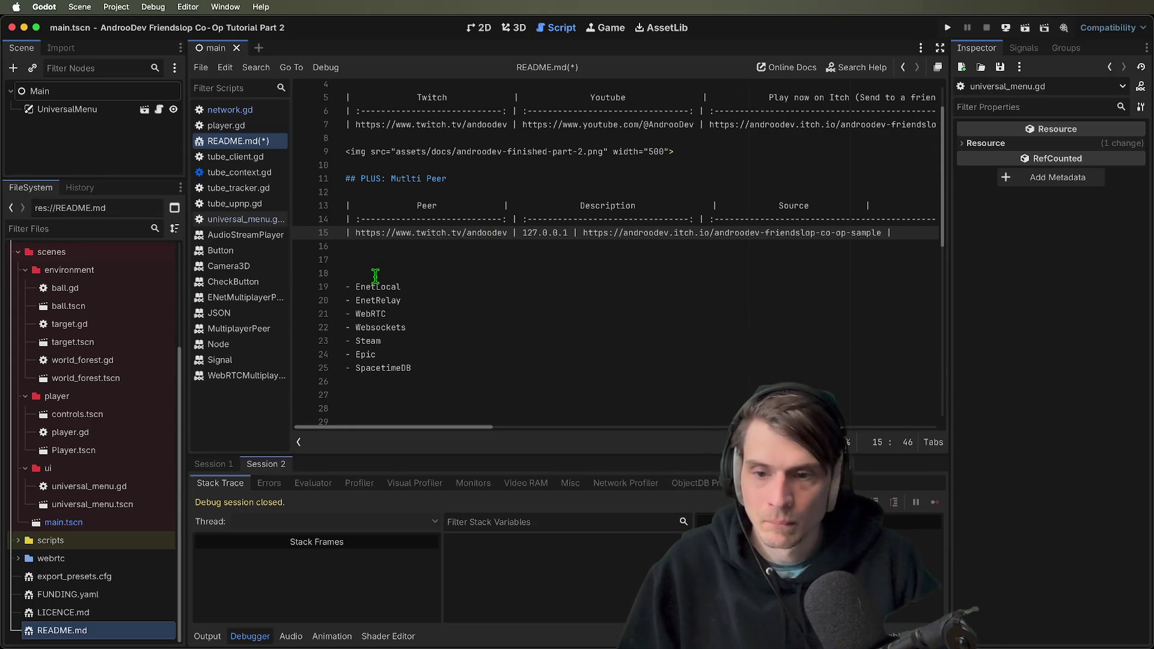
Copy EnetLocal from the peer list over the row's Twitch link
{"action": "left_click", "coordinate": [373, 287]}
{"action": "double_click", "coordinate": [375, 287]}
{"action": "key", "text": "super+c"}
{"action": "left_click", "coordinate": [366, 234]}
{"action": "left_click_drag", "start_coordinate": [367, 239], "coordinate": [466, 235]}
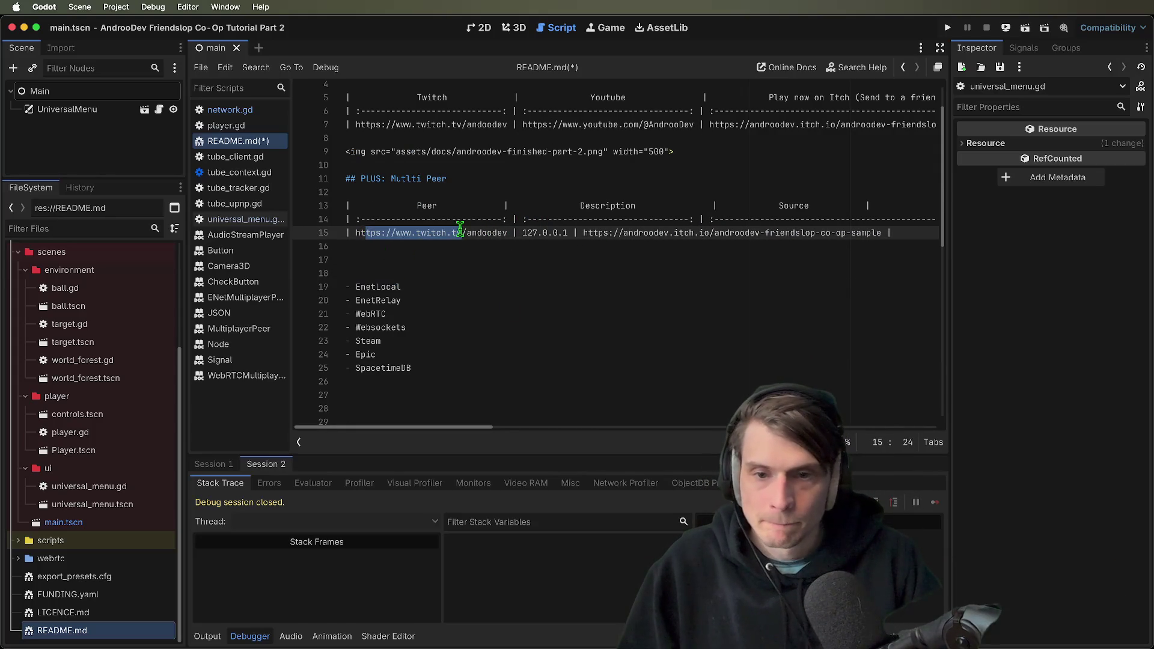
{"action": "double_click", "coordinate": [497, 233]}
{"action": "left_click", "coordinate": [355, 233], "text": "shift"}
{"action": "key", "text": "super+v"}
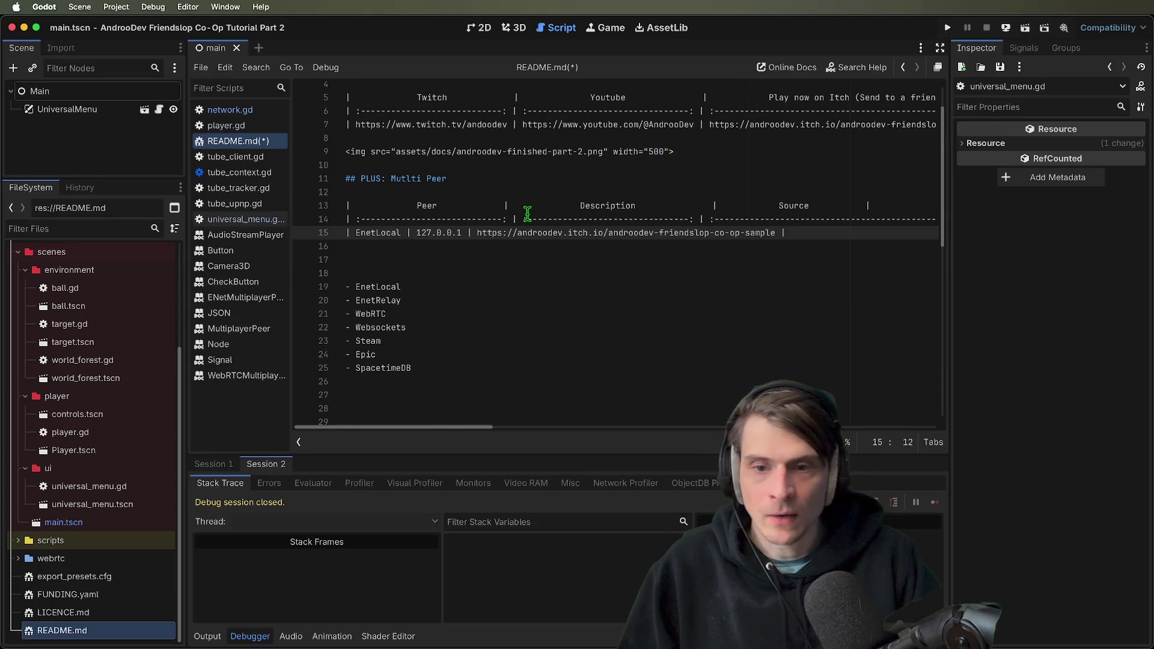
Replace the itch.io link with Godot Docs in the Source cell and save the README
{"action": "left_click_drag", "start_coordinate": [478, 233], "coordinate": [773, 237]}
{"action": "key", "text": "BackSpace"}
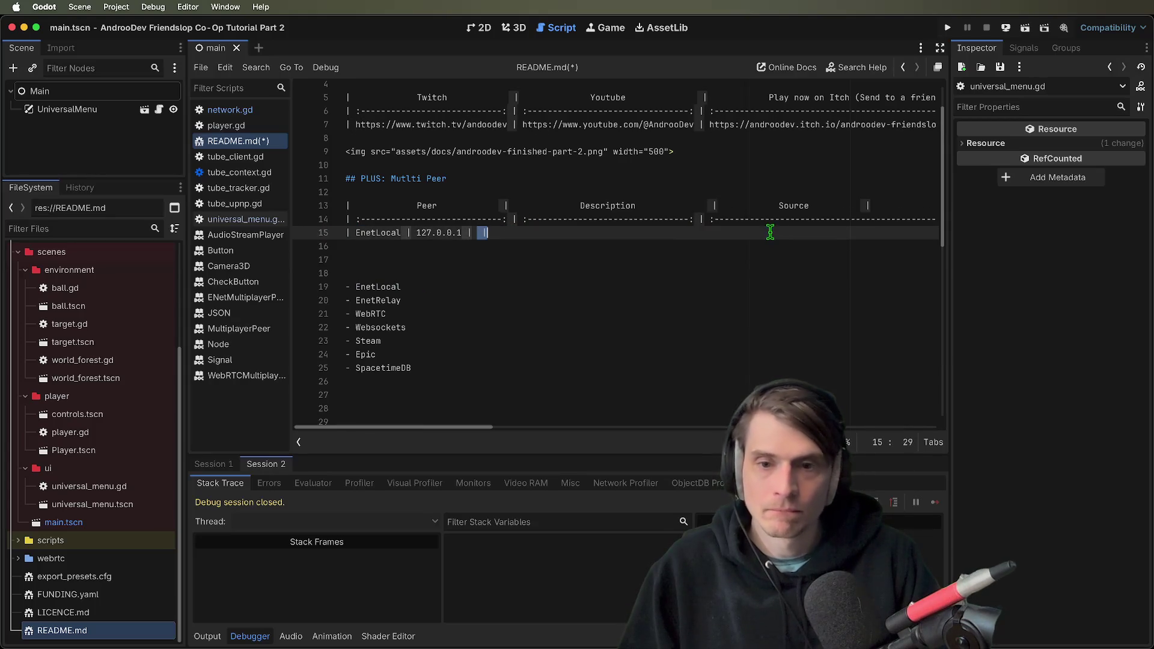
{"action": "type", "text": "Godot Docs"}
{"action": "key", "text": "super+s"}
{"action": "key", "text": "Down"}
{"action": "key", "text": "Up"}
{"action": "key", "text": "Up"}
{"action": "key", "text": "End"}
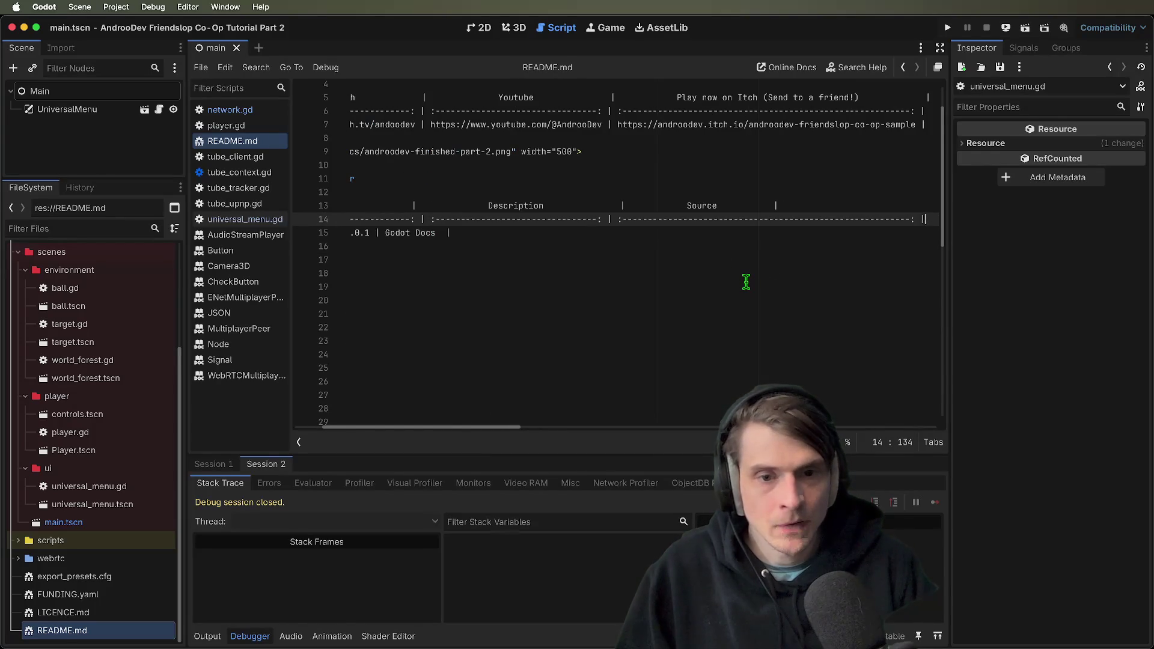
{"action": "key", "text": "Right"}
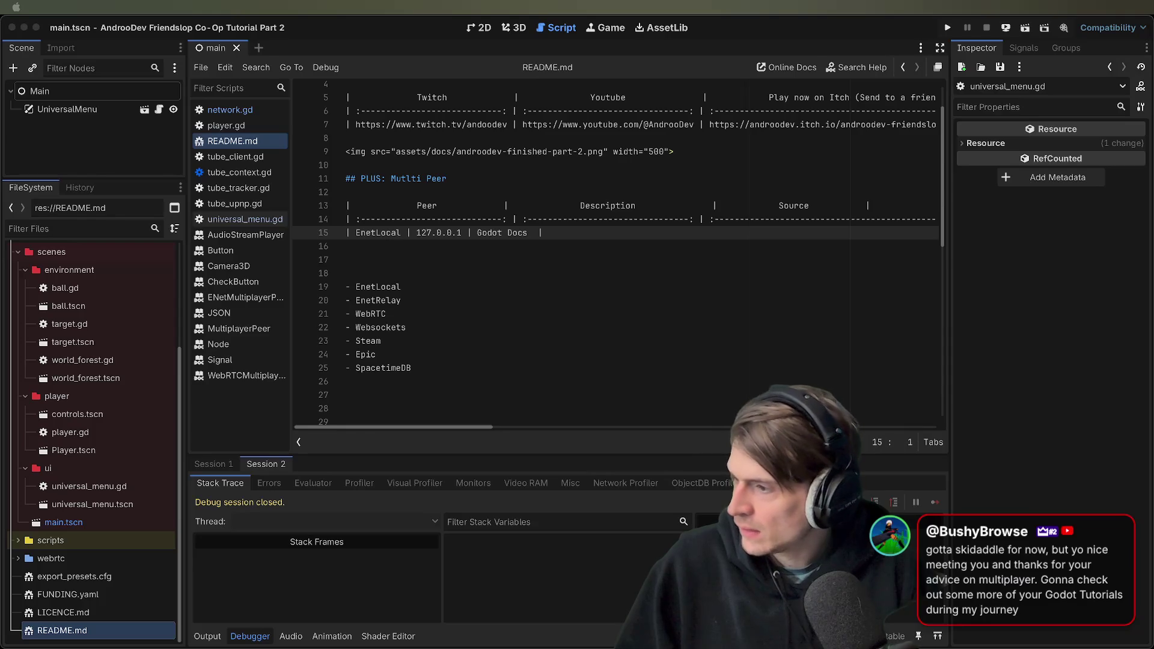
Switch from Godot to the Visual Studio Code window showing the tutorial project
{"action": "key", "text": "super+Tab"}
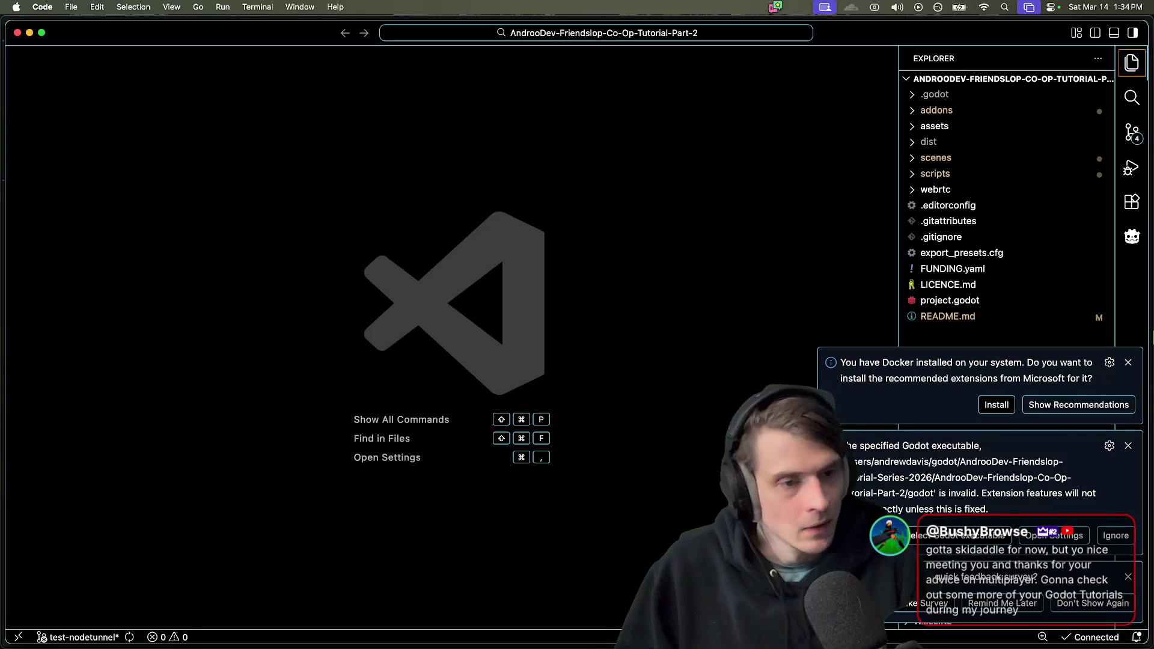
Open README.md and add an EnetRelay row described as 'Traffic relay through a server'
{"action": "left_click", "coordinate": [967, 325]}
{"action": "left_click", "coordinate": [605, 345]}
{"action": "key", "text": "Up"}
{"action": "key", "text": "Up"}
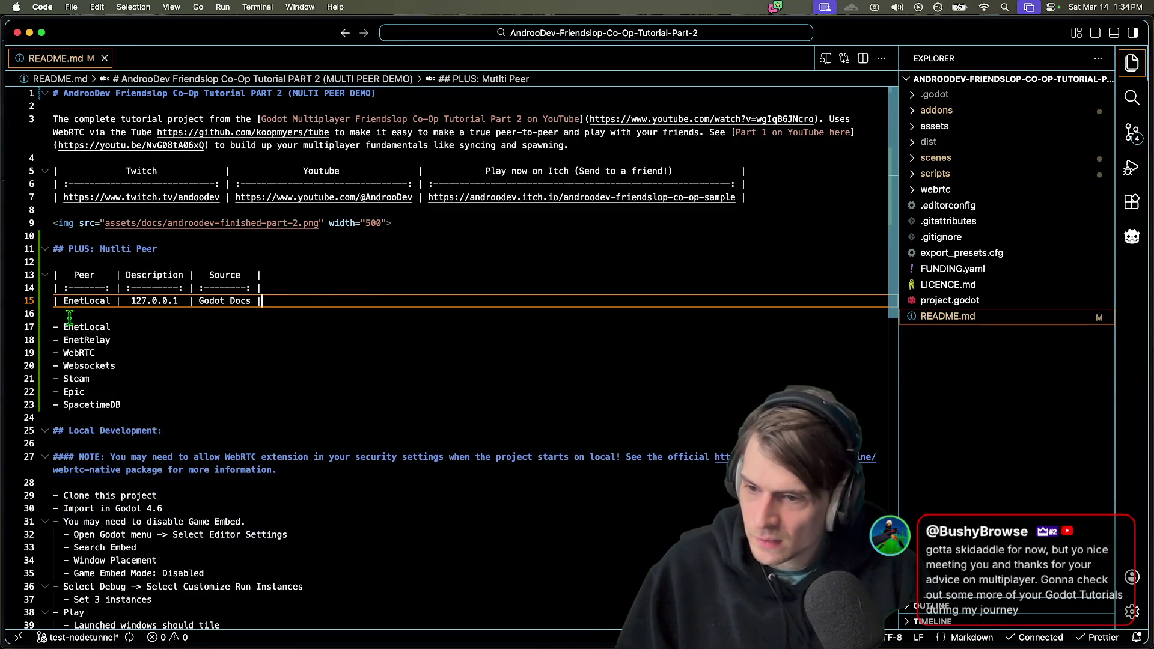
{"action": "left_click", "coordinate": [111, 324]}
{"action": "left_click", "coordinate": [342, 290]}
{"action": "key", "text": "Down"}
{"action": "key", "text": "Return"}
{"action": "type", "text": "| EnetRelay"}
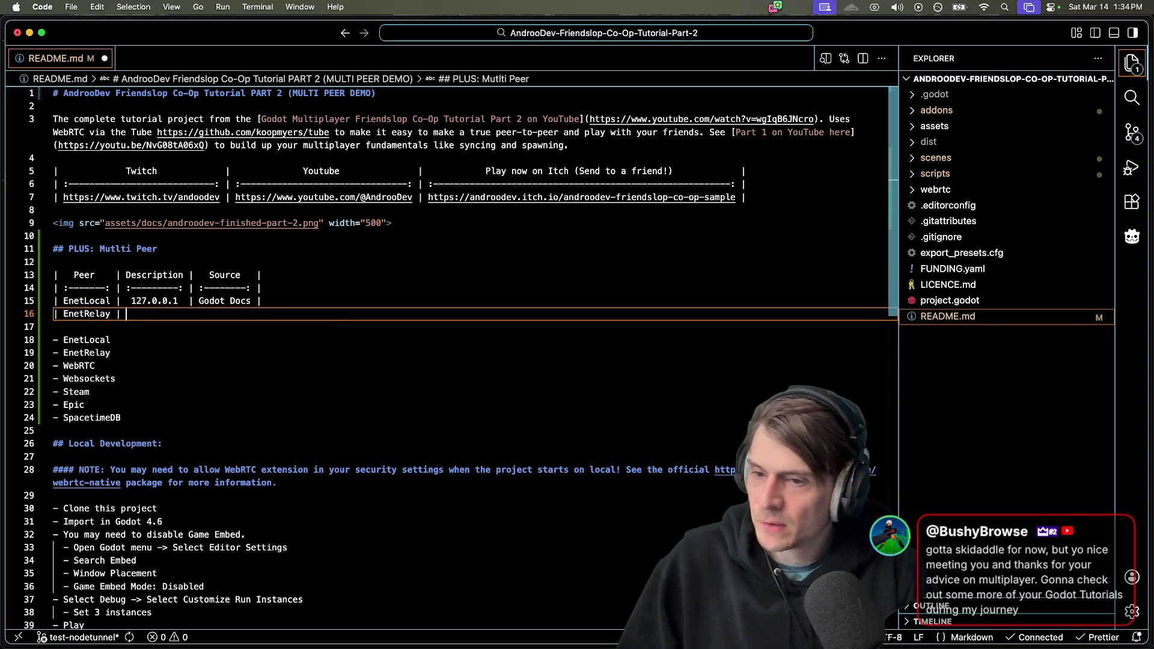
{"action": "type", "text": " |  | "}
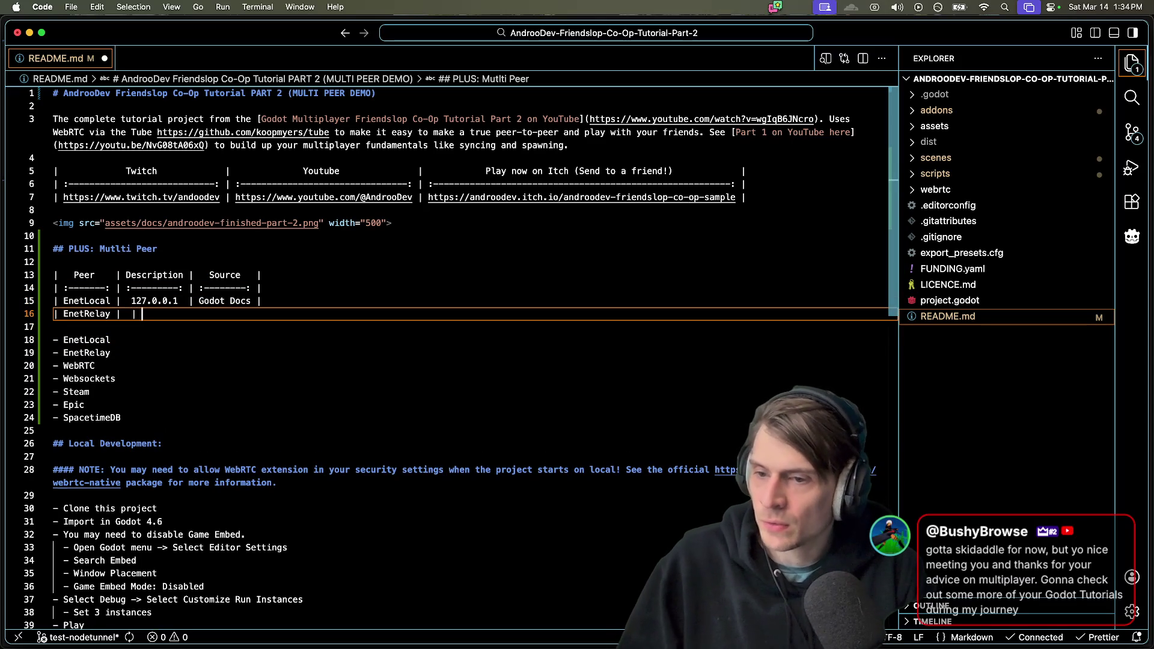
{"action": "type", "text": "|"}
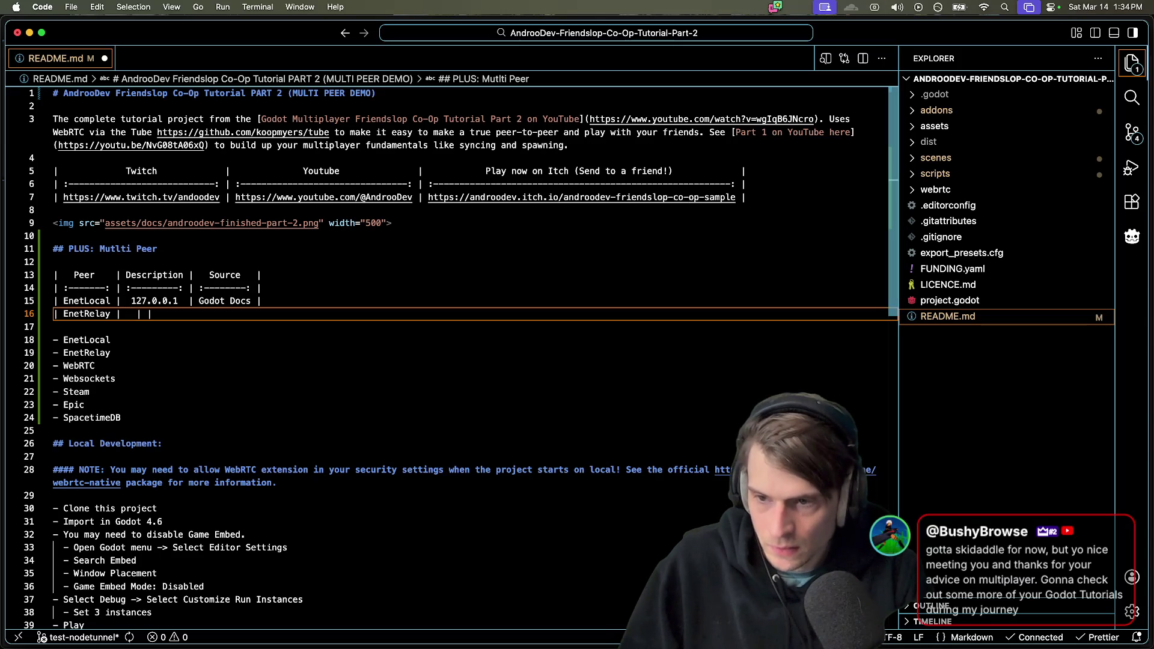
{"action": "type", "text": "Traffic relay through a "}
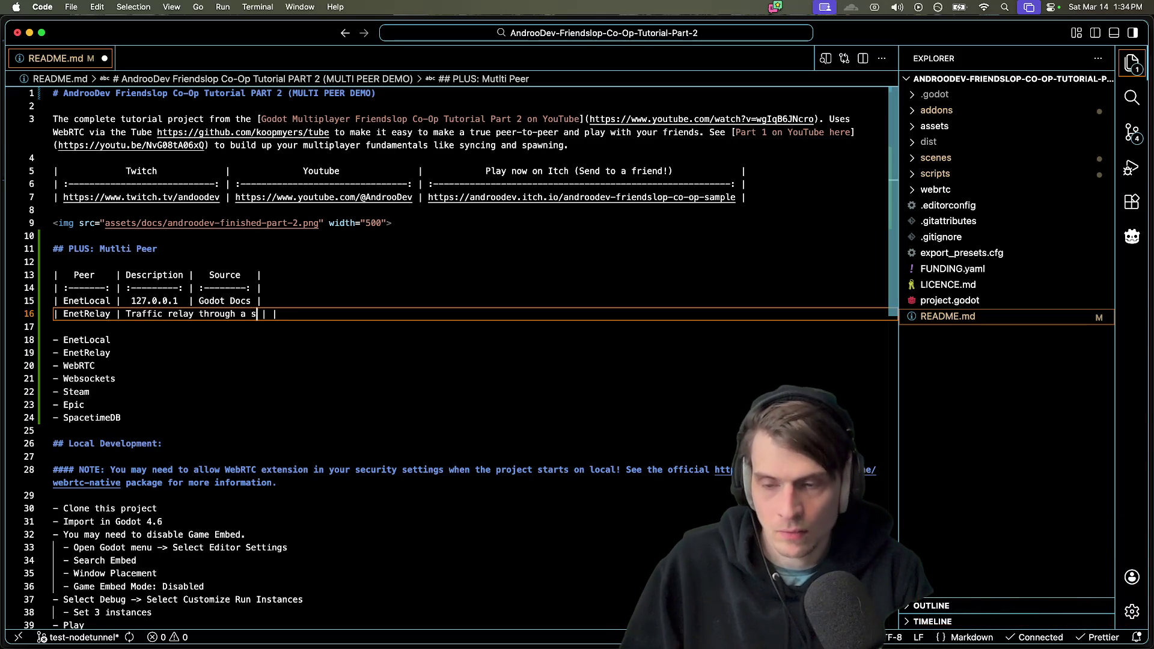
{"action": "type", "text": "server"}
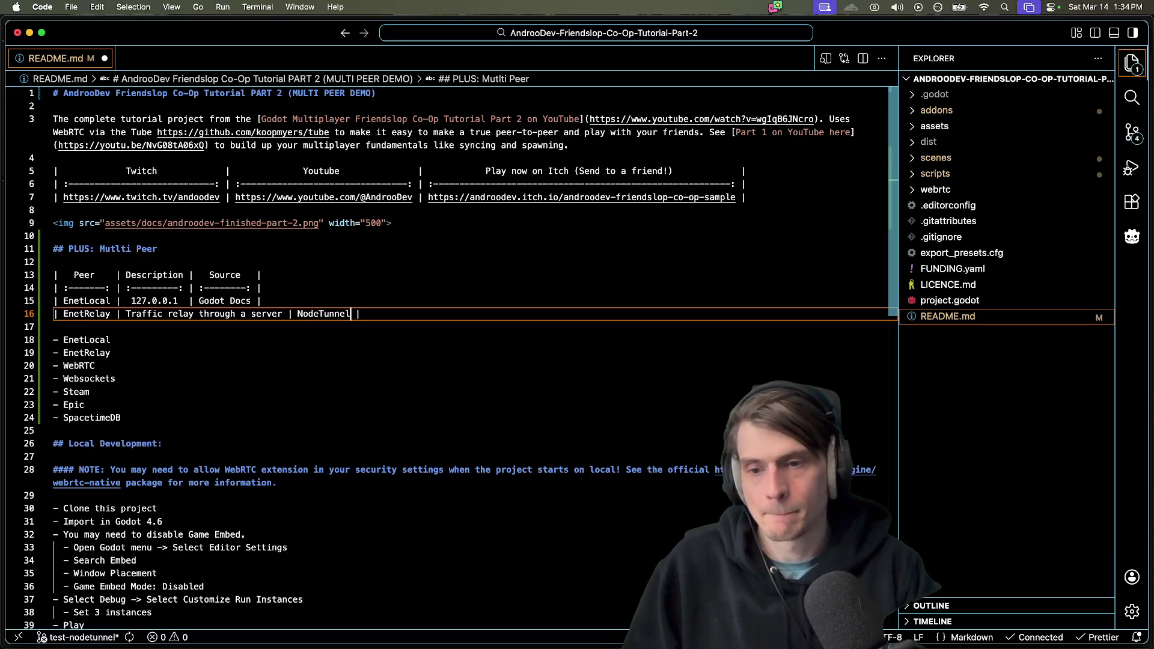
{"action": "key", "text": "shift+alt+f"}
{"action": "key", "text": "Return"}
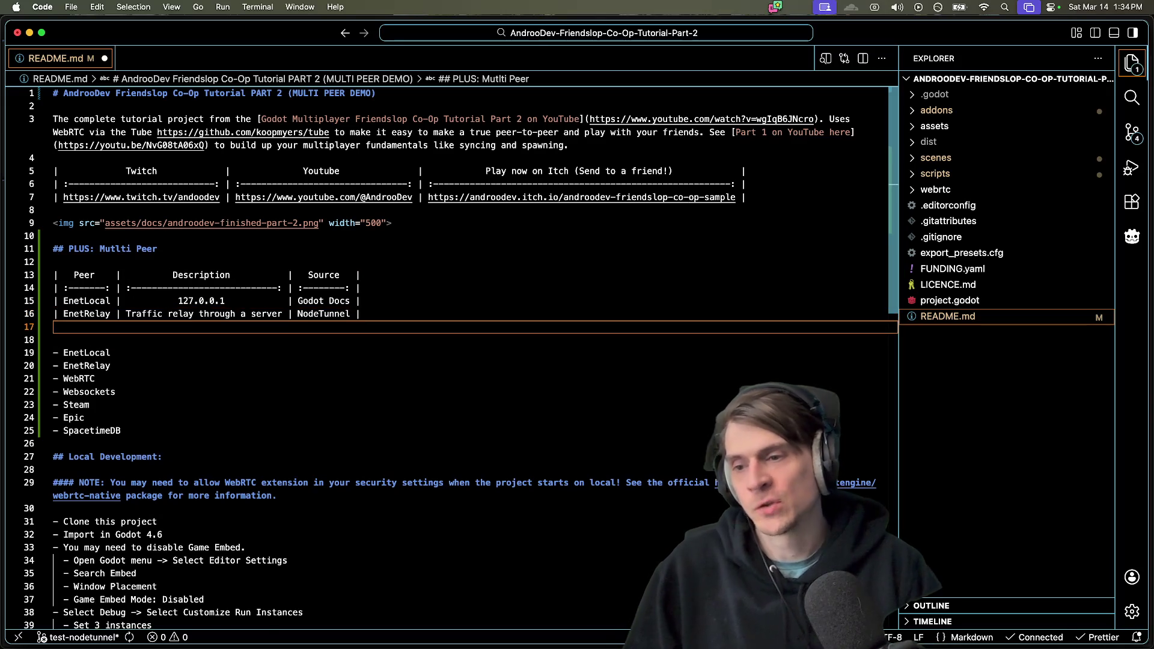
Add a WebRTC row describing peer-to-peer using Tube, and save to realign the table
{"action": "double_click", "coordinate": [75, 379]}
{"action": "key", "text": "cmd+c"}
{"action": "left_click", "coordinate": [84, 326]}
{"action": "type", "text": "|"}
{"action": "key", "text": "cmd+v"}
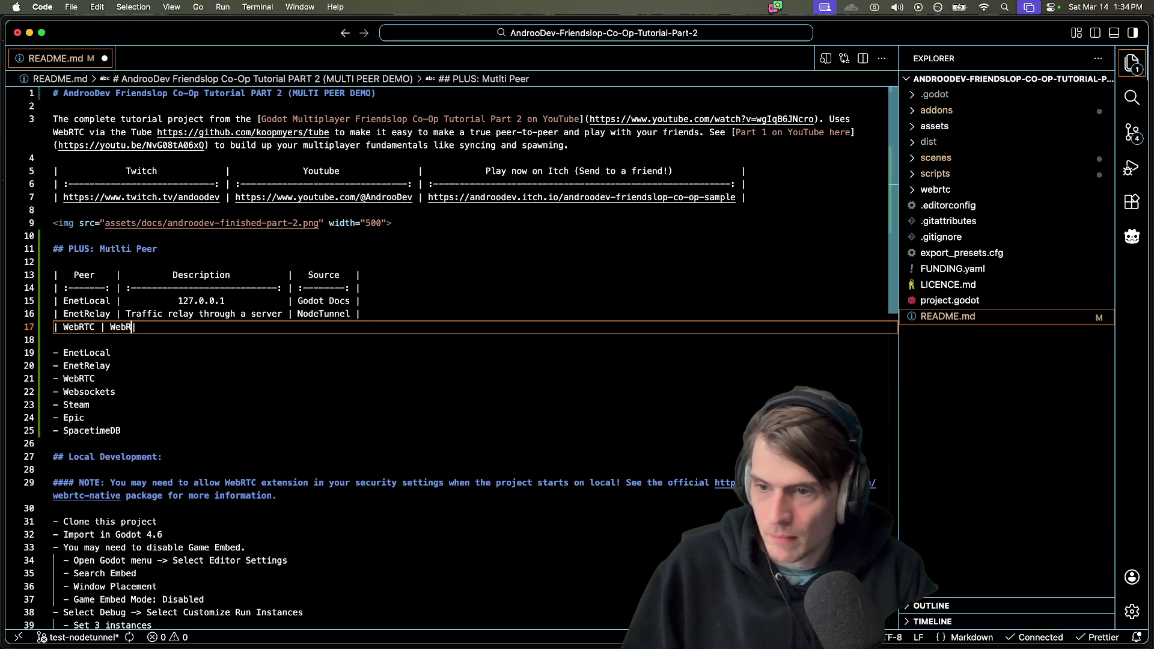
{"action": "type", "text": "Multiplayer |"}
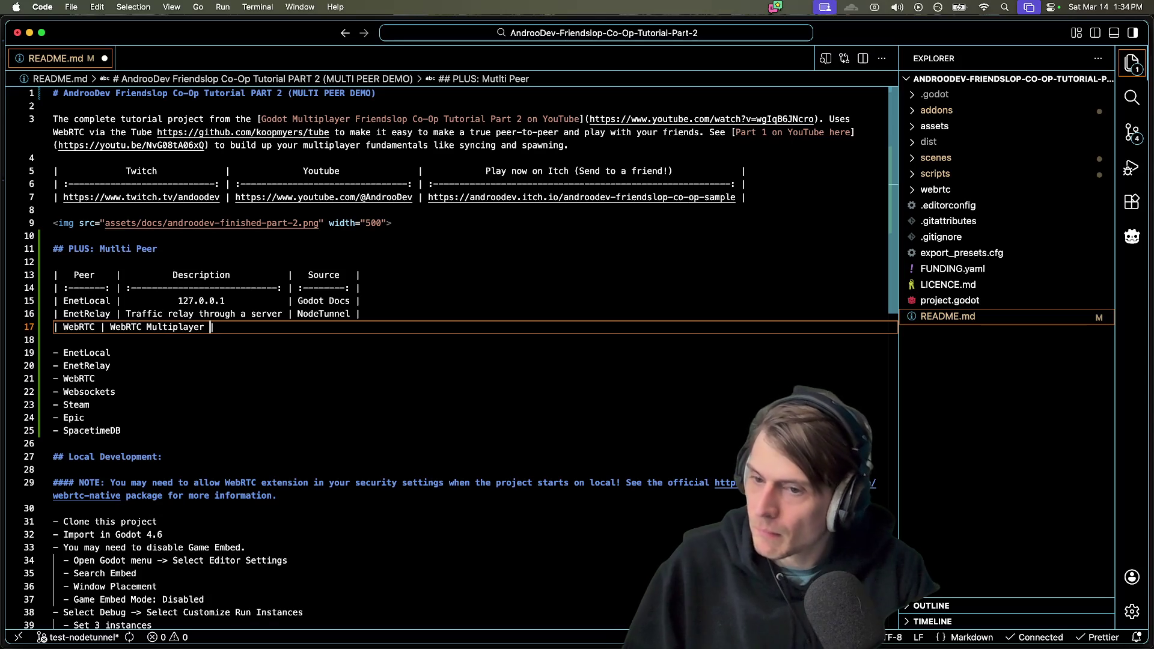
{"action": "key", "text": "alt+BackSpace"}
{"action": "key", "text": "alt+BackSpace"}
{"action": "key", "text": "alt+BackSpace"}
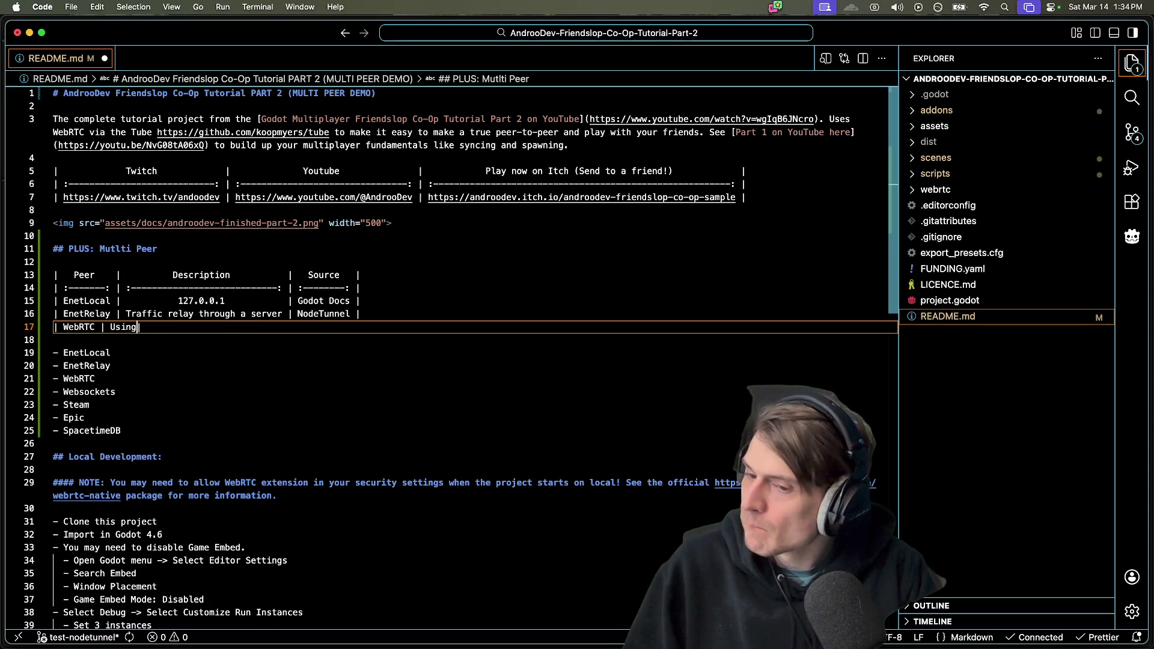
{"action": "key", "text": "alt+BackSpace"}
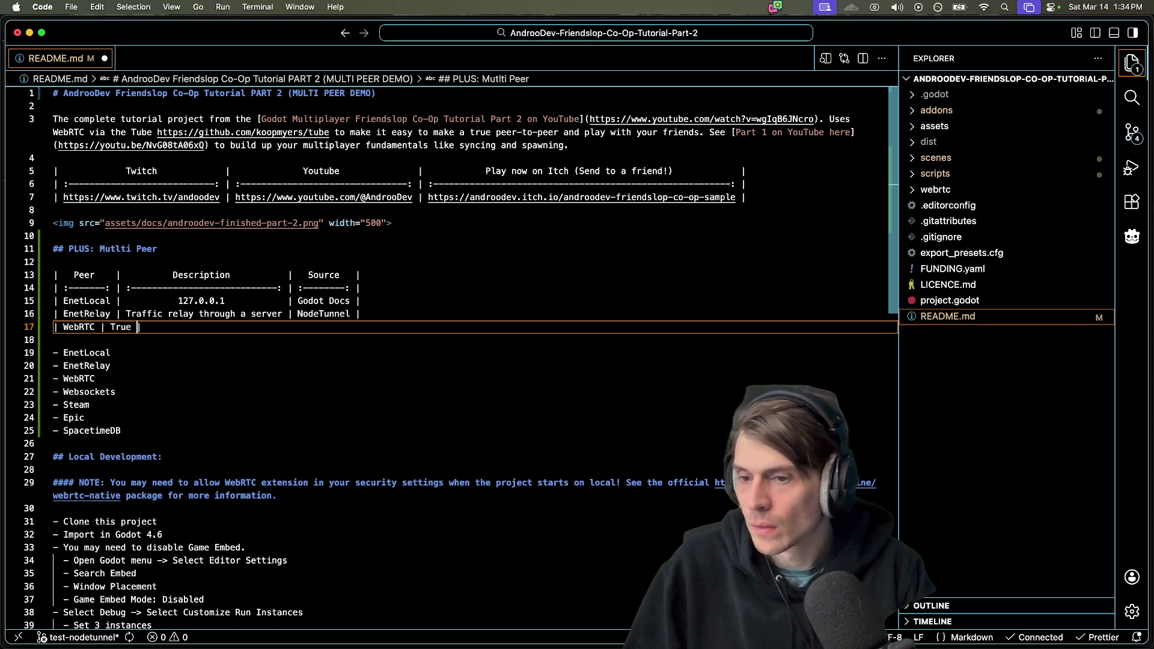
{"action": "type", "text": "peer-to-peer using T"}
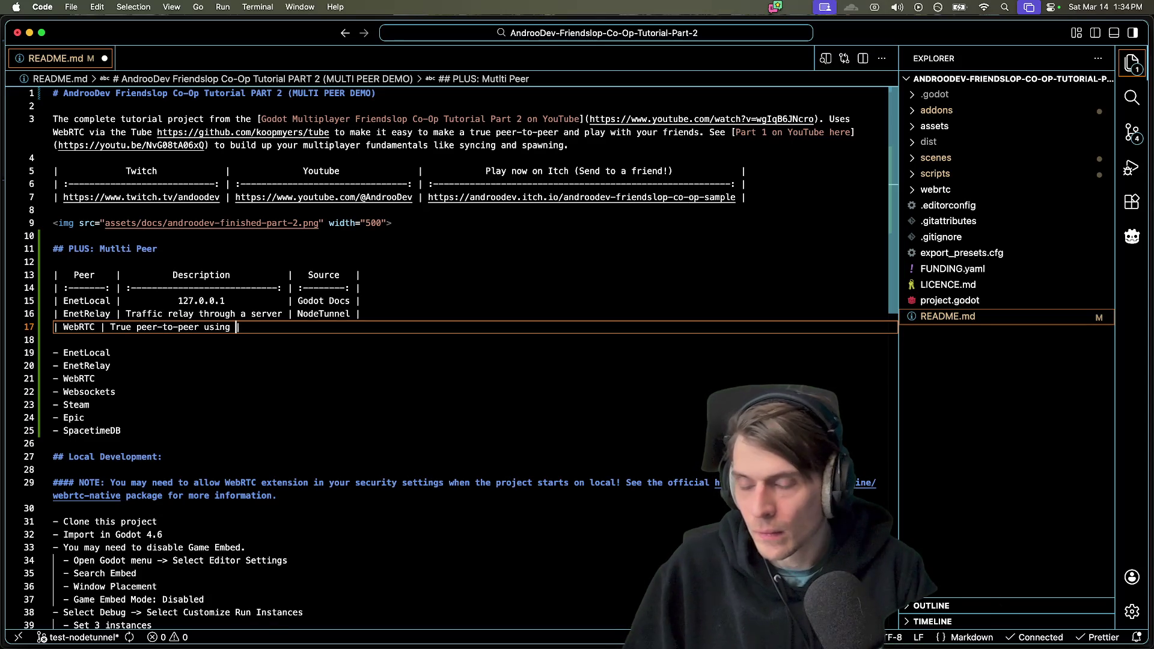
{"action": "type", "text": "ube | Tube |"}
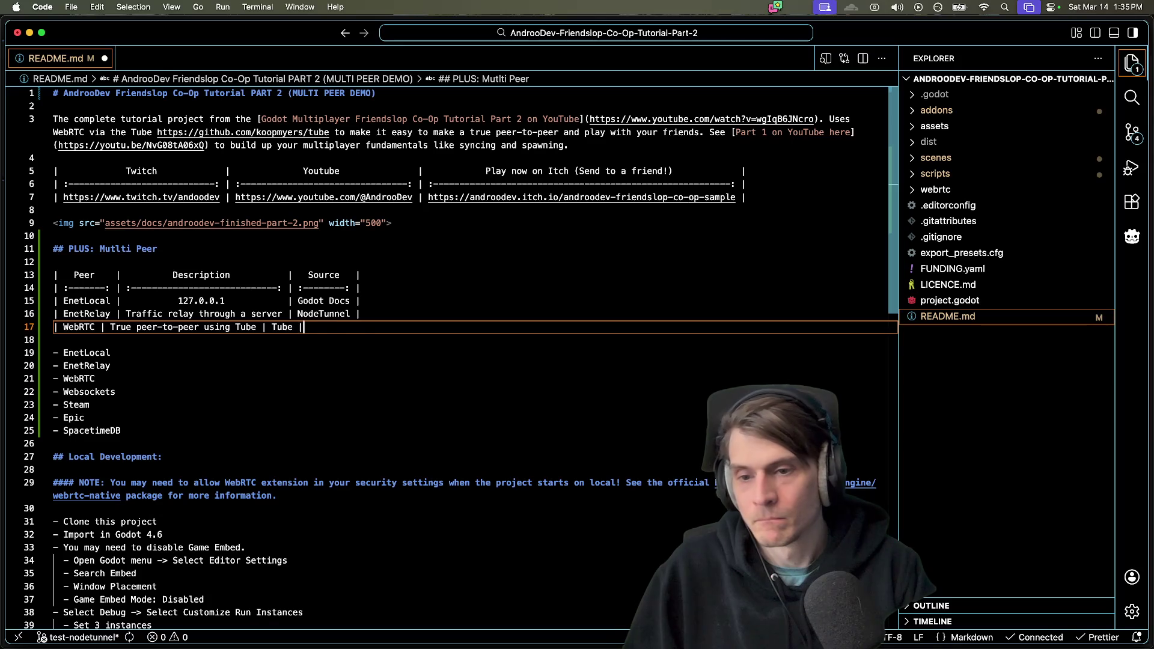
{"action": "key", "text": "super+s"}
Start a Websockets row: 'TCP-based peer for strategy or turn based games'
{"action": "key", "text": "Down"}
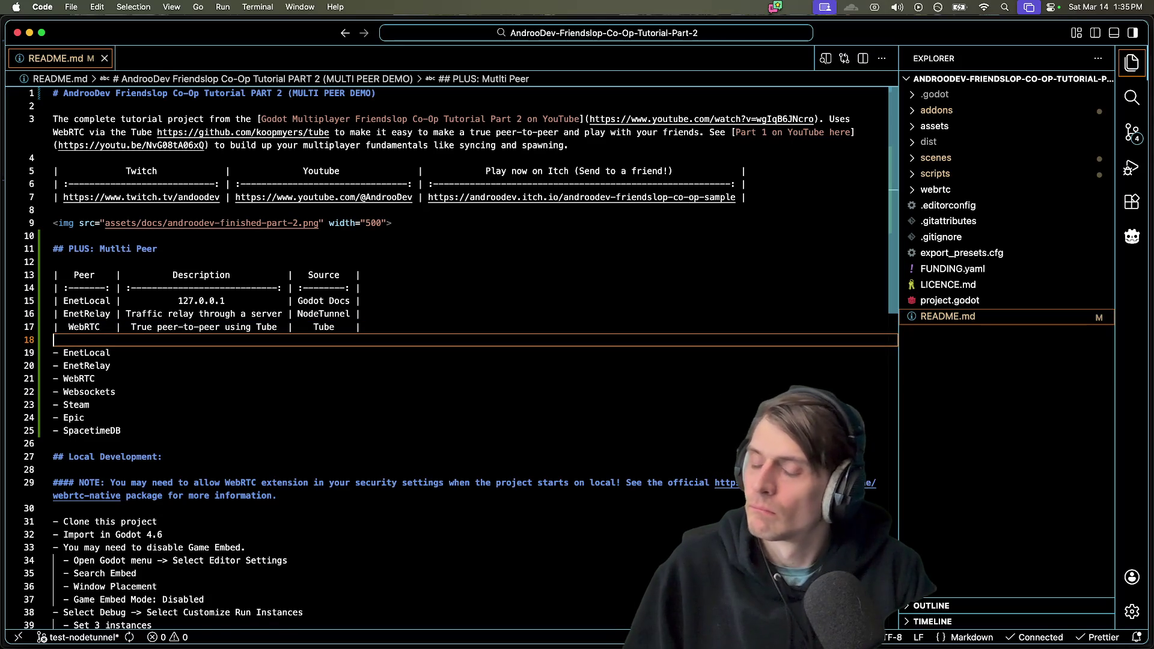
{"action": "key", "text": "Return"}
{"action": "key", "text": "Up"}
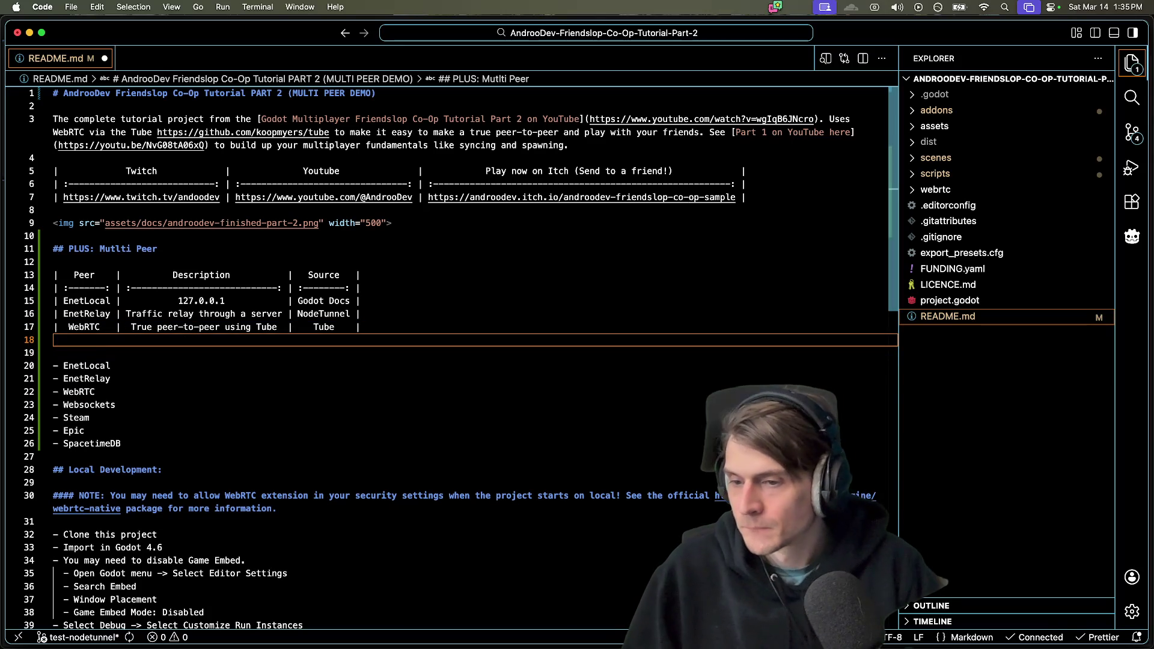
{"action": "left_click", "coordinate": [88, 392]}
{"action": "double_click", "coordinate": [88, 404]}
{"action": "key", "text": "cmd+c"}
{"action": "left_click", "coordinate": [55, 340]}
{"action": "type", "text": "|"}
{"action": "key", "text": "cmd+v"}
{"action": "type", "text": "| "}
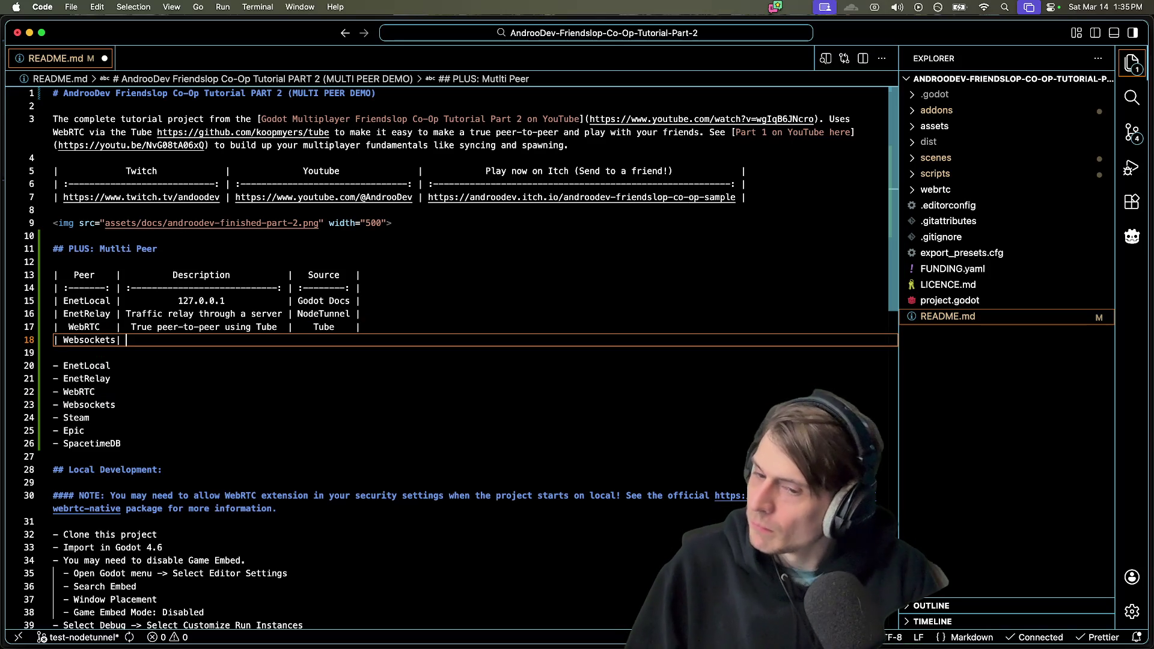
{"action": "type", "text": "TCP"}
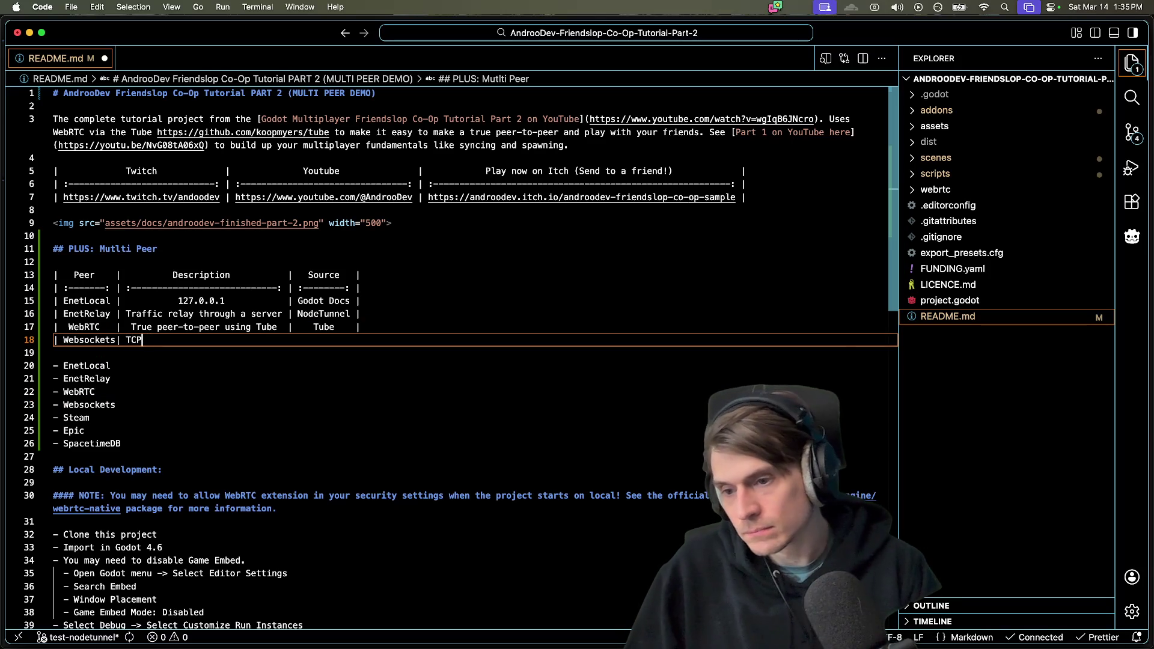
{"action": "type", "text": "-based "}
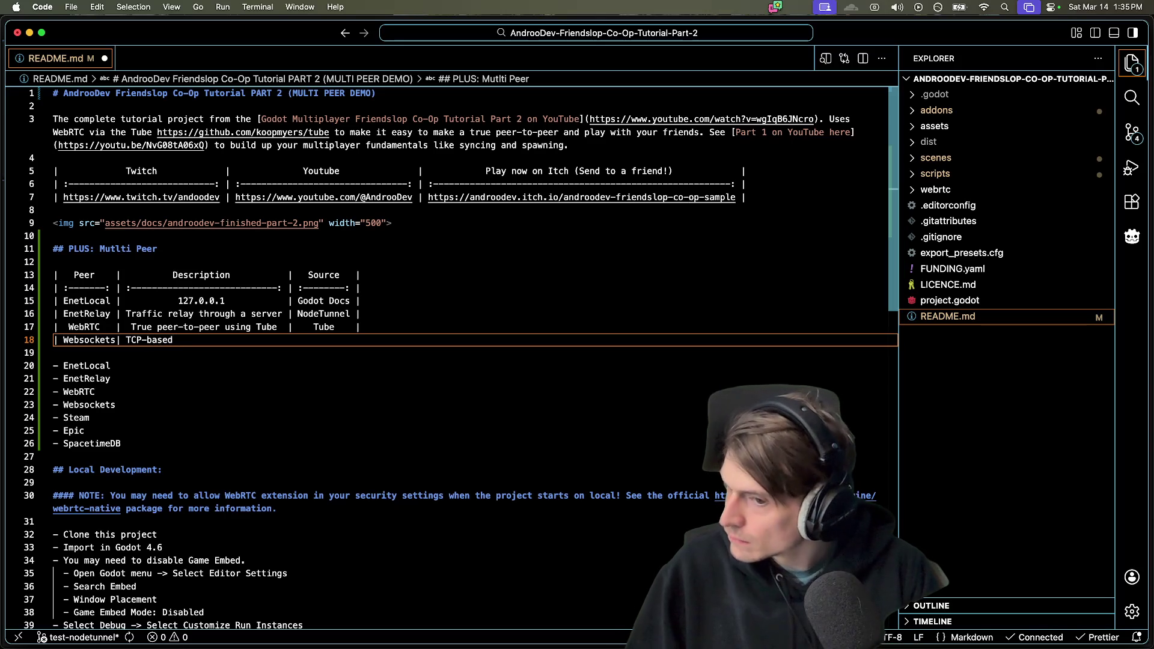
{"action": "type", "text": "p"}
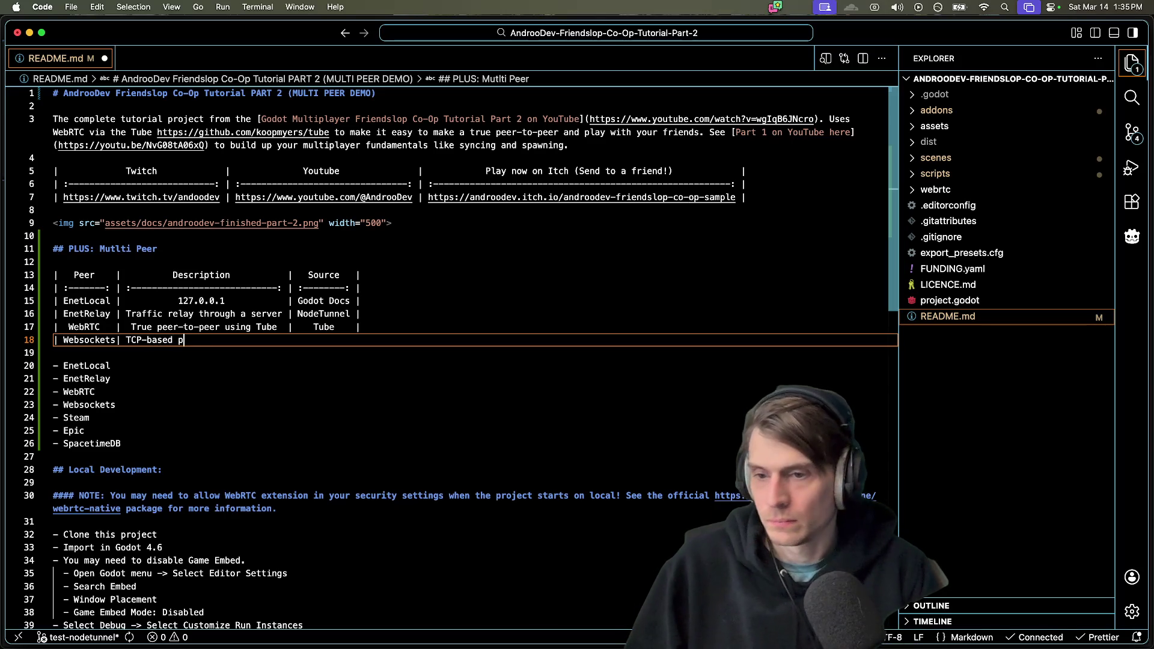
{"action": "type", "text": "eer for "}
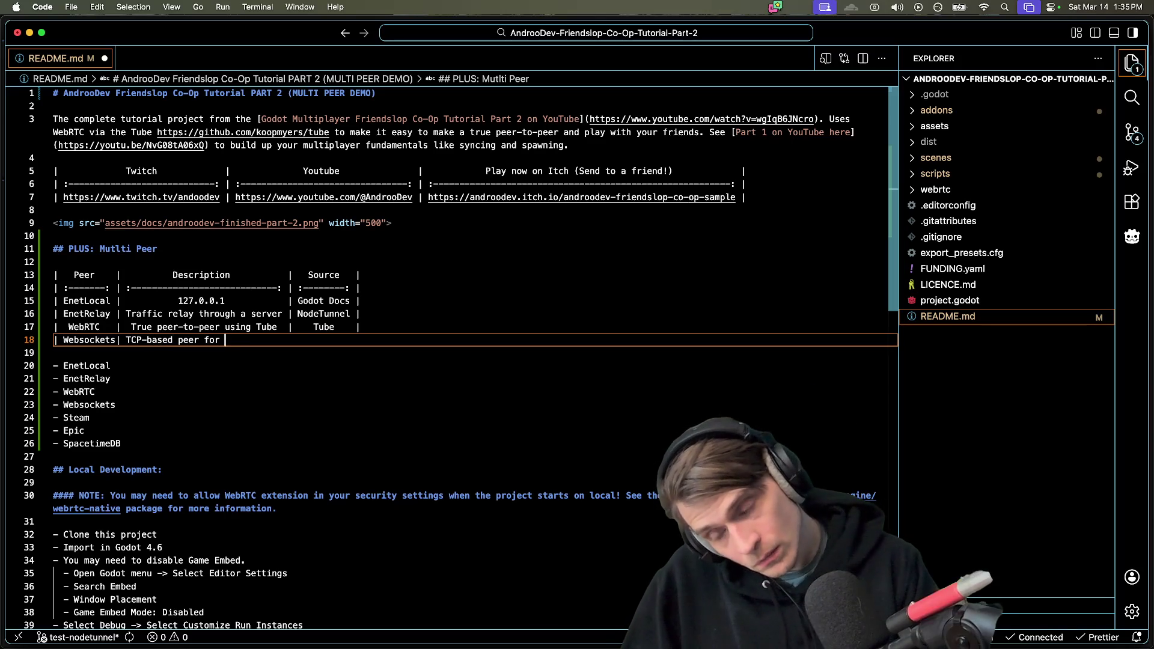
{"action": "type", "text": "strategy or turn ba"}
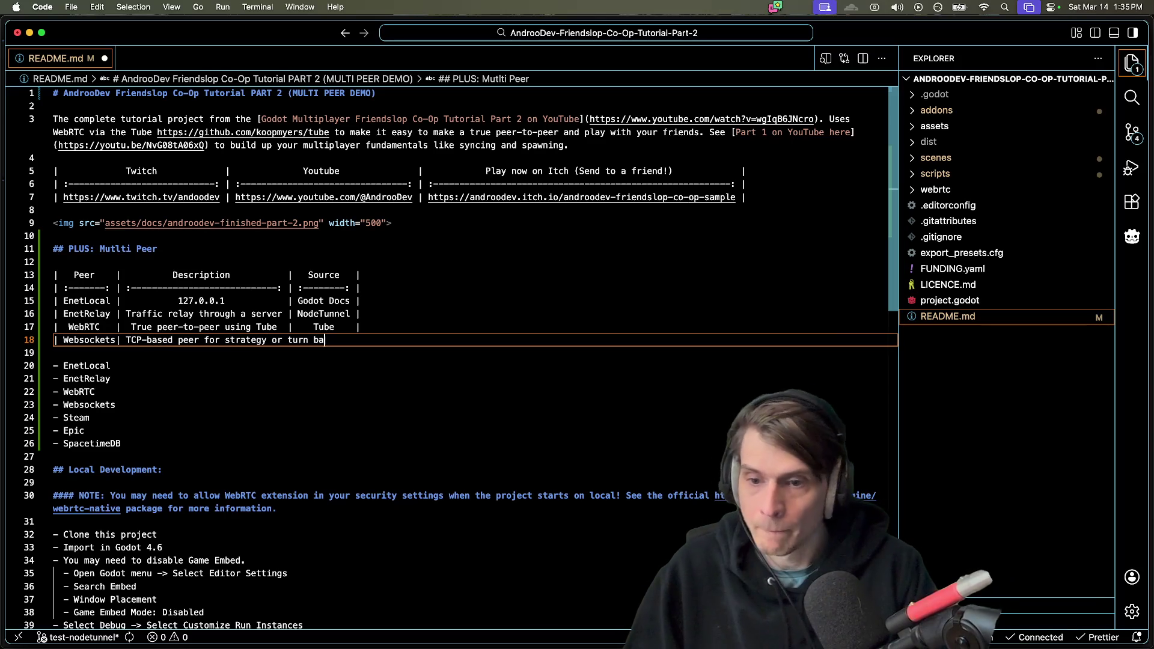
{"action": "type", "text": "sed games |"}
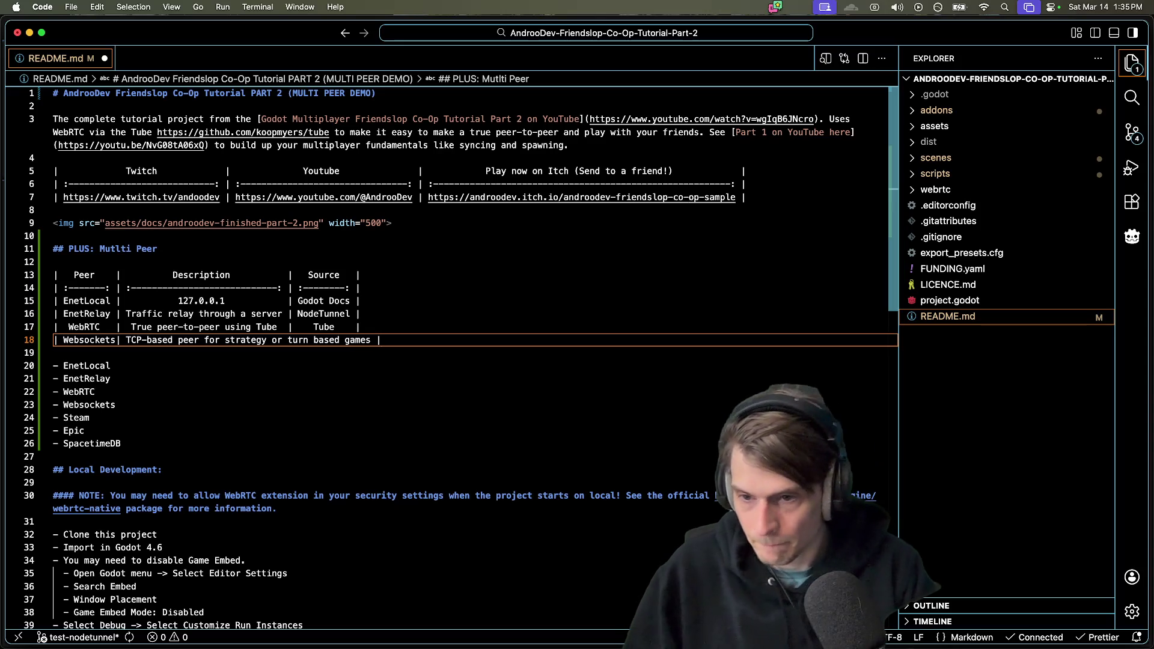
Add 'Real-time' to the WebRTC description, save, then remove it again
{"action": "left_click", "coordinate": [148, 314]}
{"action": "left_click", "coordinate": [155, 326]}
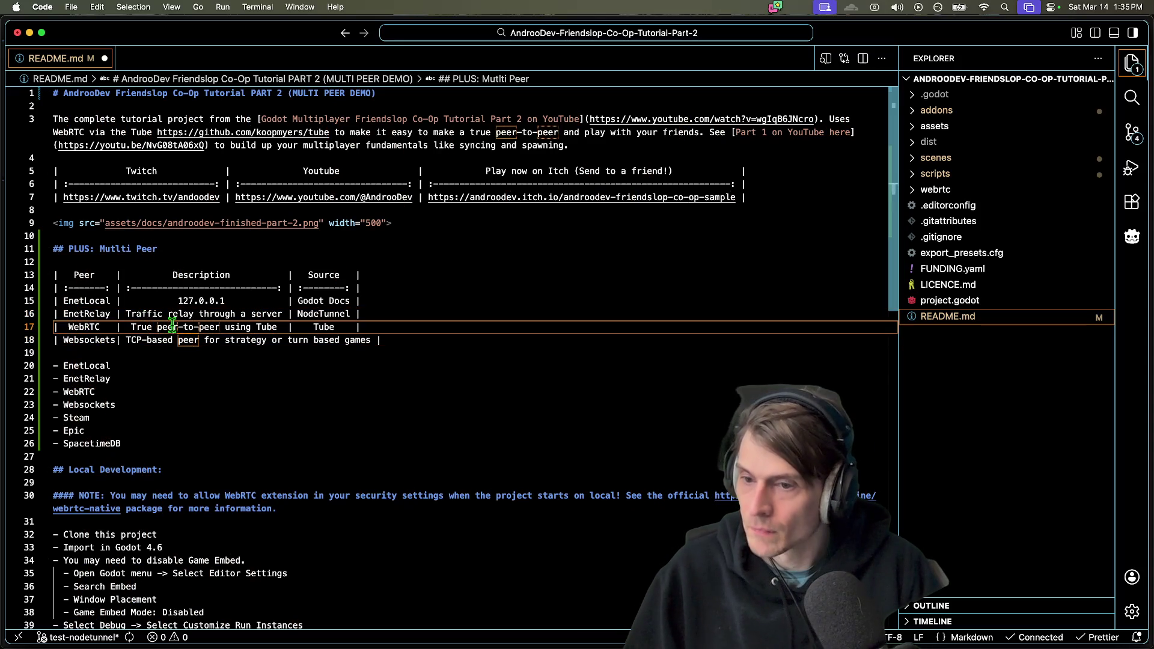
{"action": "left_click", "coordinate": [128, 326]}
{"action": "type", "text": "eal-time"}
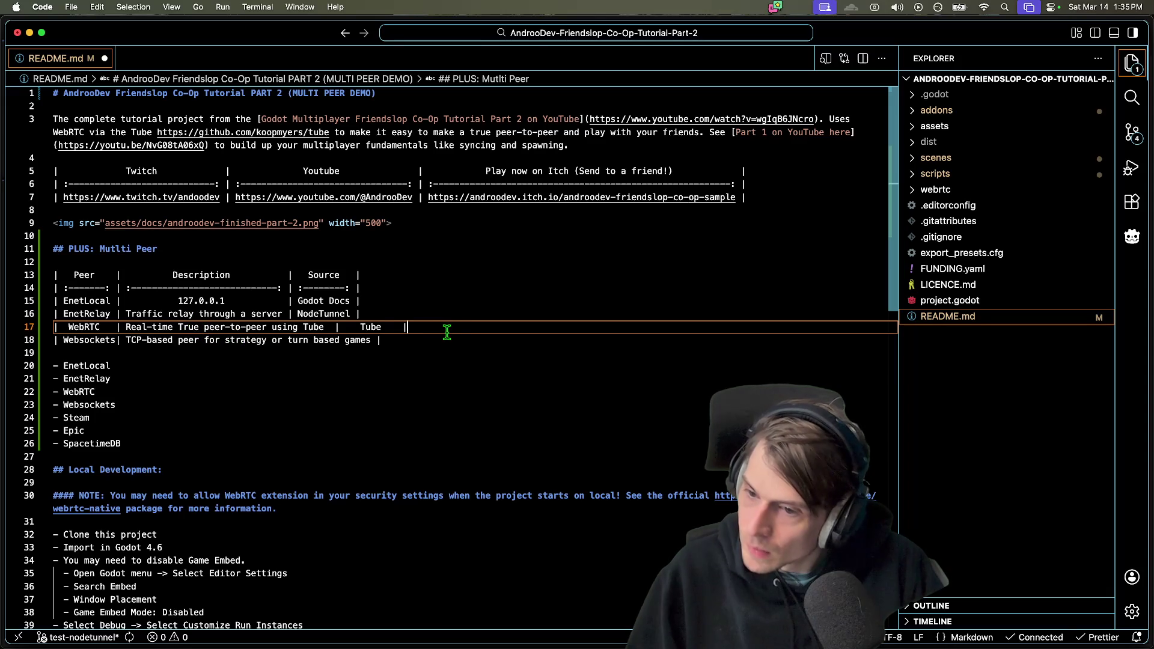
{"action": "key", "text": "super+s"}
{"action": "left_click", "coordinate": [464, 341]}
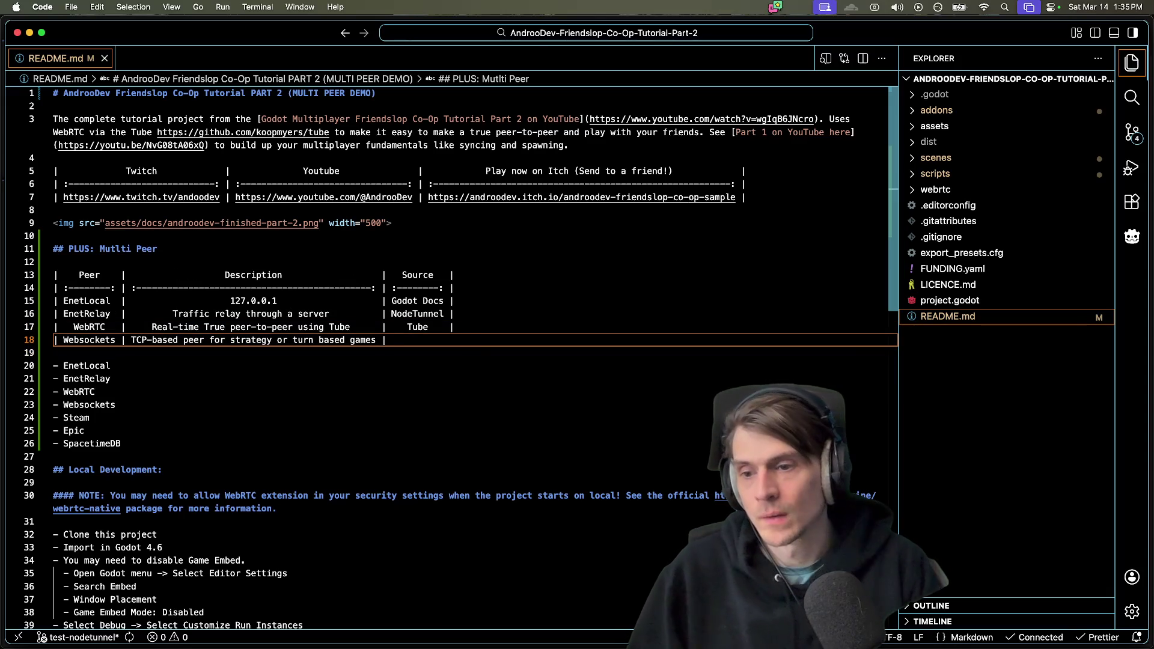
{"action": "left_click", "coordinate": [150, 341], "text": "shift"}
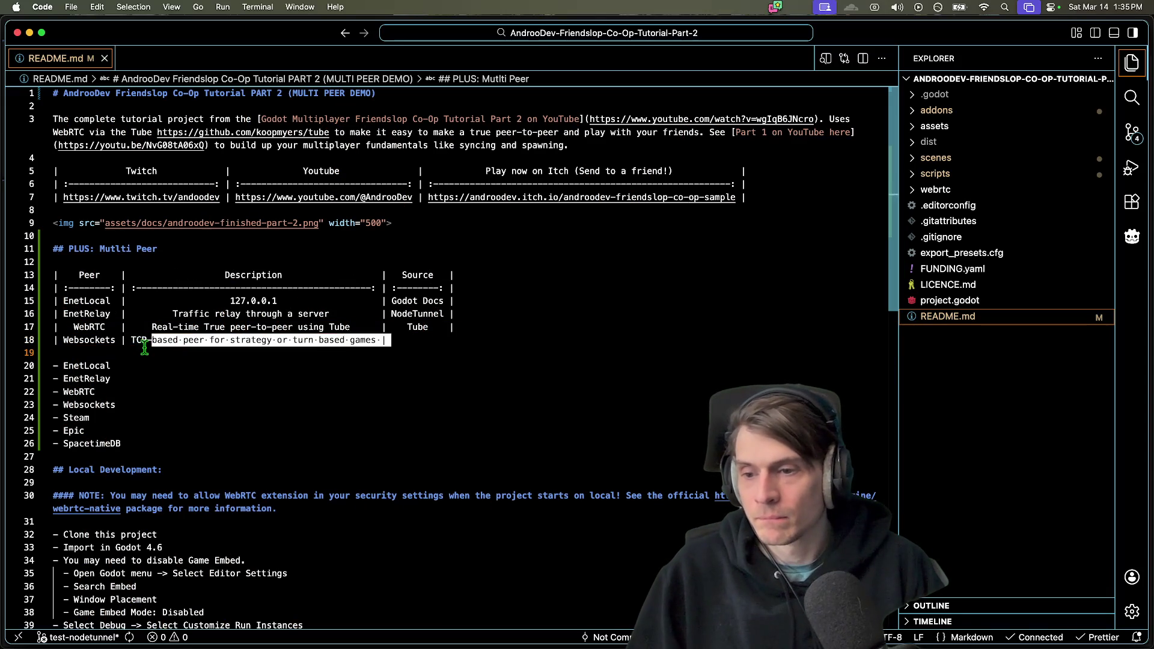
{"action": "left_click", "coordinate": [558, 341]}
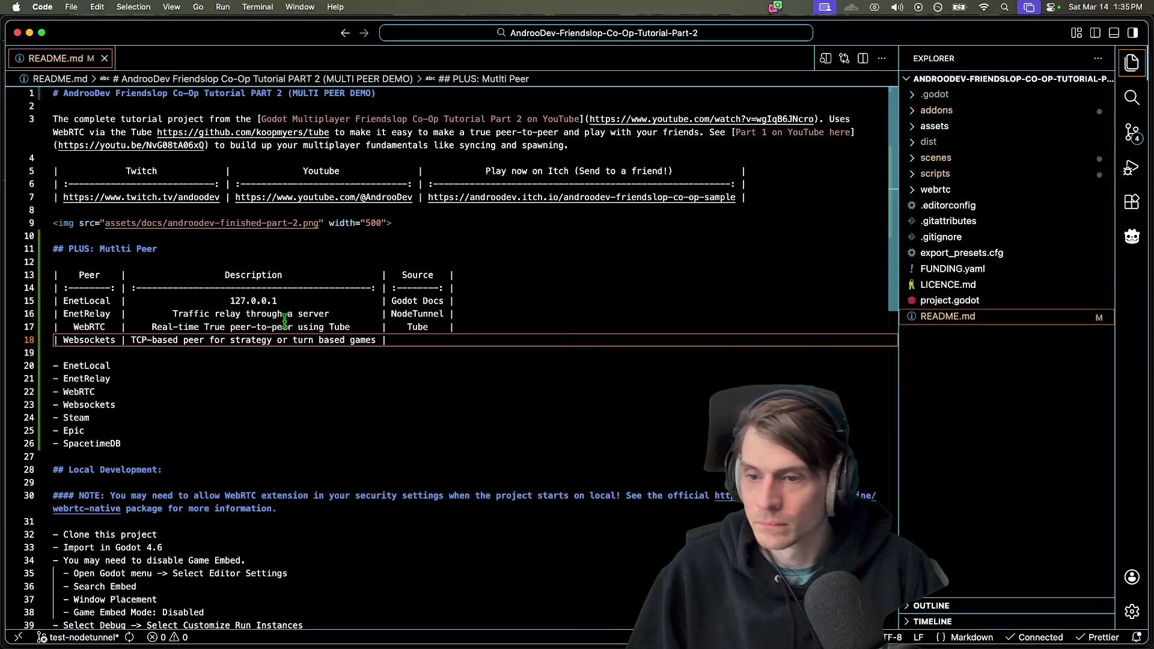
{"action": "double_click", "coordinate": [338, 327]}
{"action": "left_click", "coordinate": [361, 327]}
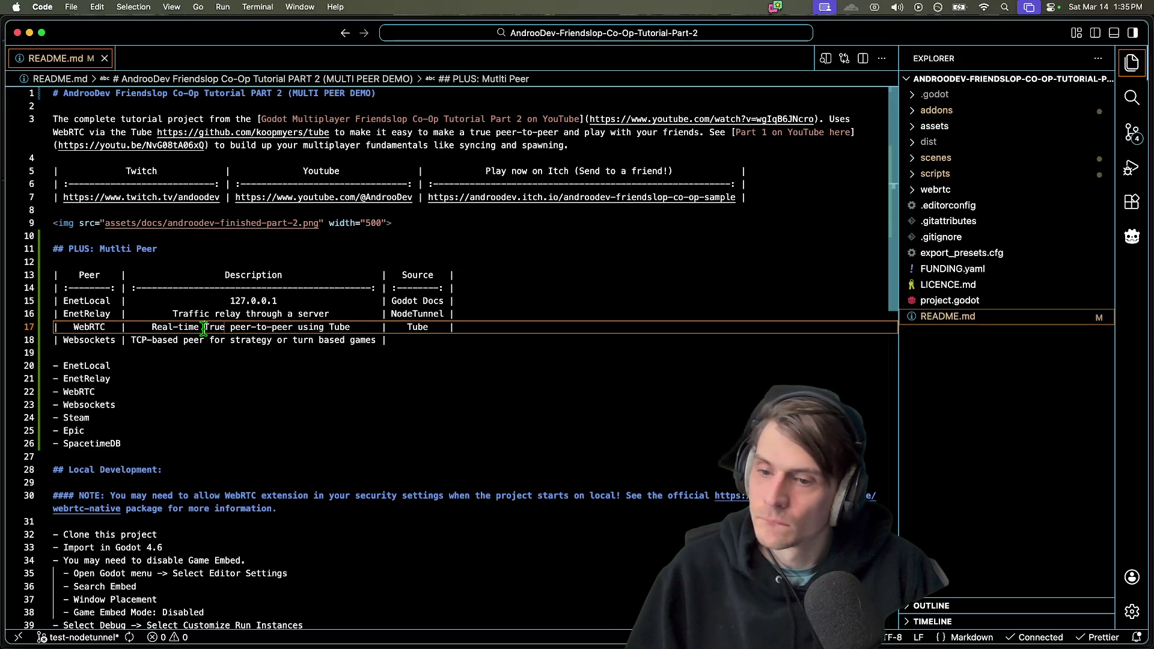
{"action": "left_click_drag", "start_coordinate": [202, 328], "coordinate": [131, 327]}
{"action": "key", "text": "BackSpace"}
Append 'for real time games' after Tube in the WebRTC row and save
{"action": "left_click", "coordinate": [292, 327]}
{"action": "type", "text": "for"}
{"action": "key", "text": "BackSpace"}
{"action": "key", "text": "BackSpace"}
{"action": "key", "text": "BackSpace"}
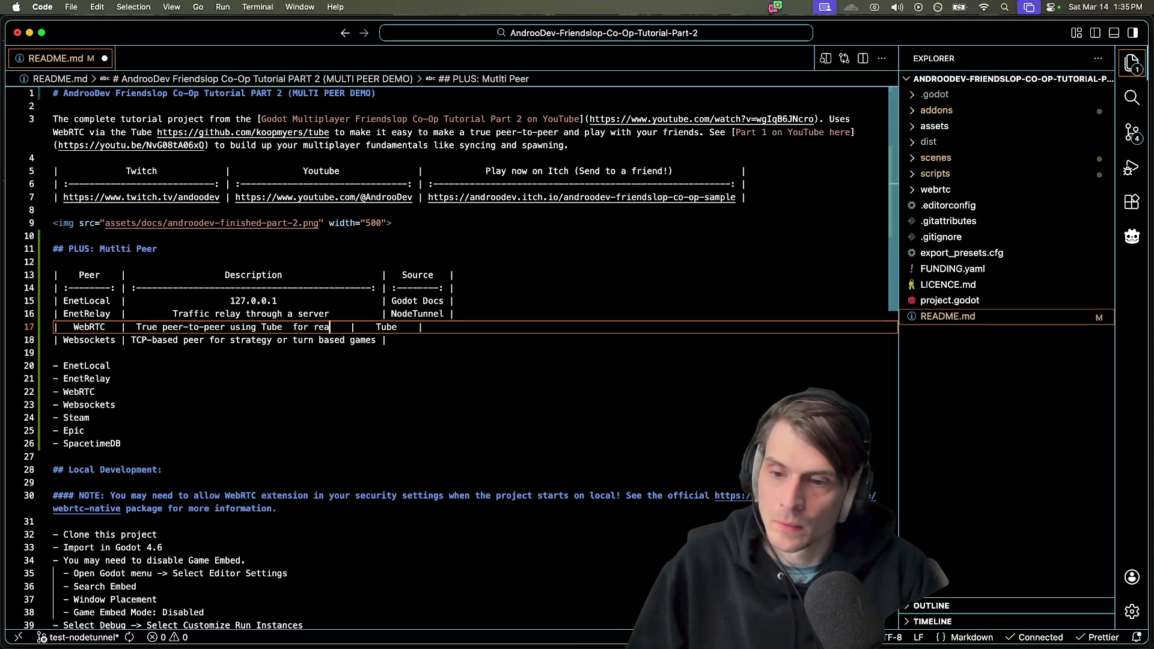
{"action": "type", "text": "or ca"}
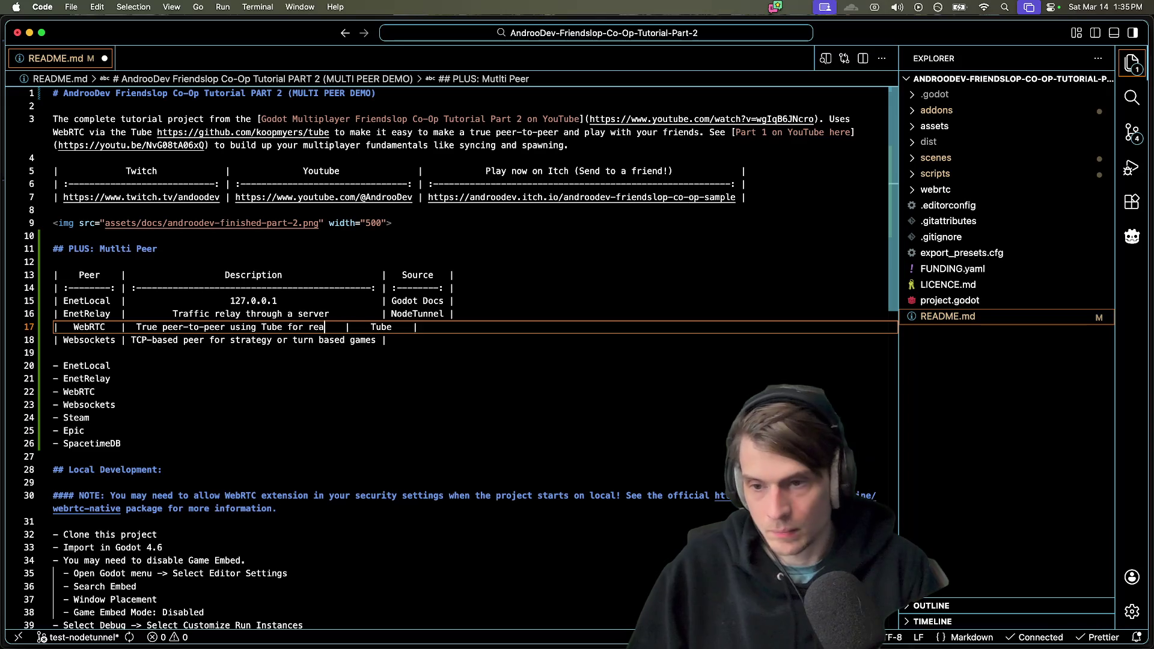
{"action": "type", "text": "sual re"}
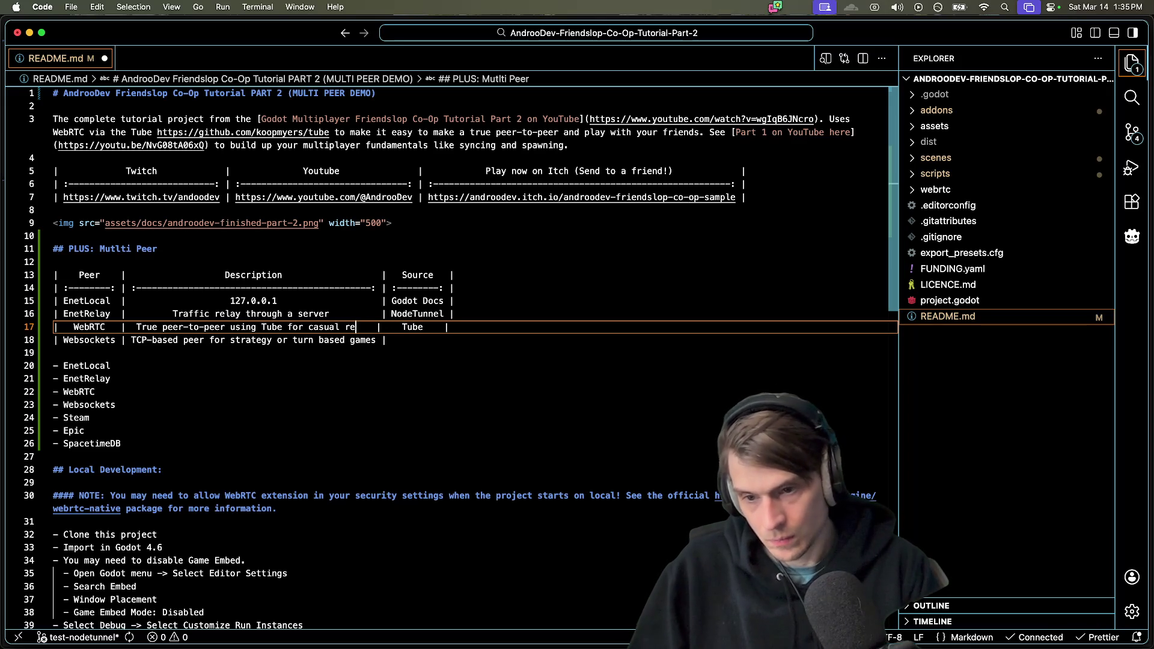
{"action": "key", "text": "alt+BackSpace"}
{"action": "key", "text": "alt+BackSpace"}
{"action": "type", "text": "real-time"}
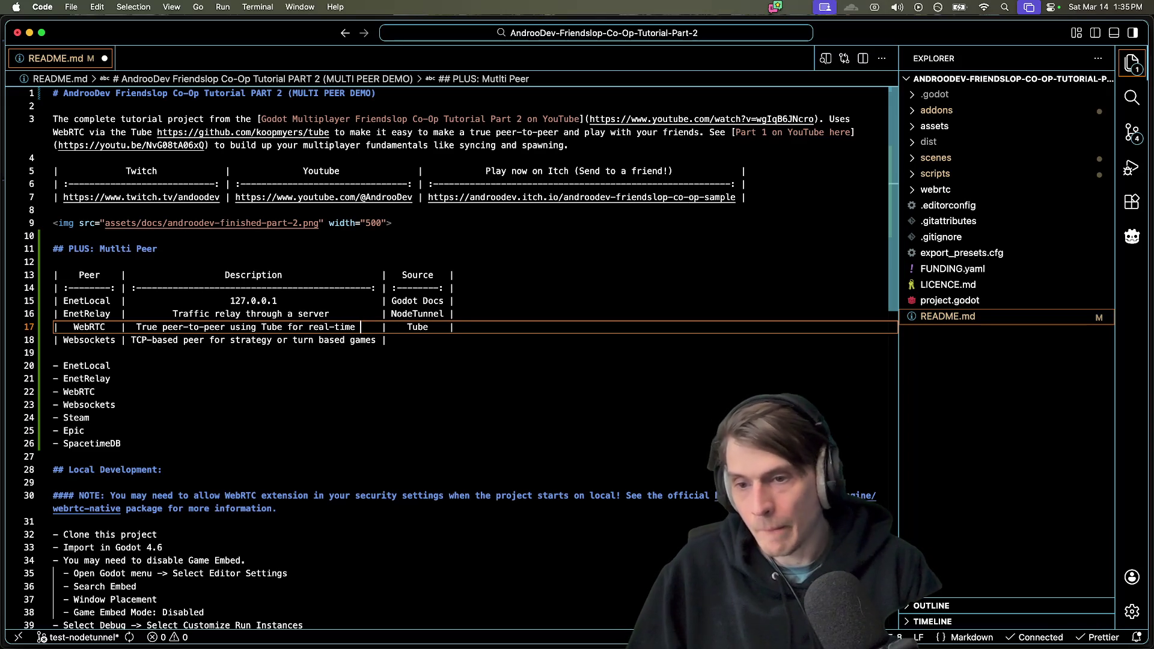
{"action": "key", "text": "alt+BackSpace"}
{"action": "key", "text": "BackSpace"}
{"action": "type", "text": "time games"}
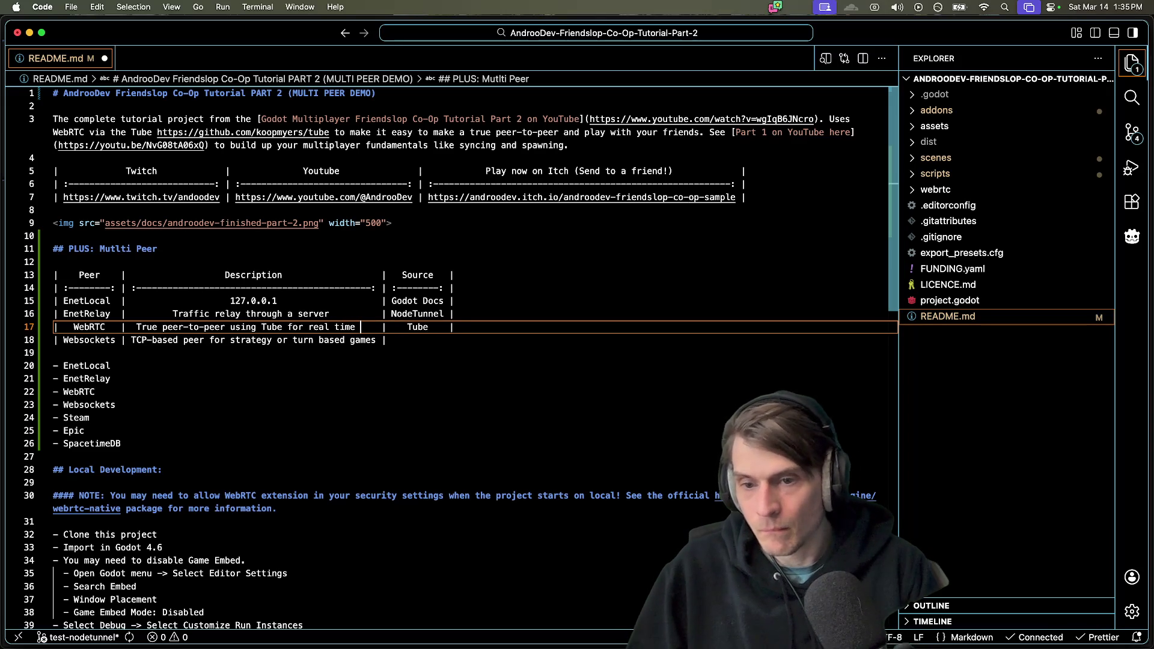
{"action": "key", "text": "cmd+s"}
{"action": "left_click", "coordinate": [334, 313]}
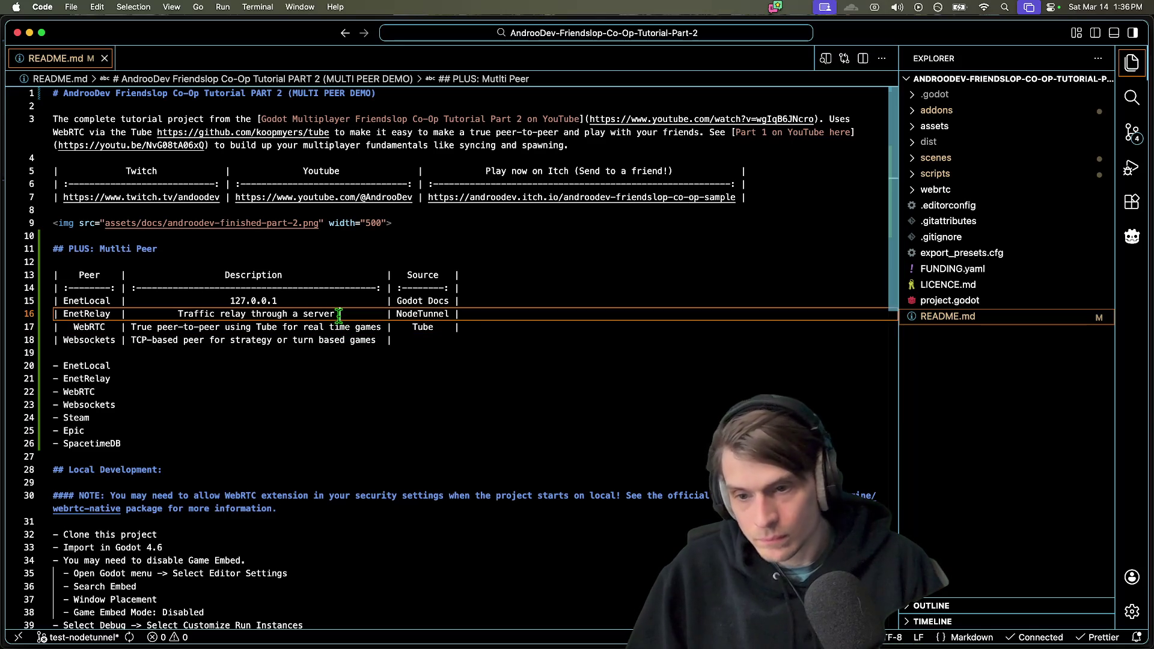
Reword the start of the EnetRelay description to 'Relay traffic through to a host'
{"action": "type", "text": "effecitv"}
{"action": "type", "text": "ely p2p"}
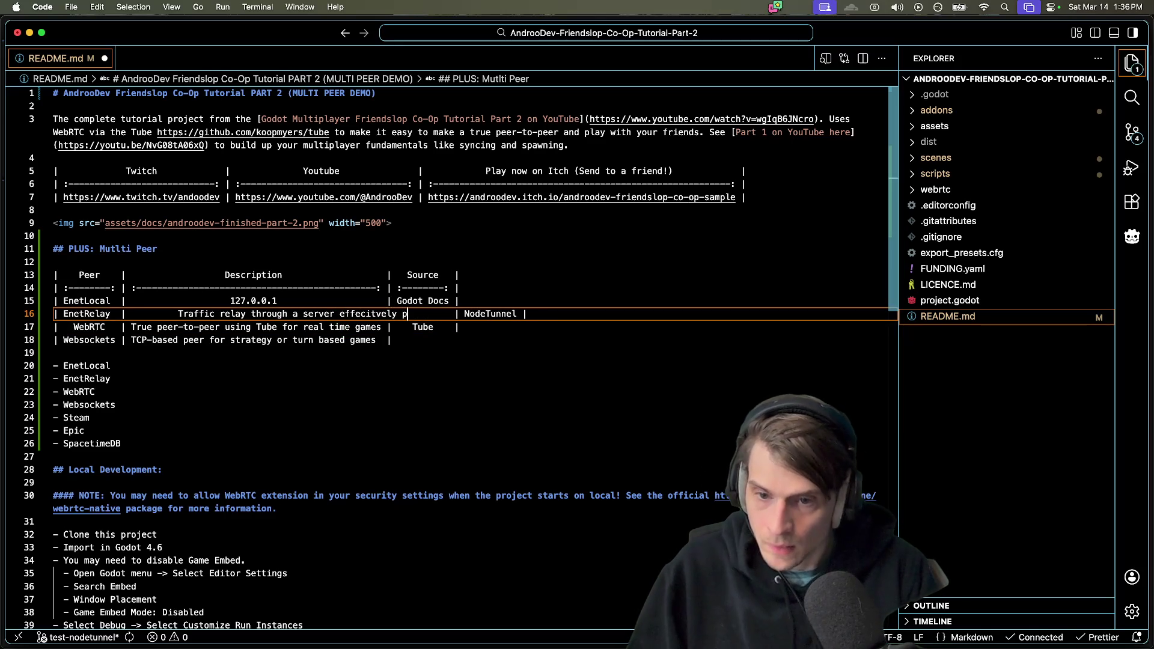
{"action": "key", "text": "super+s"}
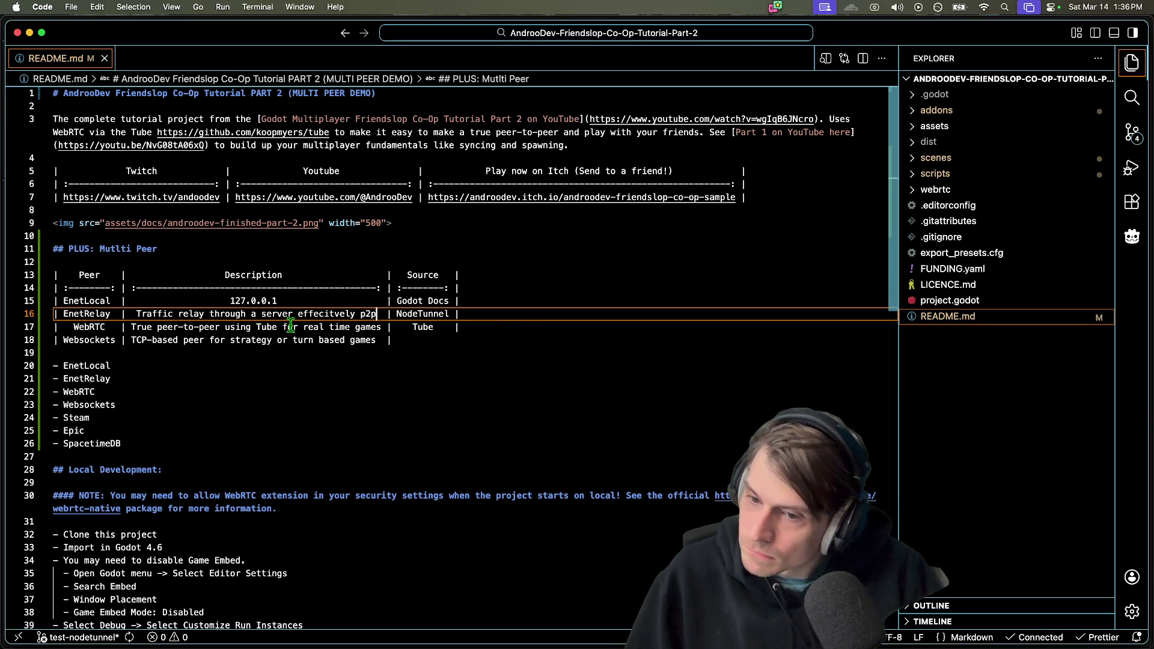
{"action": "left_click", "coordinate": [205, 314]}
{"action": "type", "text": "too"}
{"action": "key", "text": "BackSpace"}
{"action": "type", "text": "a host"}
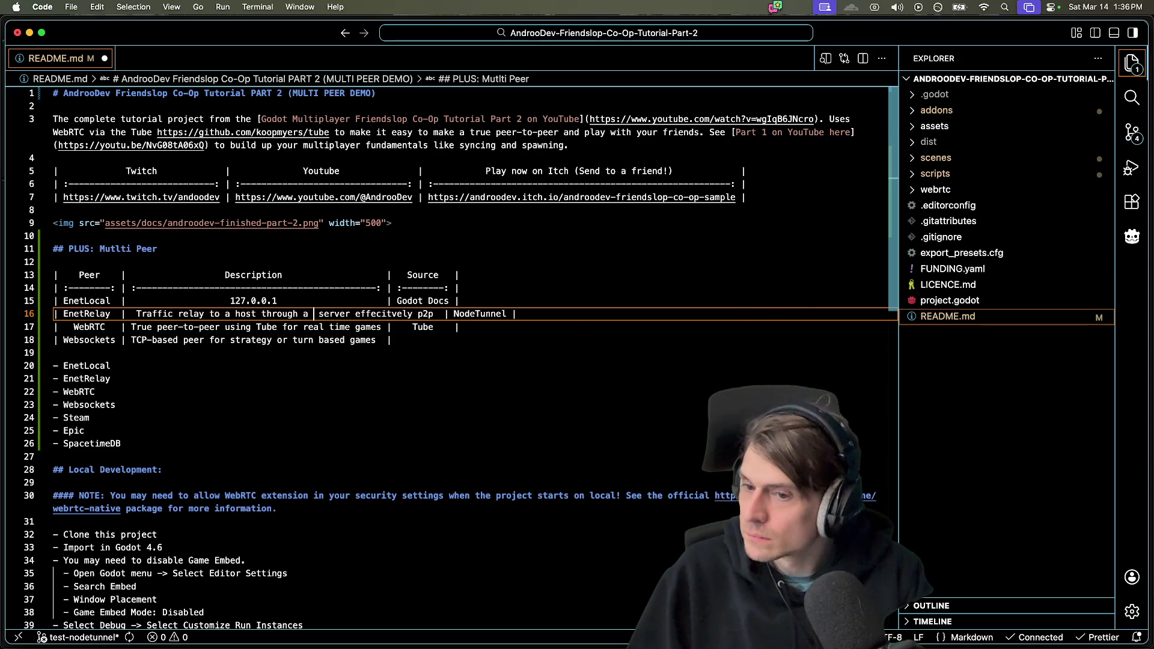
{"action": "key", "text": "BackSpace"}
{"action": "key", "text": "BackSpace"}
{"action": "key", "text": "BackSpace"}
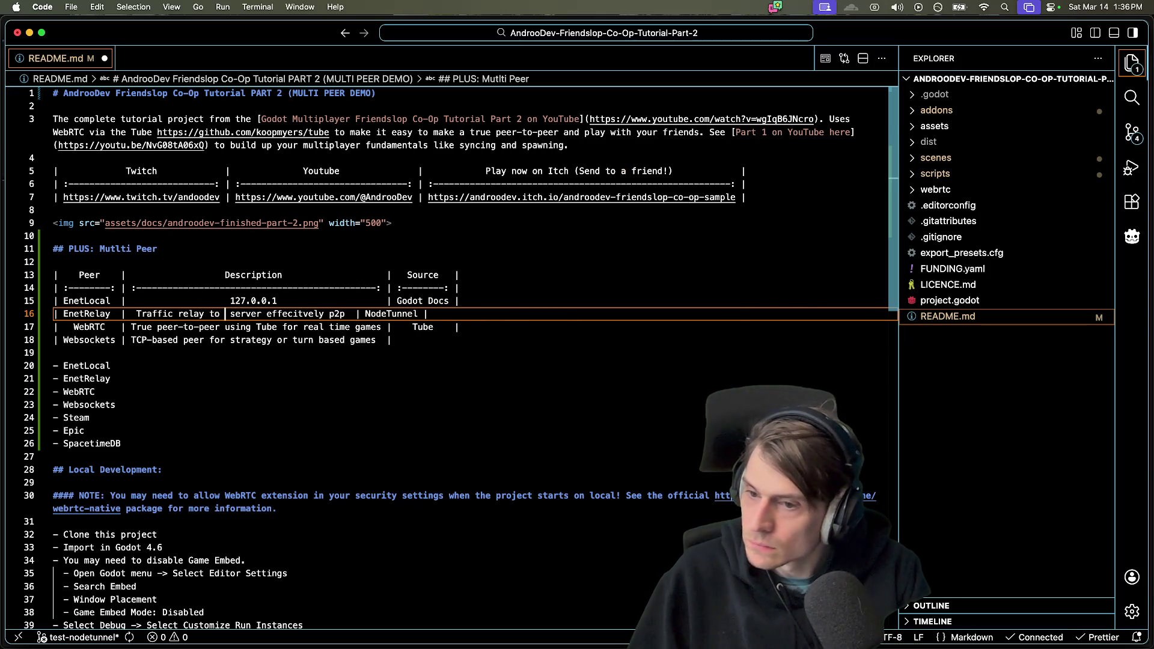
{"action": "key", "text": "BackSpace"}
{"action": "type", "text": "Relay traffi"}
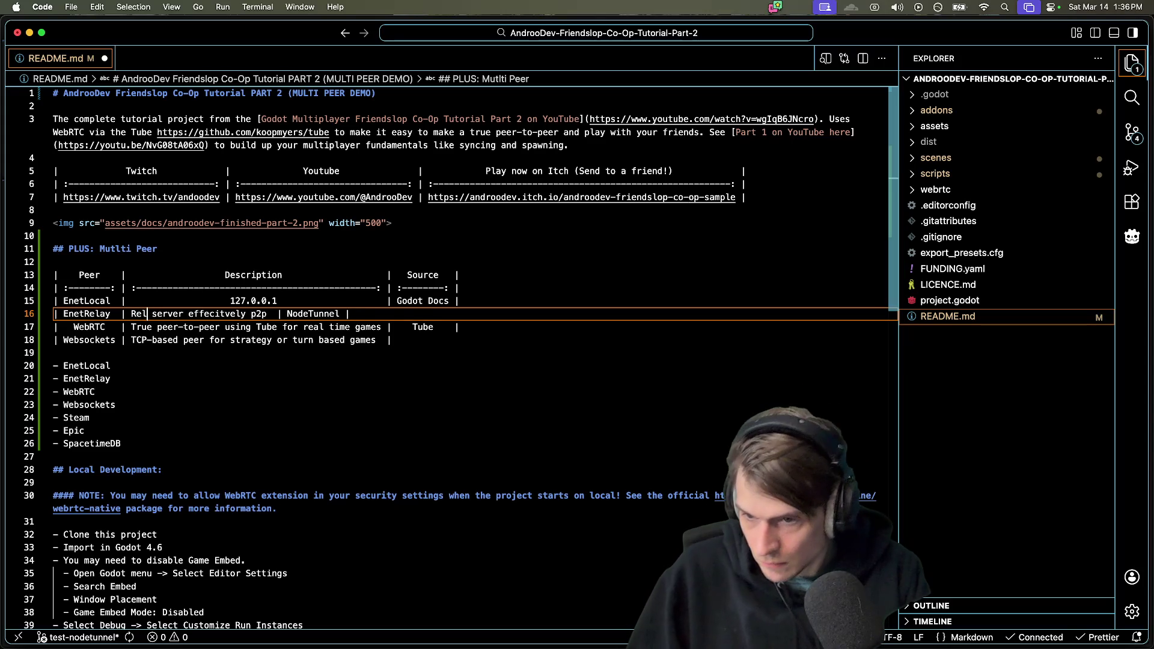
{"action": "type", "text": "c through a server"}
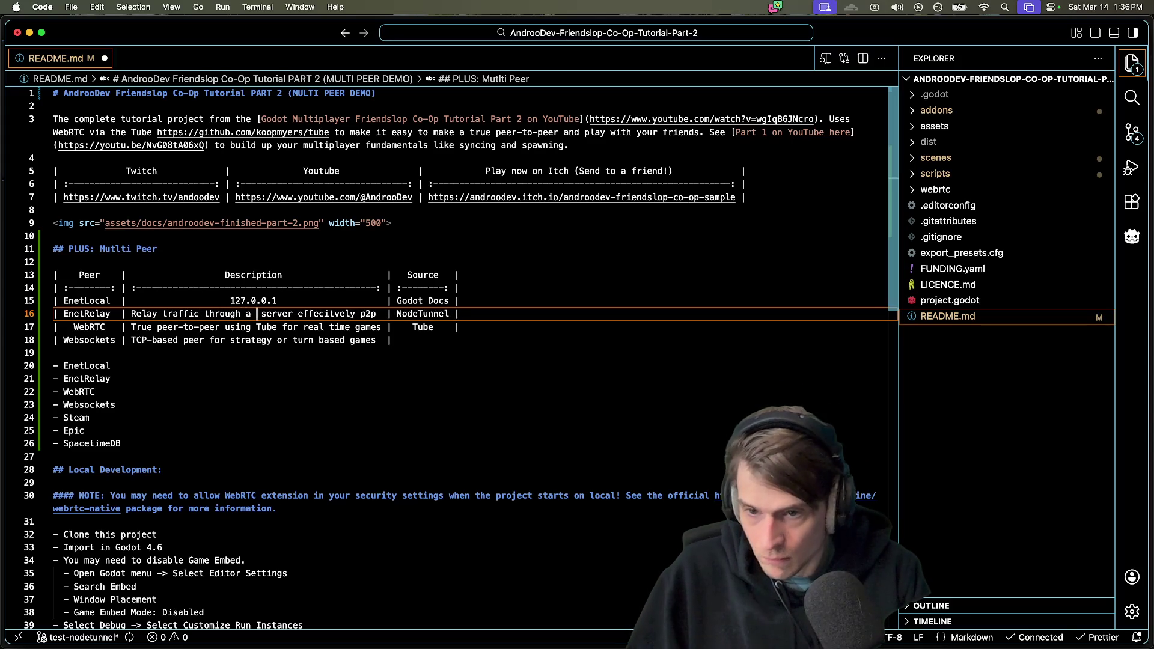
{"action": "key", "text": "BackSpace"}
{"action": "key", "text": "BackSpace"}
{"action": "key", "text": "BackSpace"}
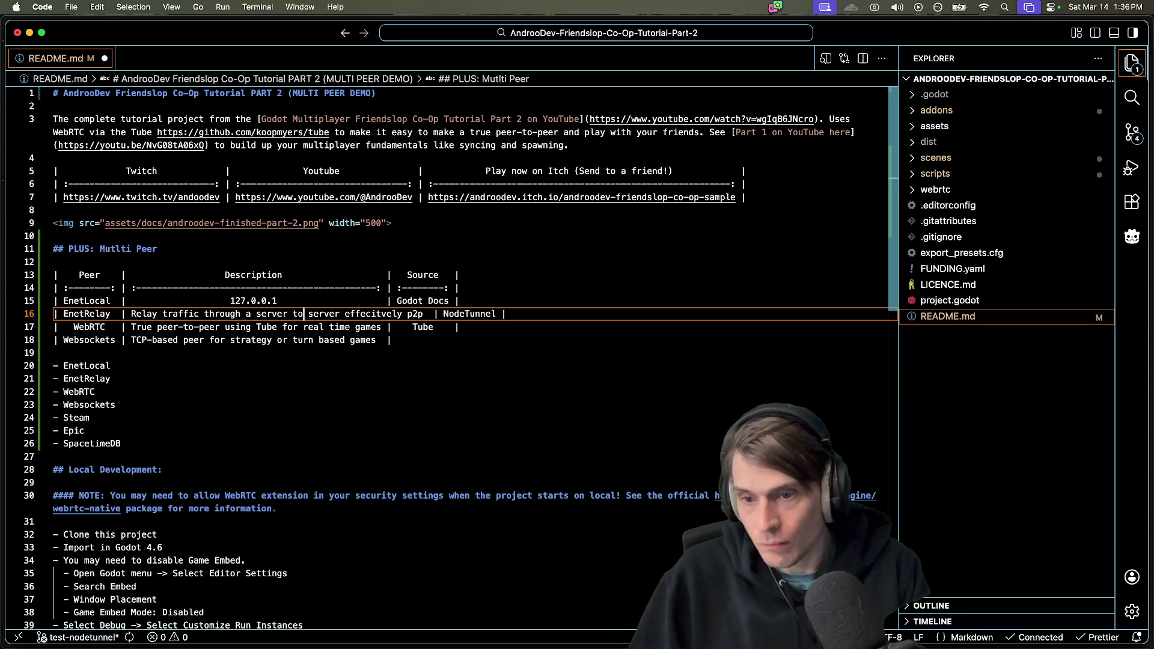
{"action": "type", "text": "to a host"}
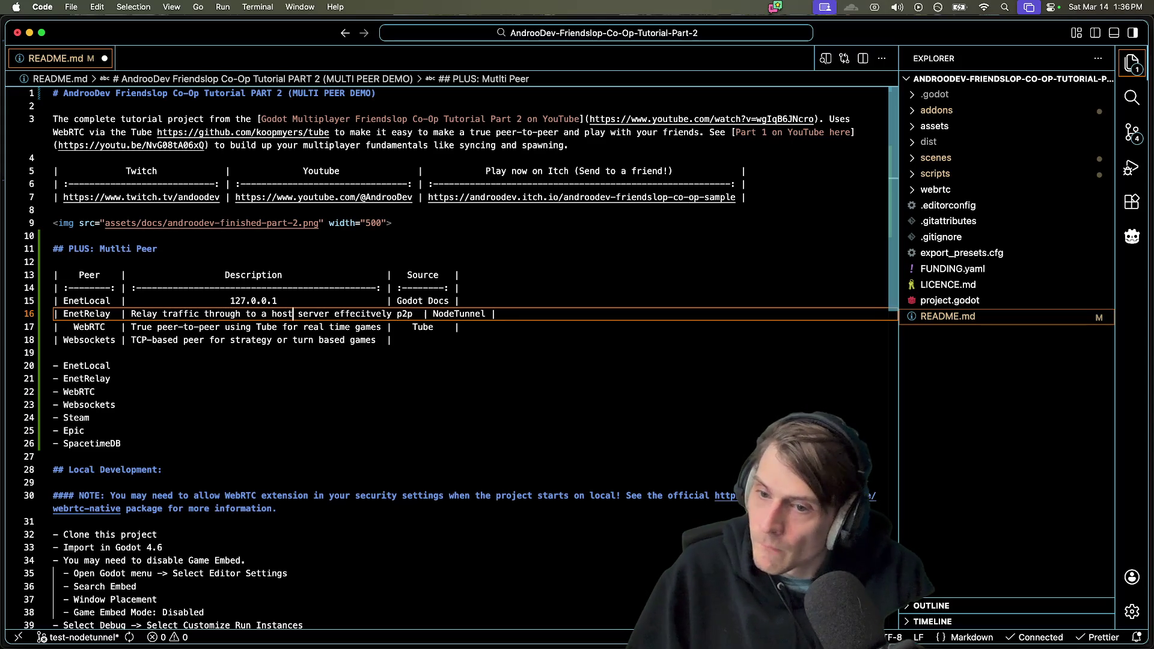
Replace the misspelled tail with '(effectively peer-to-peer)' and save the realigned table
{"action": "left_click_drag", "start_coordinate": [332, 309], "coordinate": [379, 315]}
{"action": "key", "text": "BackSpace"}
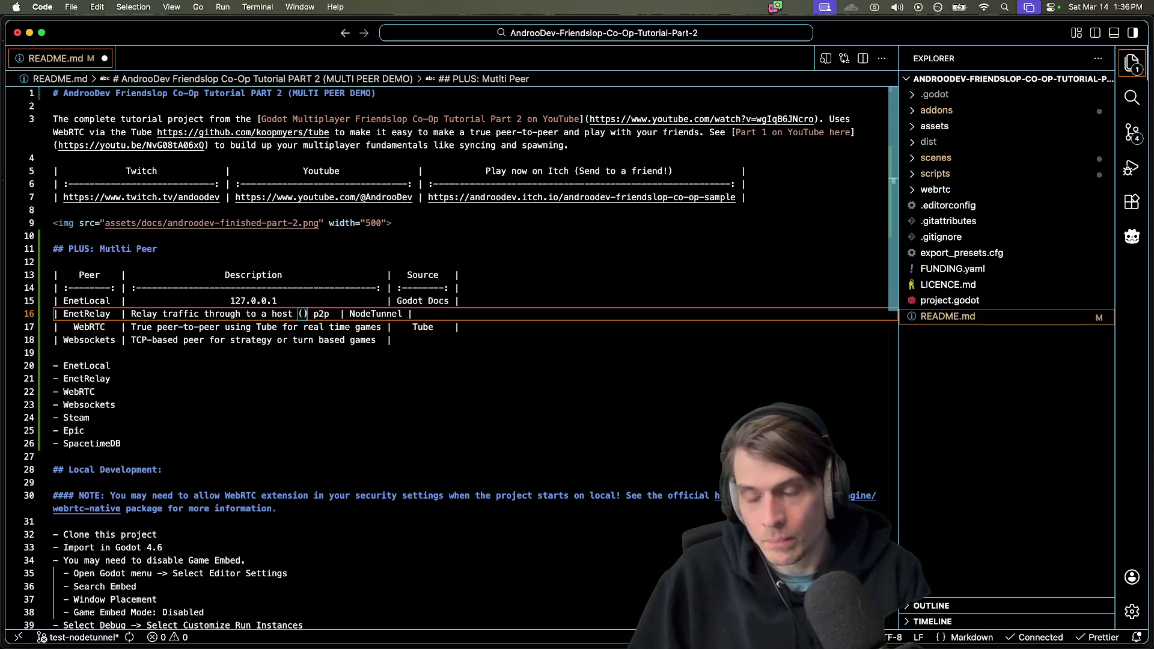
{"action": "type", "text": "(e"}
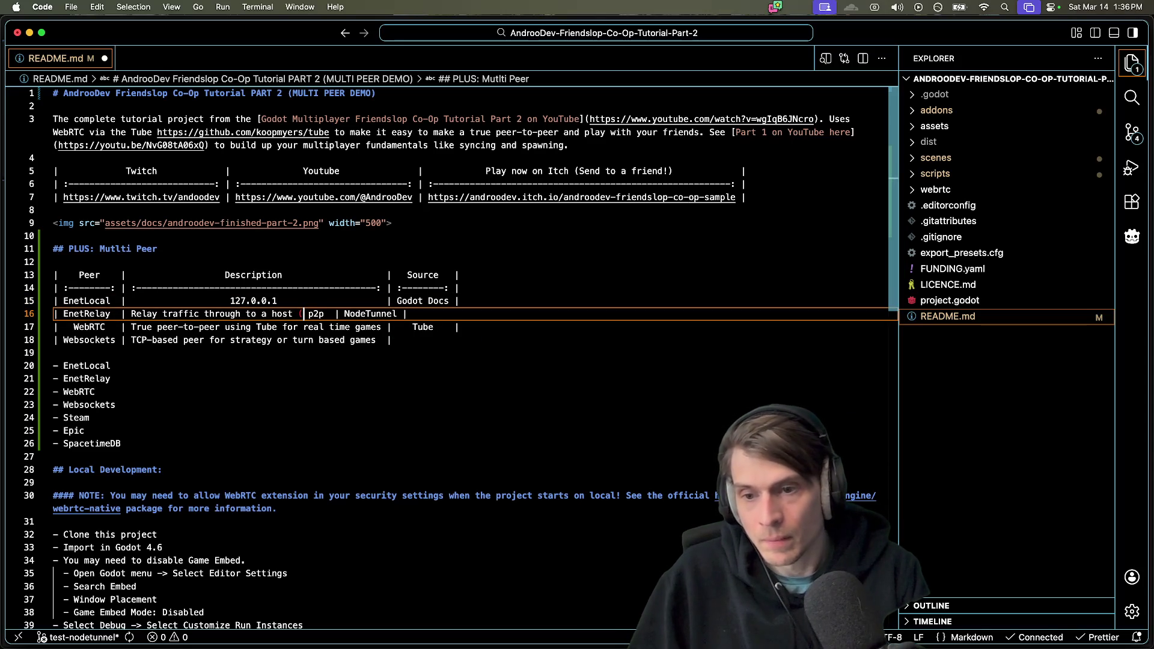
{"action": "type", "text": "ffectively peer-"}
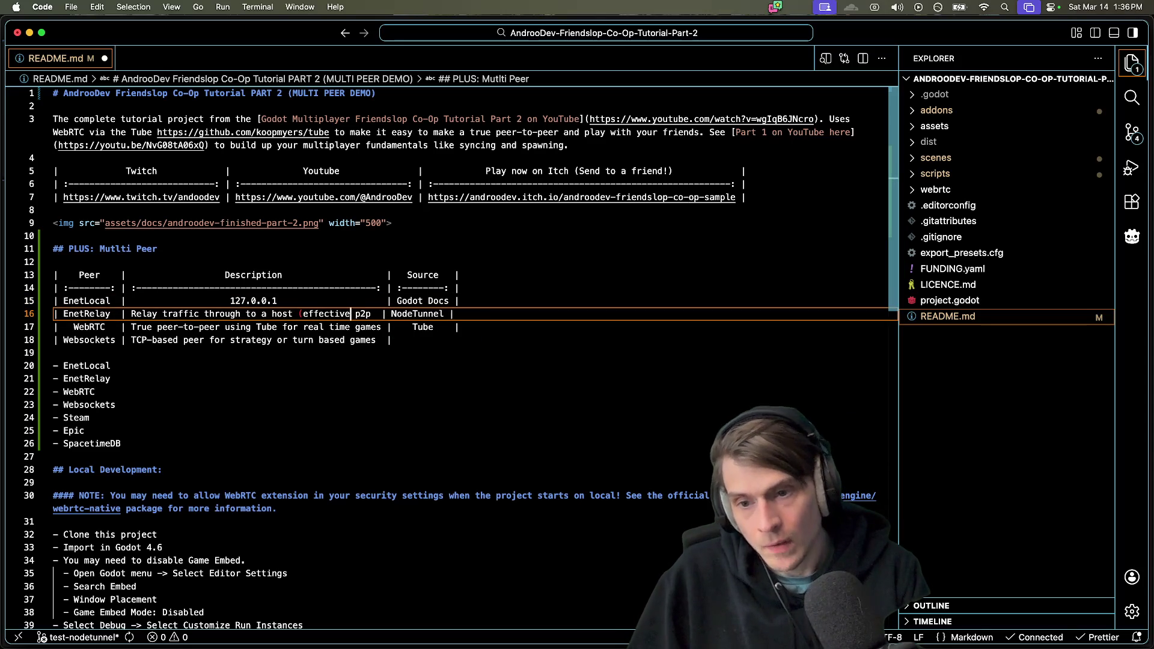
{"action": "type", "text": "to-peer)="}
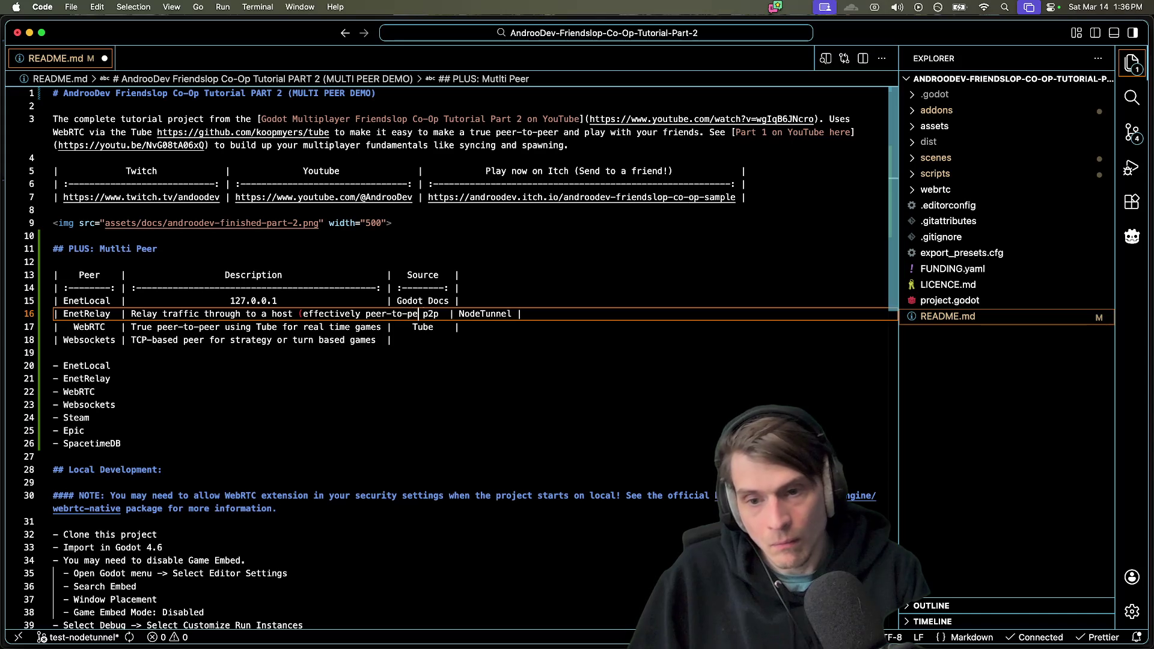
{"action": "key", "text": "Delete"}
{"action": "key", "text": "Delete"}
{"action": "key", "text": "Delete"}
{"action": "key", "text": "BackSpace"}
{"action": "key", "text": "BackSpace"}
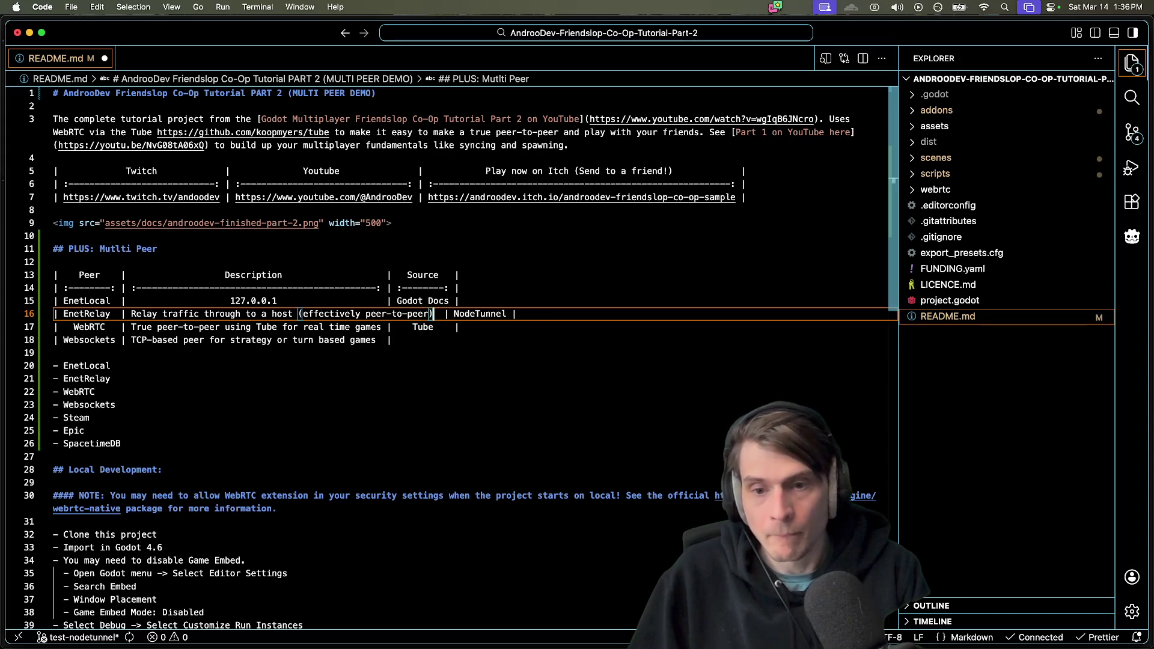
{"action": "key", "text": "super+s"}
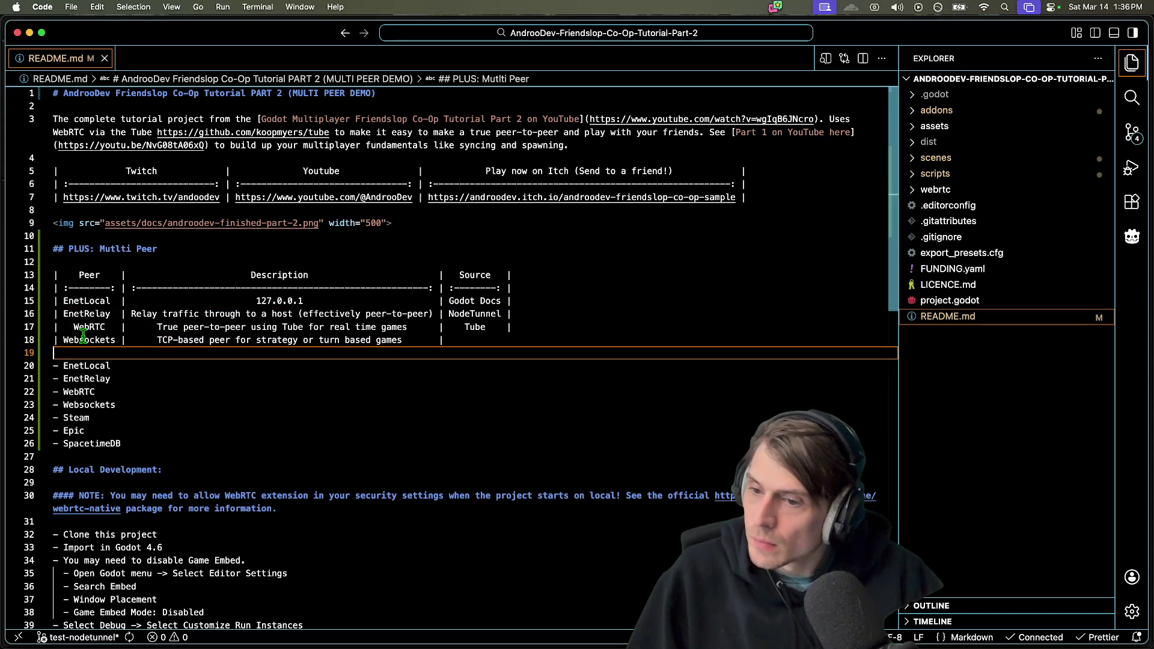
{"action": "left_click", "coordinate": [130, 406]}
Add a Steam row described as 'Minimal Steam lobby integration'
{"action": "double_click", "coordinate": [130, 406]}
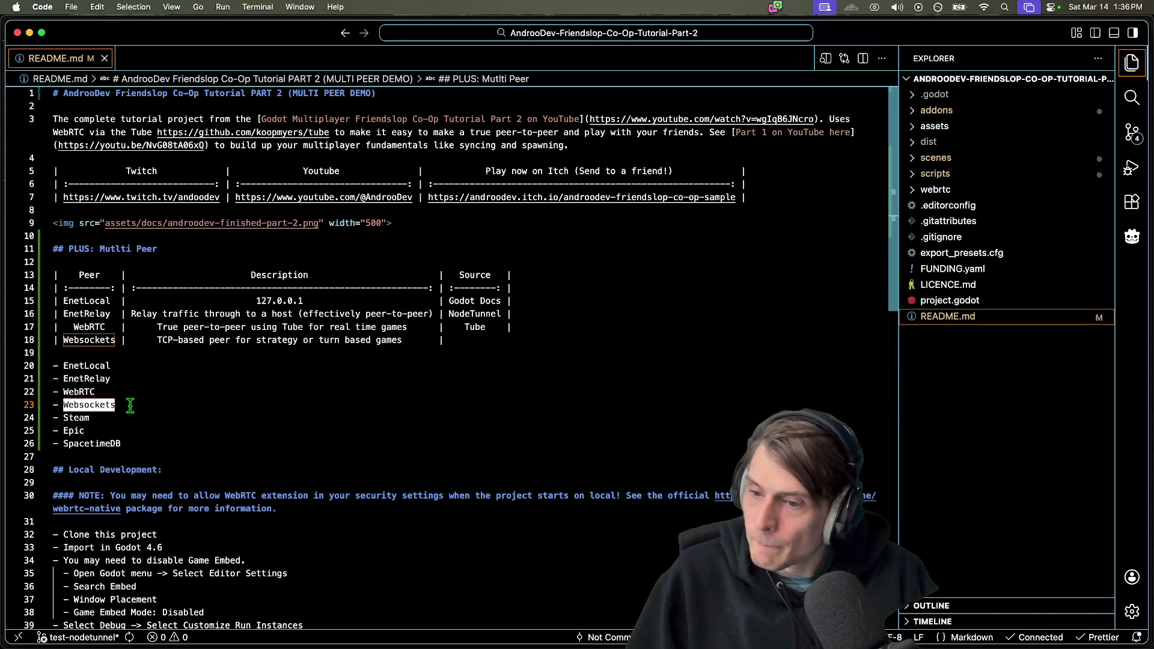
{"action": "left_click", "coordinate": [188, 392]}
{"action": "left_click", "coordinate": [172, 353]}
{"action": "type", "text": "| Steam | Minimal s"}
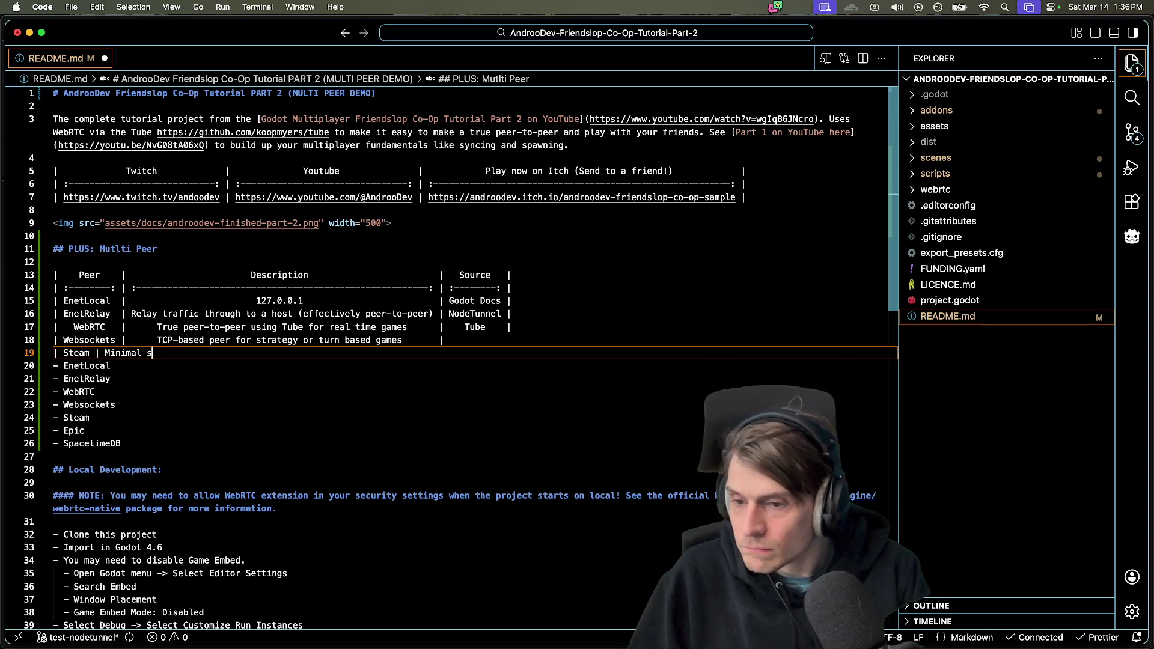
{"action": "type", "text": "tea"}
{"action": "type", "text": " |"}
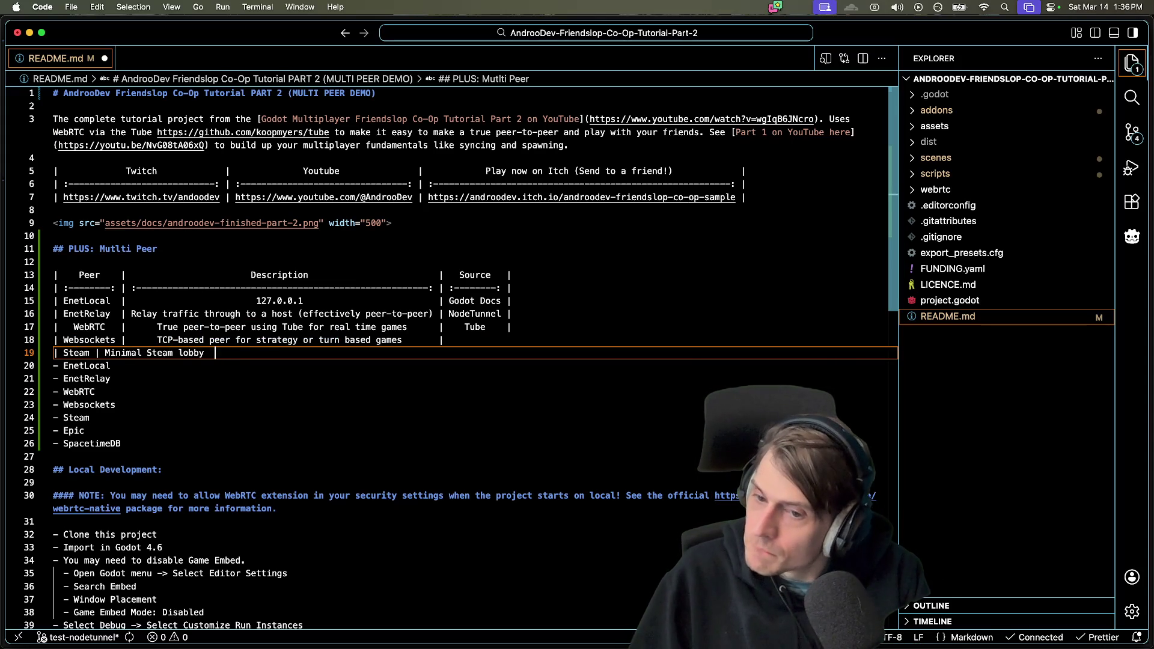
{"action": "type", "text": "ion | |"}
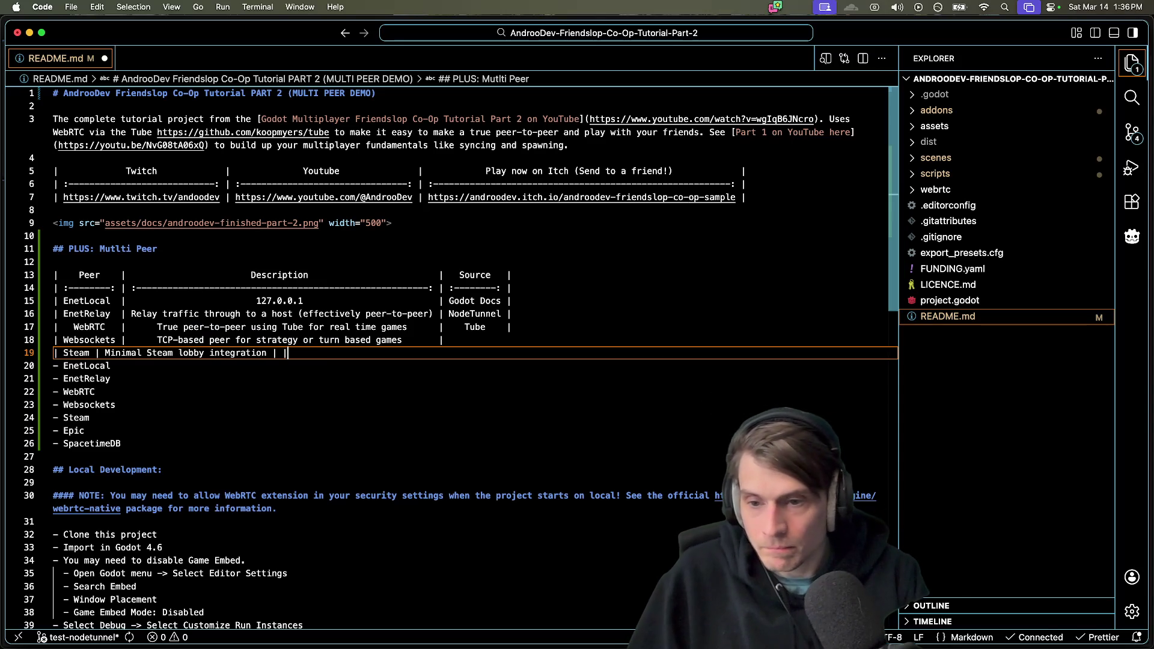
{"action": "left_click", "coordinate": [54, 353]}
{"action": "left_click", "coordinate": [443, 340]}
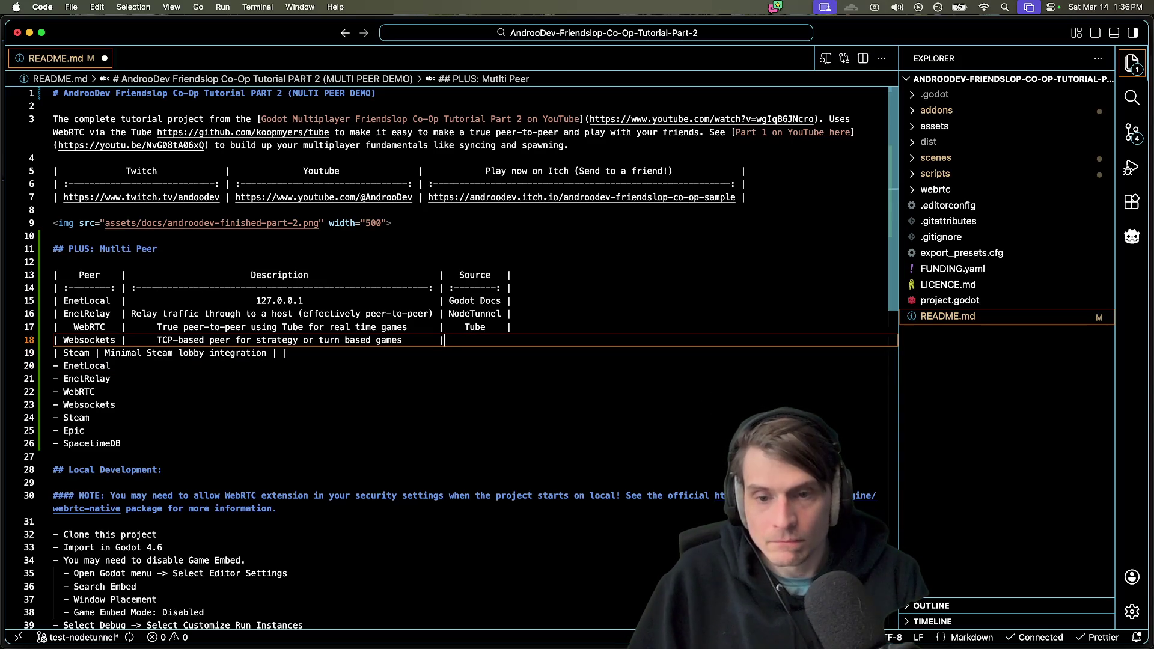
{"action": "type", "text": "|"}
Set the Steam row's source to GodotSteam and save so the table realigns
{"action": "left_click", "coordinate": [289, 353]}
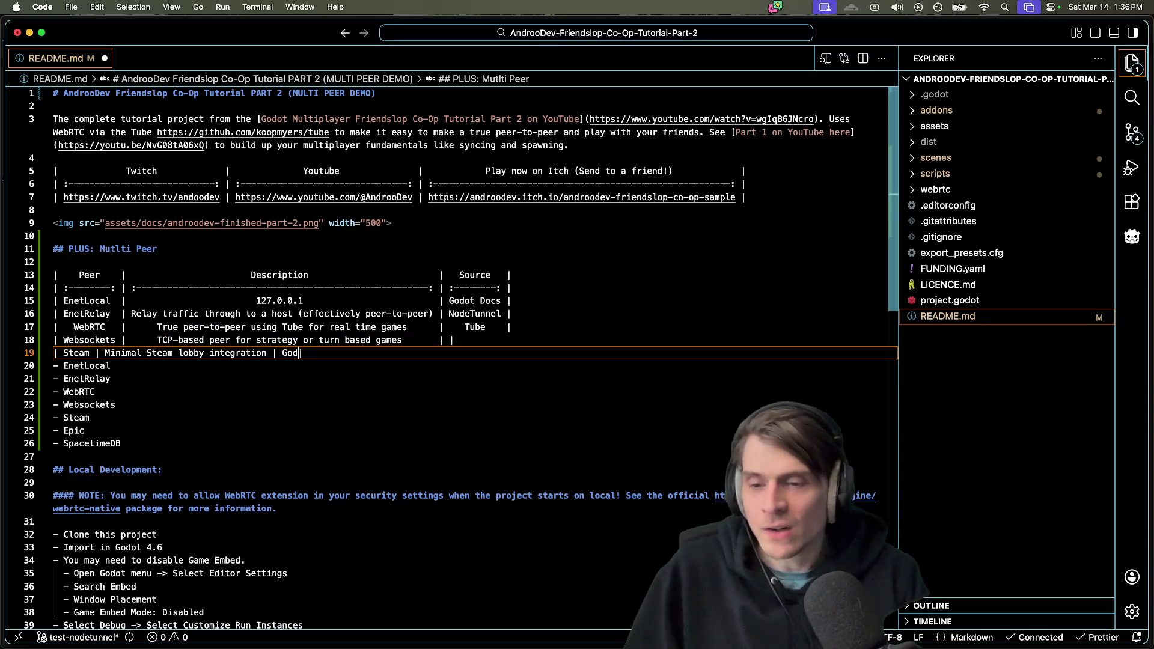
{"action": "type", "text": "ot"}
{"action": "key", "text": "super+s"}
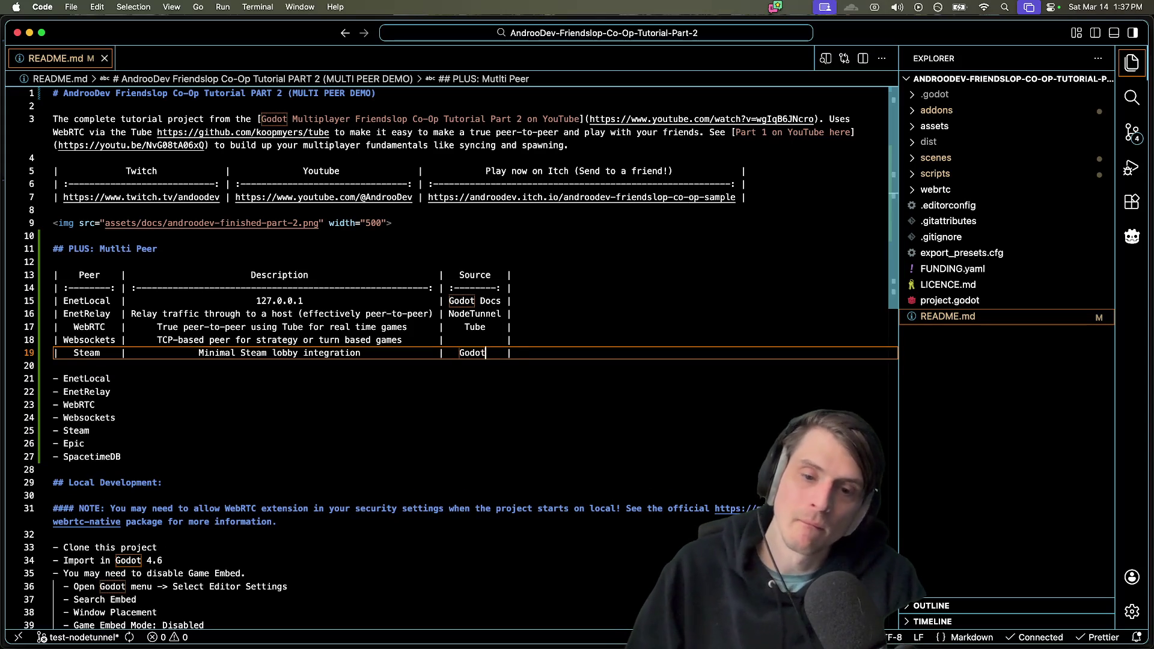
{"action": "type", "text": "Steam"}
{"action": "key", "text": "super+s"}
{"action": "left_click", "coordinate": [54, 366]}
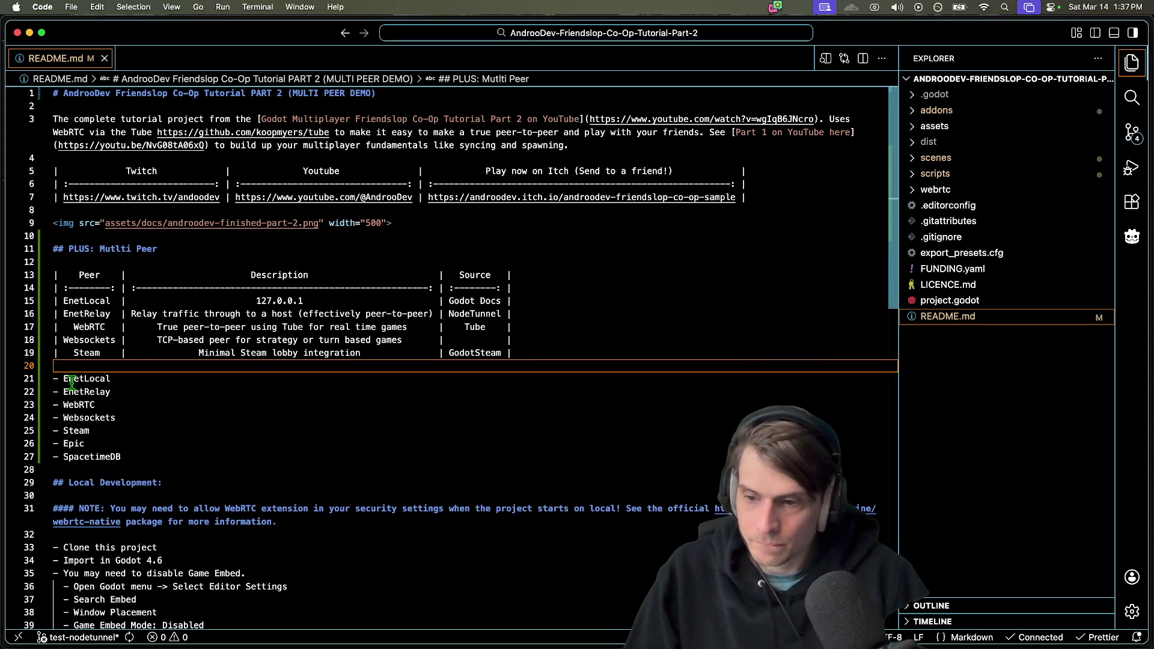
{"action": "left_click", "coordinate": [78, 456]}
{"action": "key", "text": "Up"}
{"action": "key", "text": "Up"}
{"action": "key", "text": "Up"}
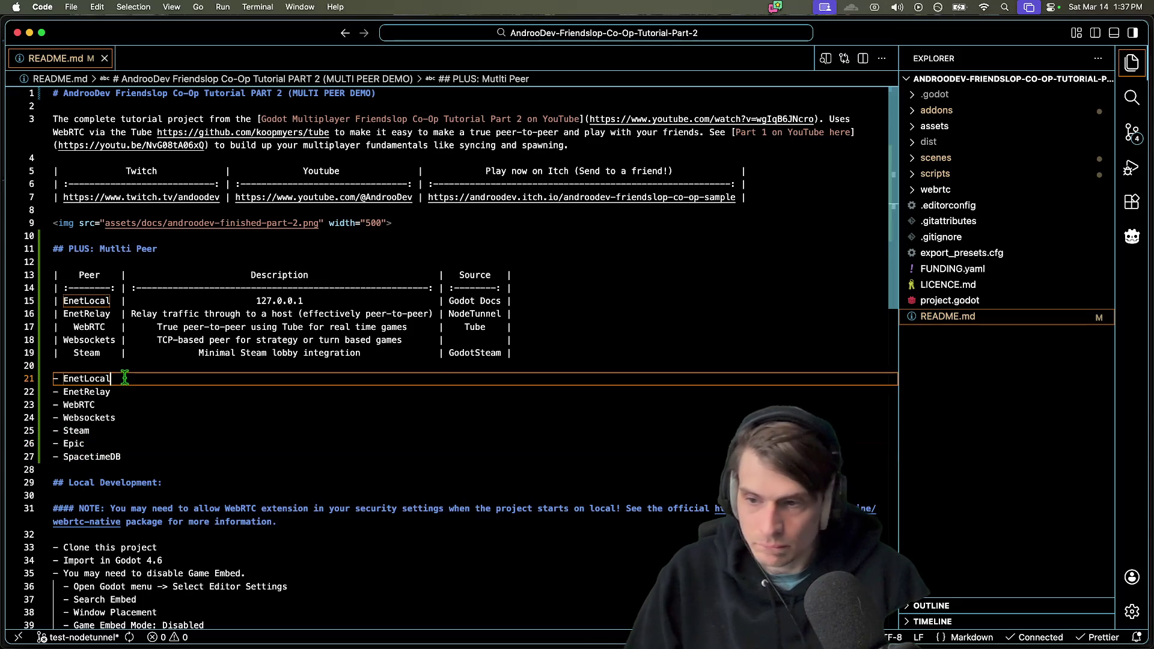
Add an Epic row, 'Epic Online Services (EOS)' with source EOS, and save
{"action": "type", "text": "| Epic| E |"}
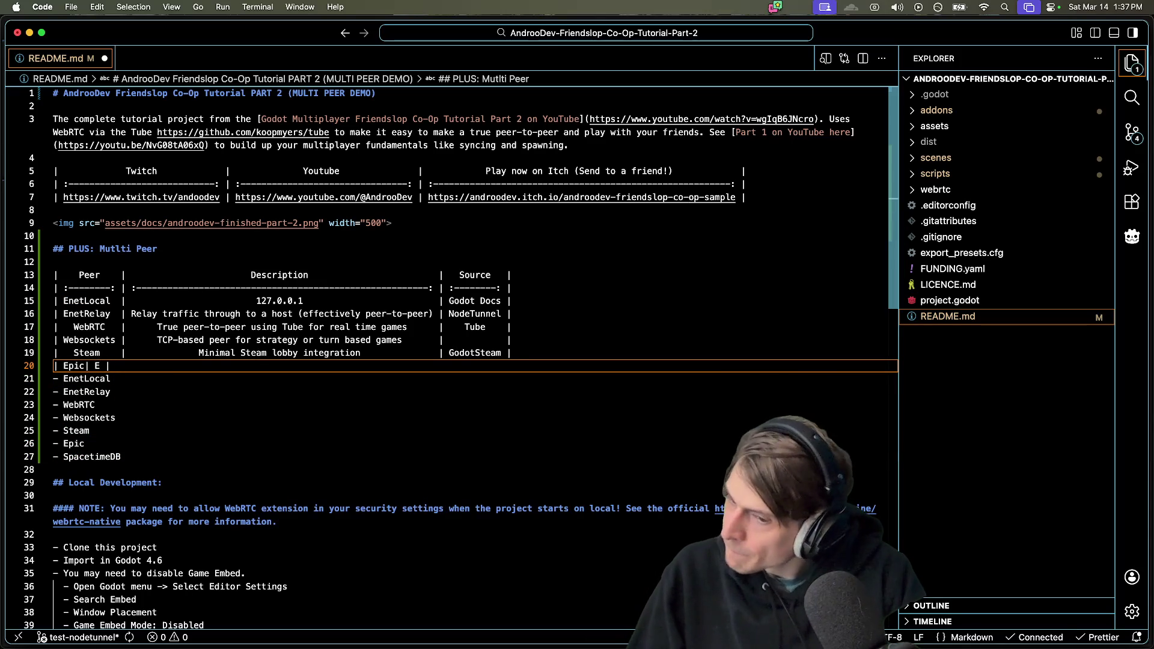
{"action": "type", "text": "  c Online Services (EOS"}
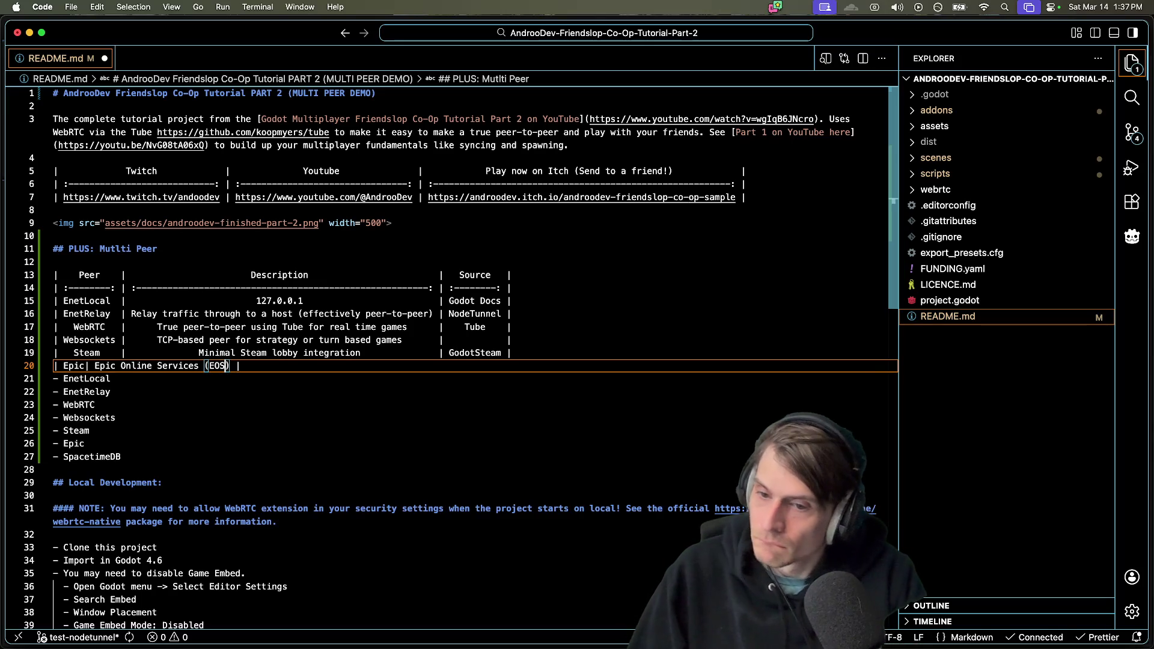
{"action": "key", "text": "super+s"}
{"action": "key", "text": "End"}
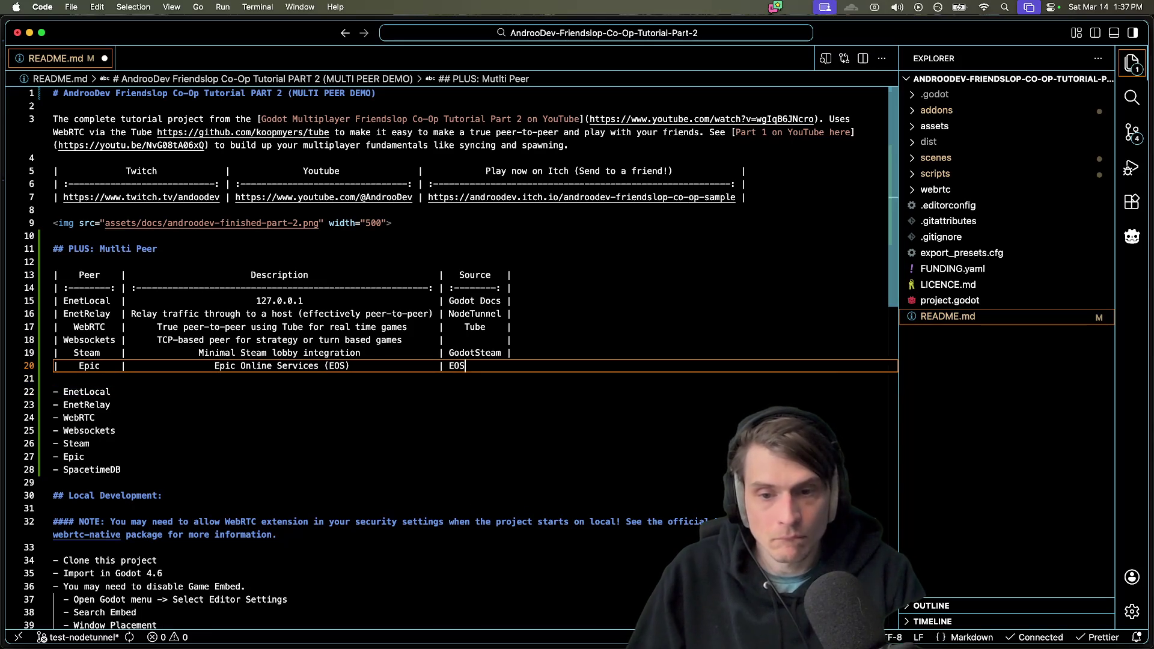
{"action": "key", "text": "super+s"}
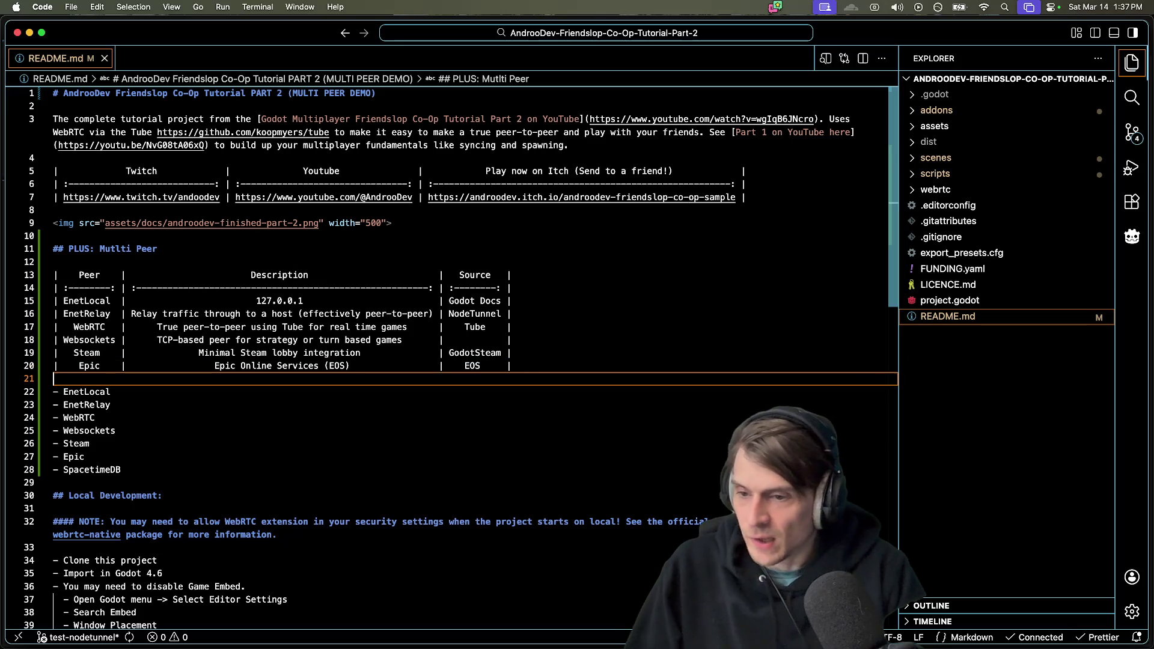
{"action": "key", "text": "Return"}
{"action": "left_click", "coordinate": [54, 379]}
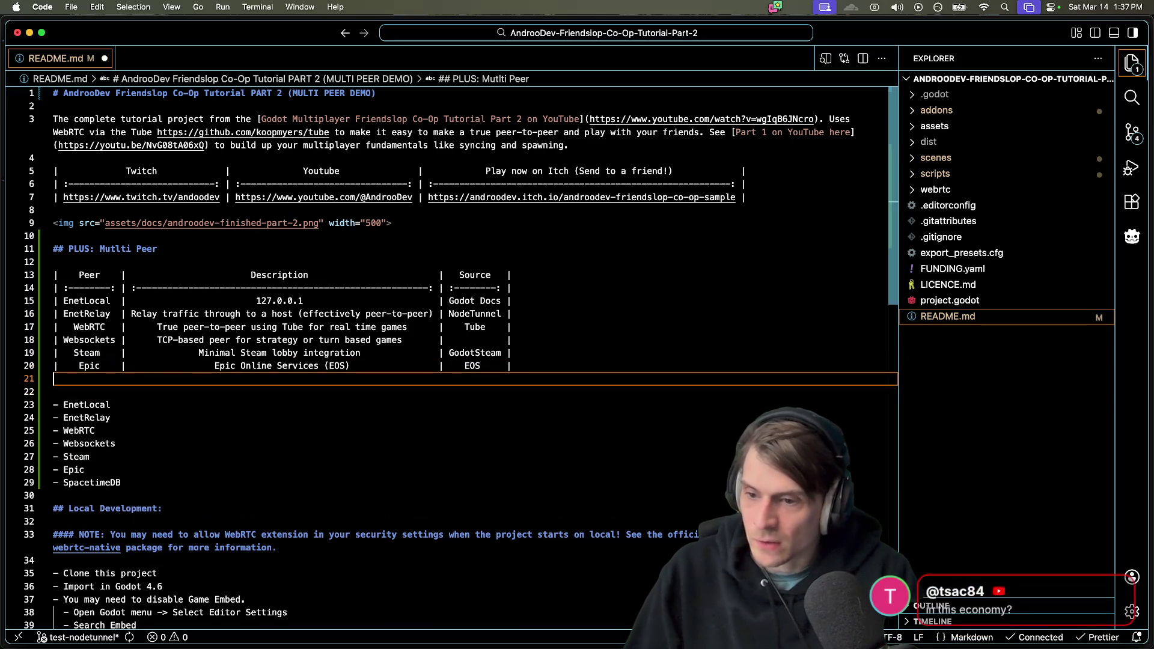
{"action": "type", "text": "|"}
Copy SpacetimeDB from the peer list into a new row under the table
{"action": "left_click_drag", "start_coordinate": [118, 483], "coordinate": [112, 483]}
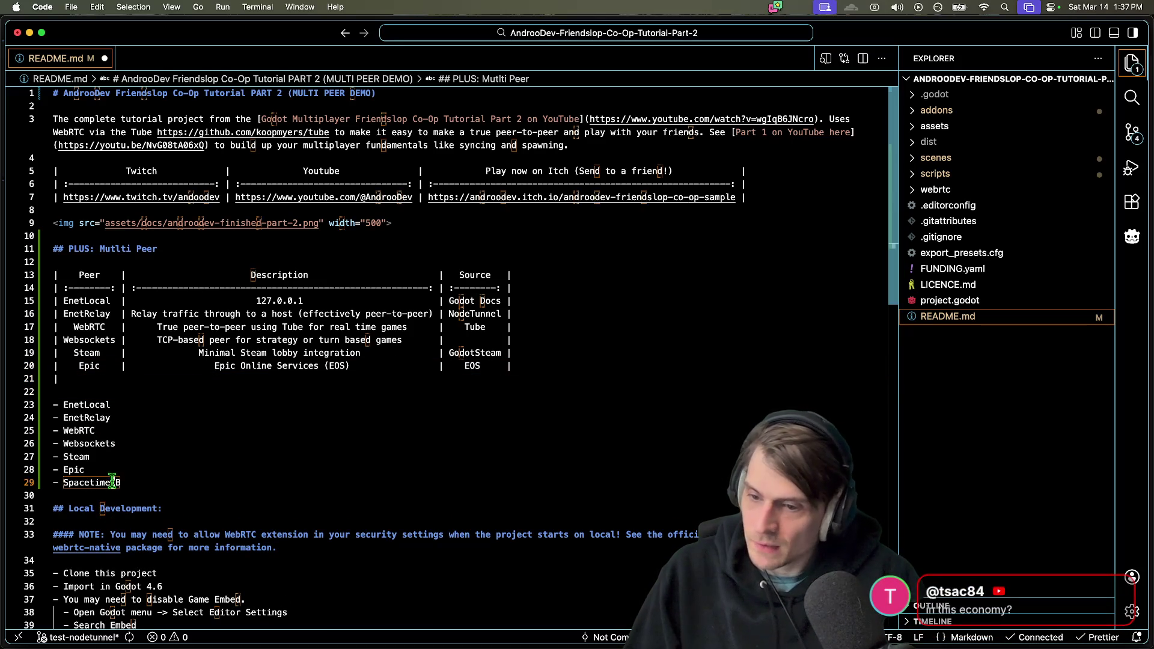
{"action": "double_click", "coordinate": [96, 483]}
{"action": "key", "text": "super+c"}
{"action": "left_click", "coordinate": [120, 378]}
{"action": "key", "text": "super+v"}
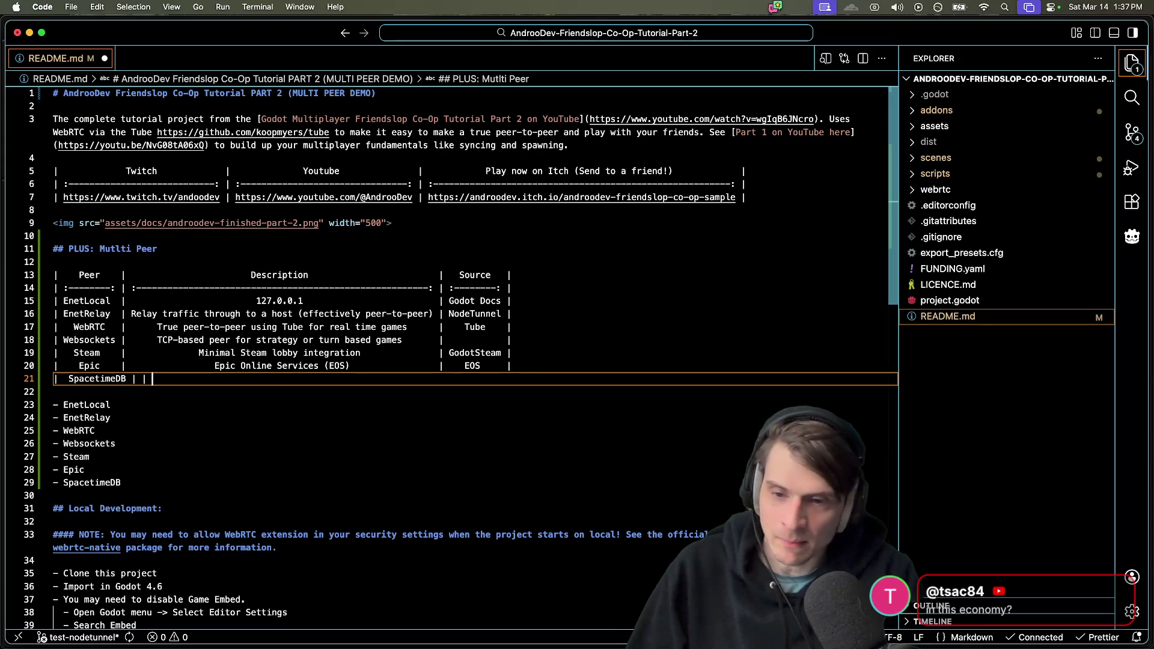
Save to realign the Multi Peer table around the new SpacetimeDB row, trying a description
{"action": "key", "text": "super+s"}
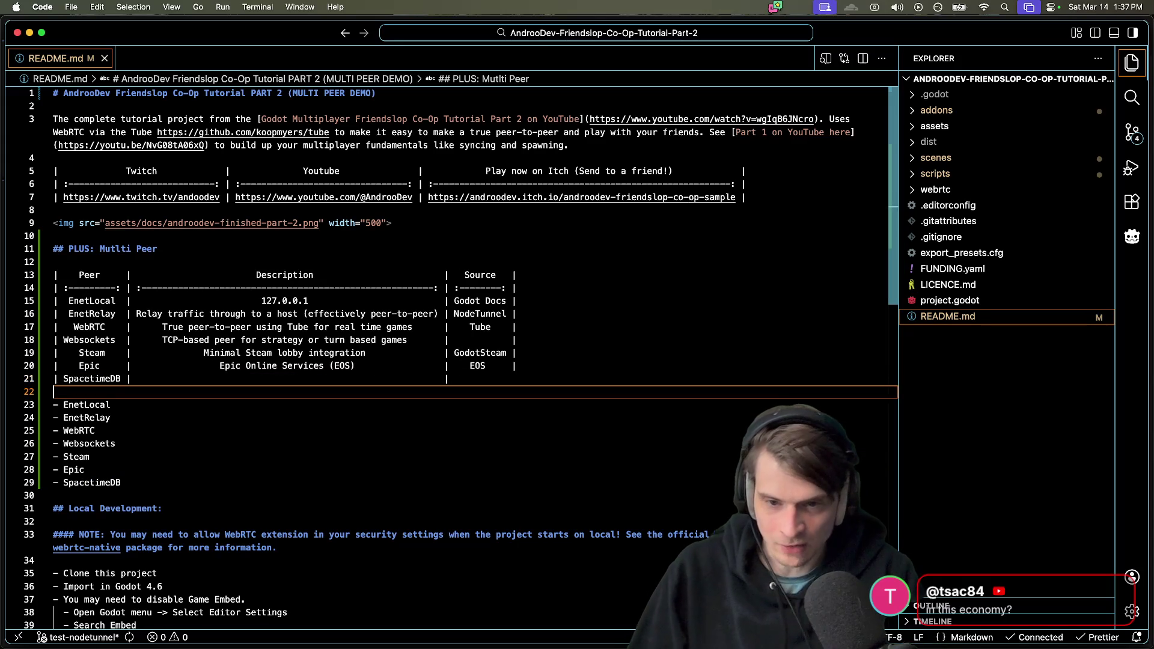
{"action": "key", "text": "super+s"}
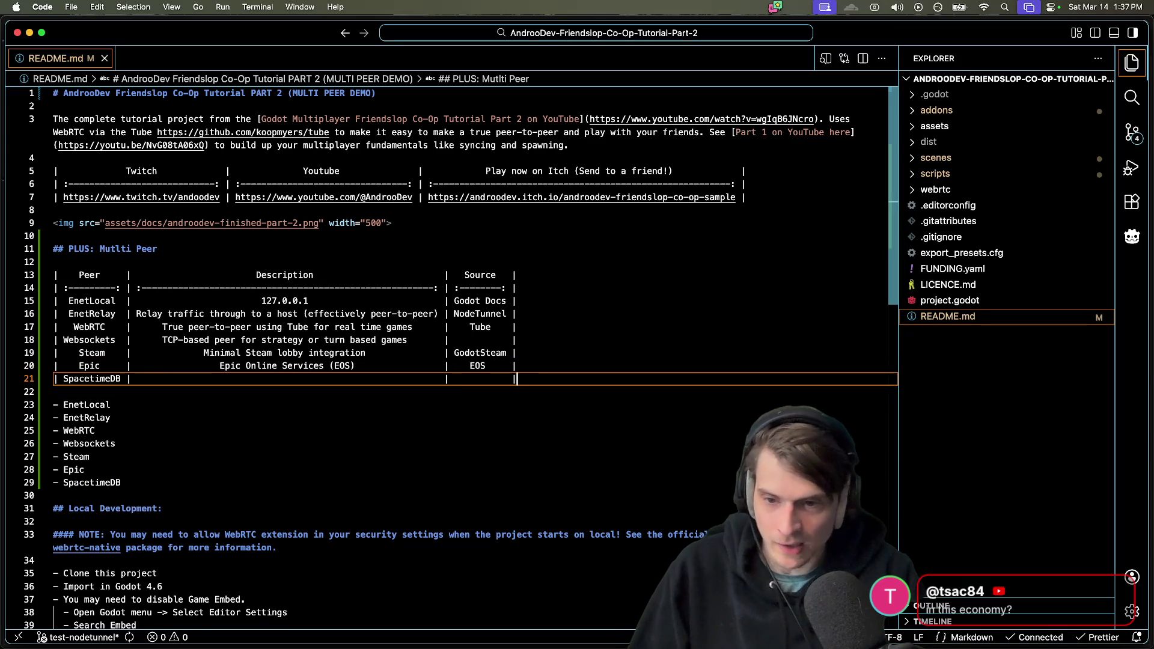
{"action": "left_click", "coordinate": [174, 379]}
{"action": "type", "text": "SpaceTime"}
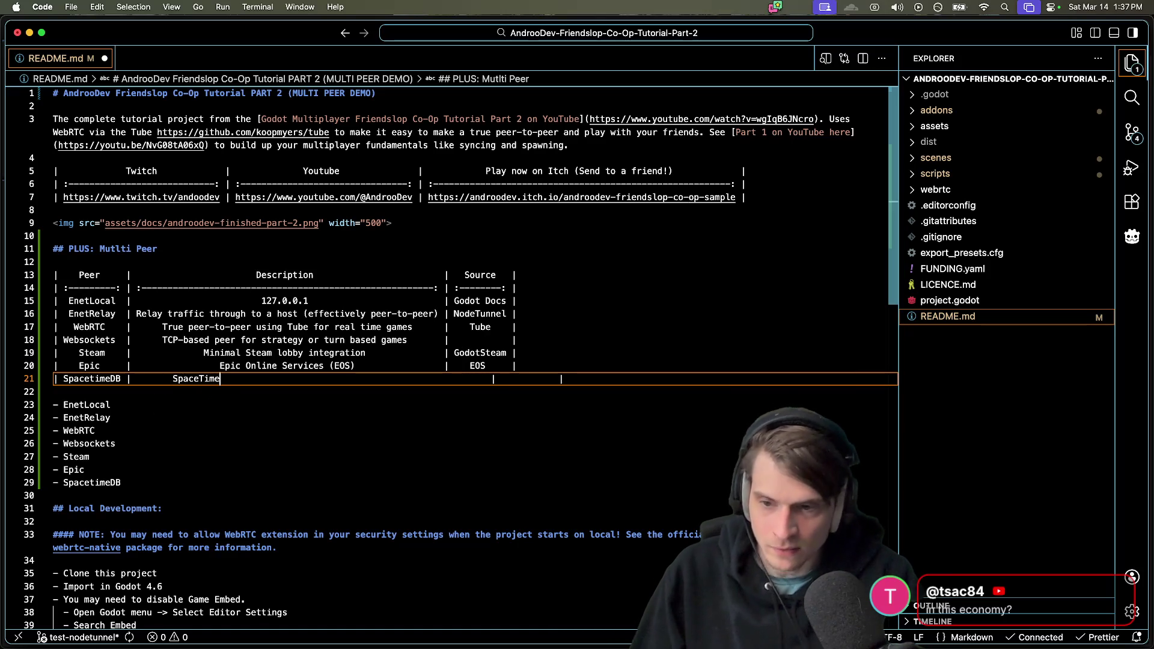
{"action": "type", "text": "me"}
{"action": "left_click", "coordinate": [564, 379]}
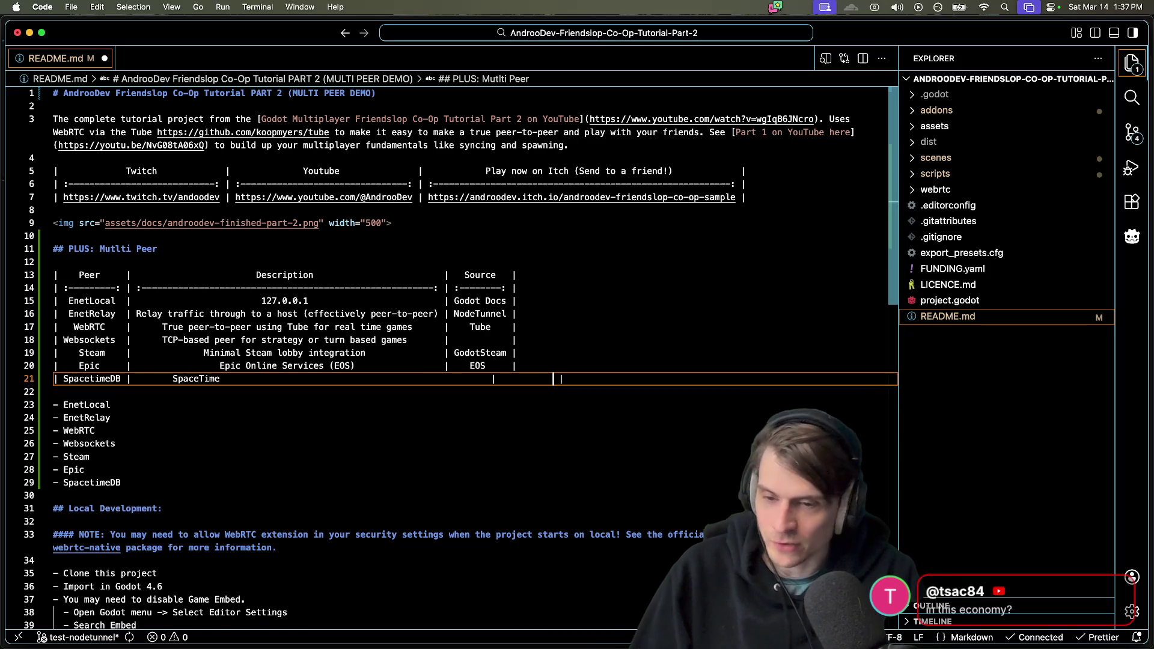
{"action": "key", "text": "super+s"}
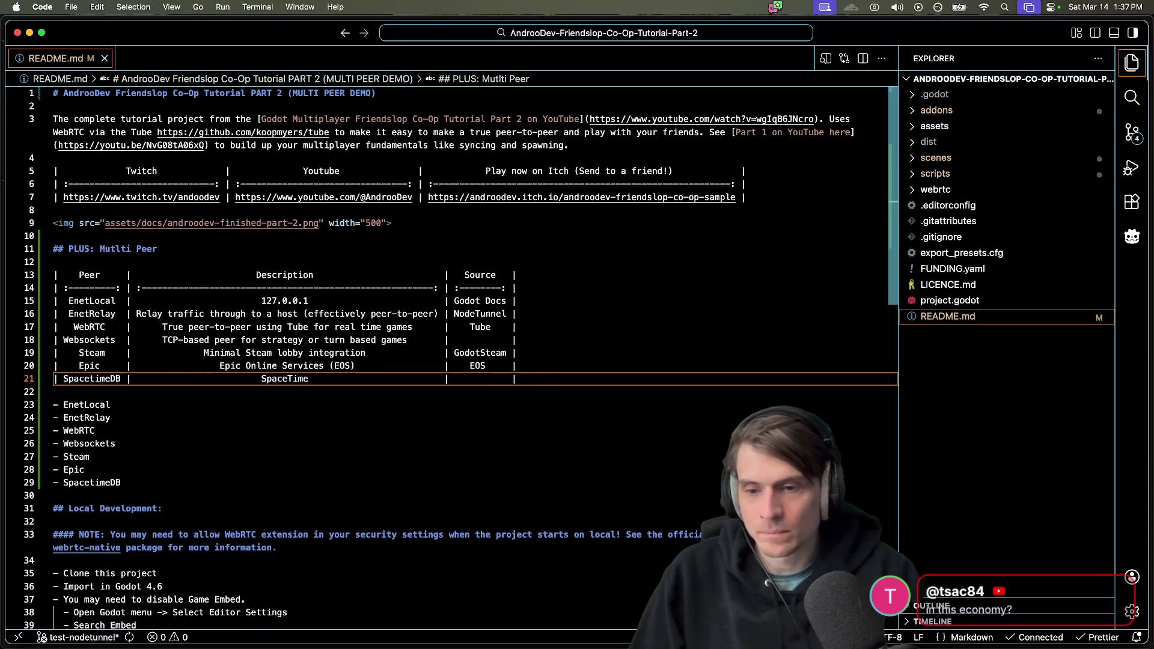
Rework the SpacetimeDB placeholder description, leaving the cell empty, and switch to Firefox
{"action": "double_click", "coordinate": [286, 379]}
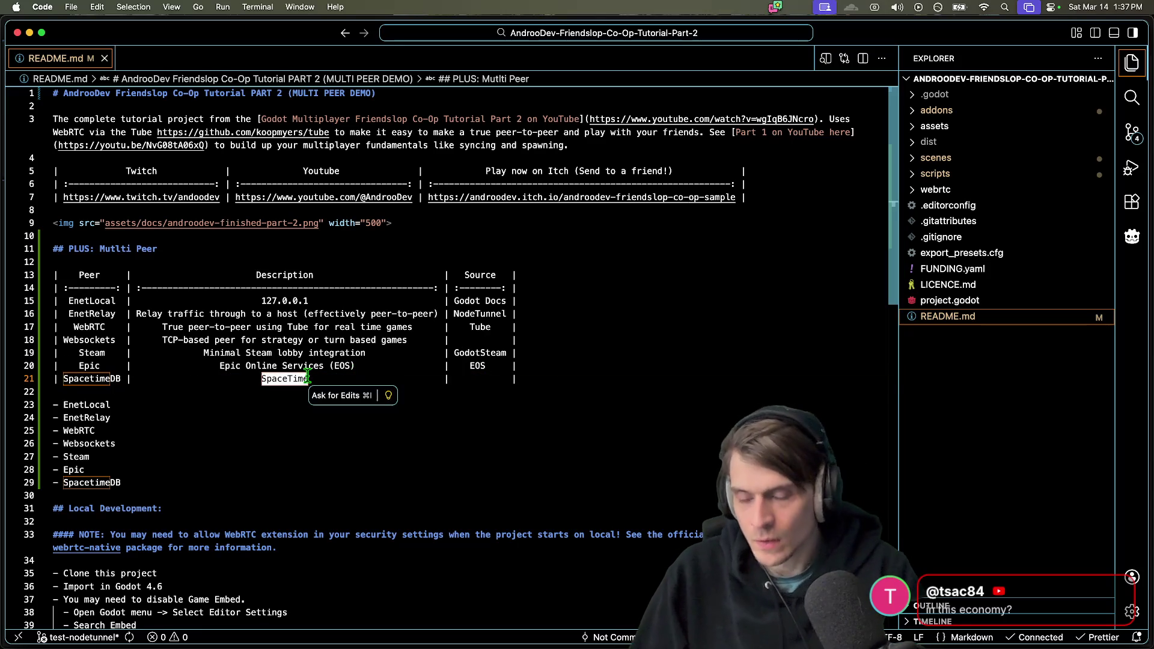
{"action": "type", "text": "New"}
{"action": "key", "text": "super+t"}
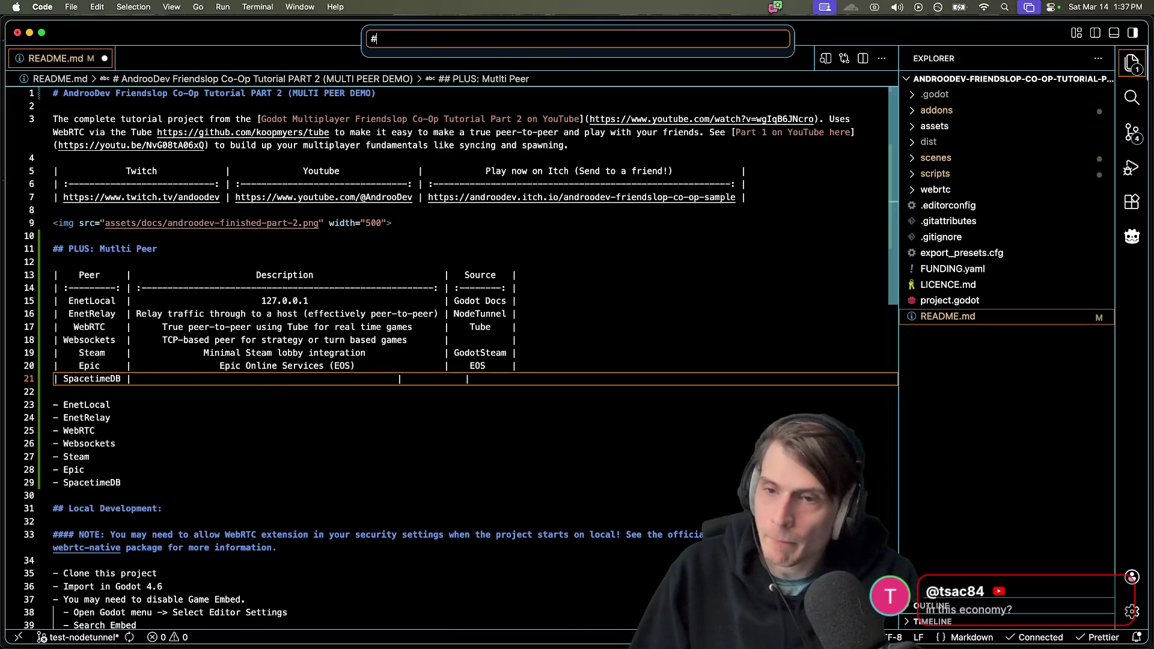
{"action": "key", "text": "super+Tab"}
{"action": "key", "text": "super+Tab"}
{"action": "key", "text": "super+Tab"}
{"action": "key", "text": "super+Tab"}
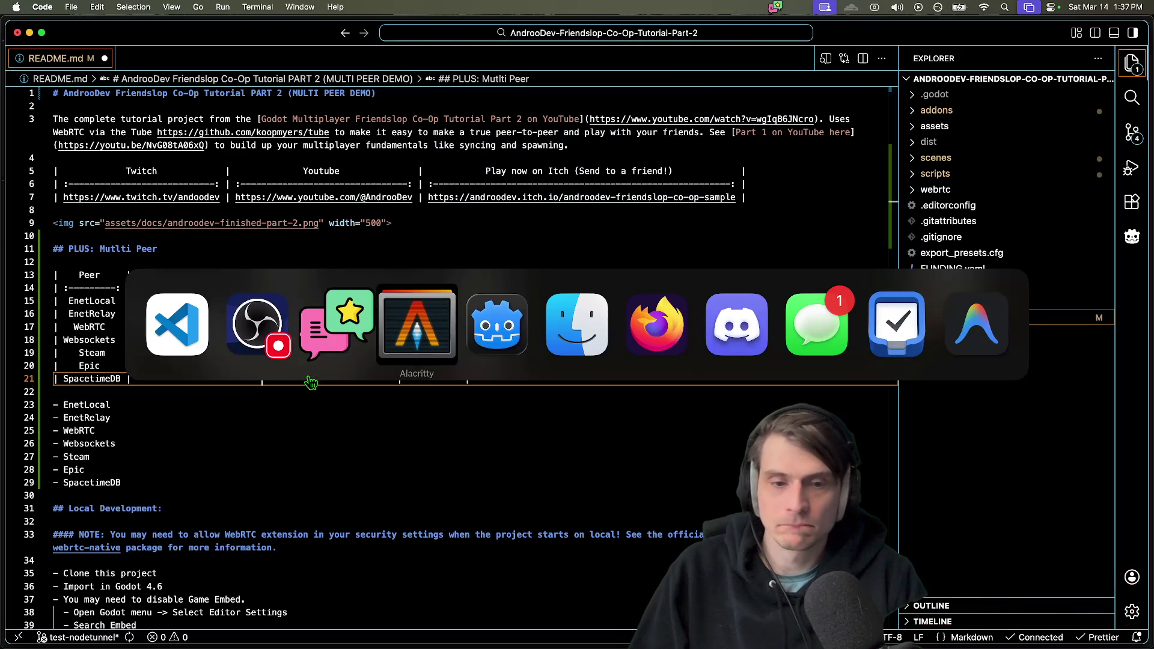
Search 'spacetime db' and open the SpacetimeDB documentation on spacetimedb.com
{"action": "type", "text": "spacetime db"}
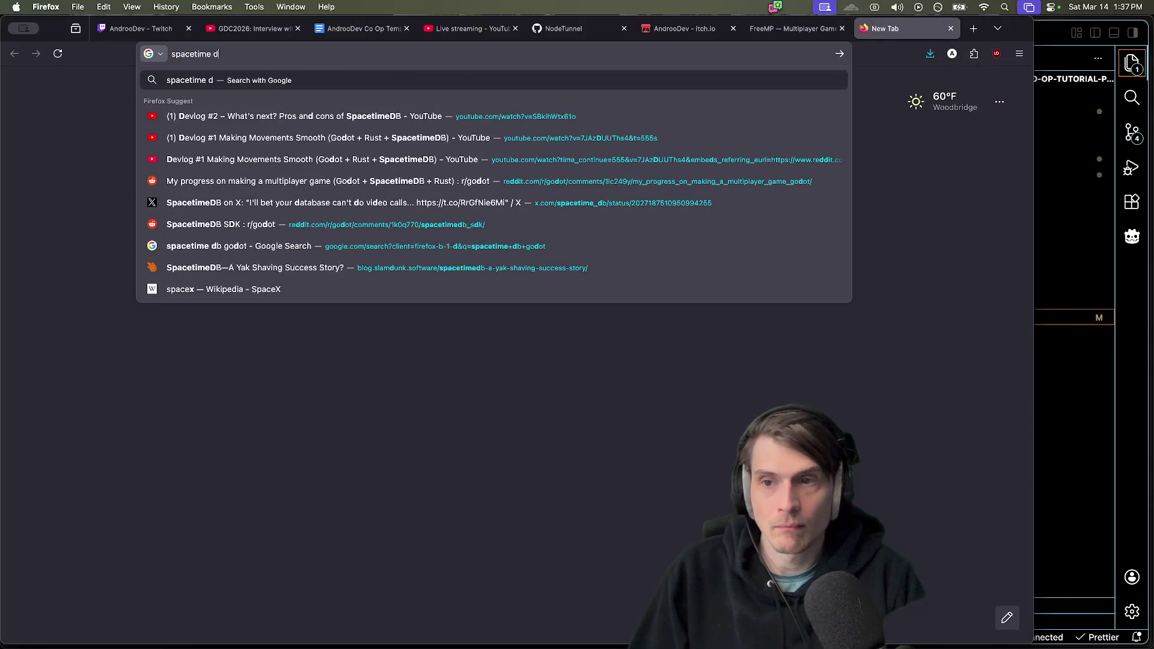
{"action": "key", "text": "Return"}
{"action": "left_click", "coordinate": [138, 225]}
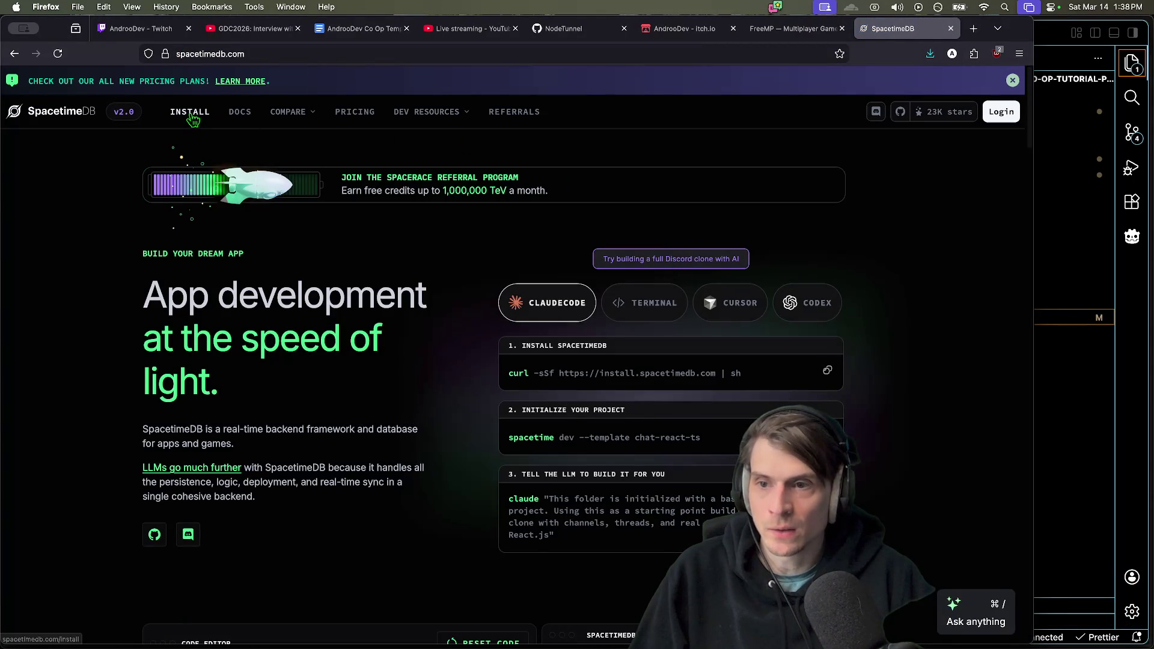
{"action": "left_click", "coordinate": [190, 113]}
{"action": "left_click", "coordinate": [239, 113]}
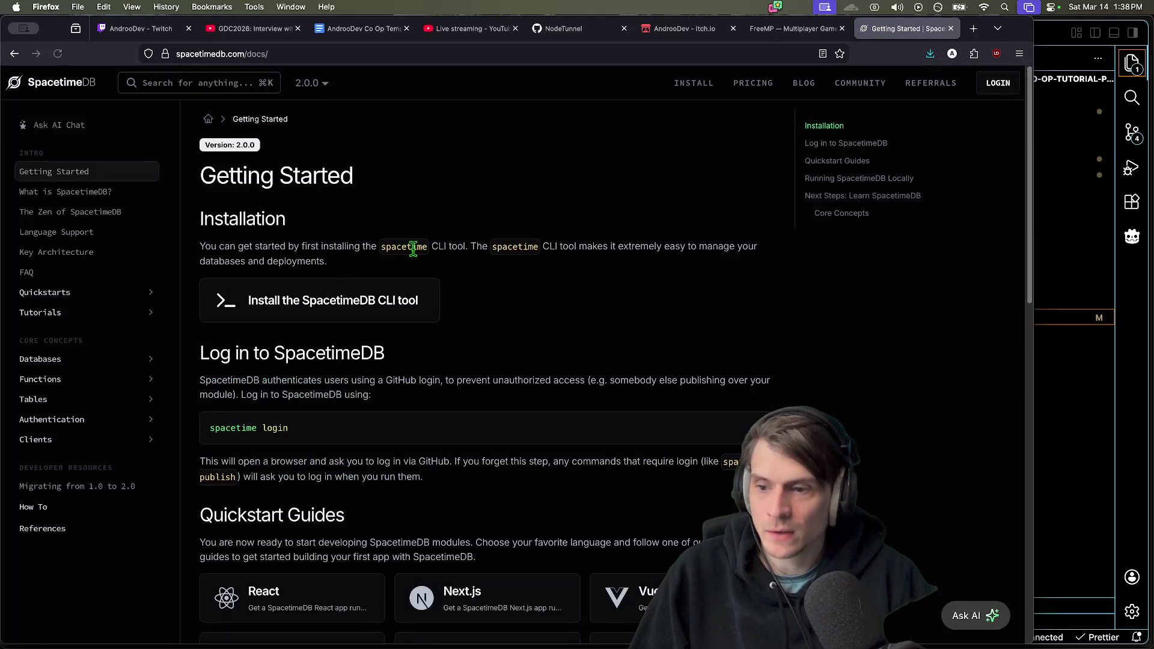
{"action": "scroll", "coordinate": [918, 350], "scroll_direction": "down", "scroll_amount": 3}
{"action": "scroll", "coordinate": [922, 350], "scroll_direction": "down", "scroll_amount": 7}
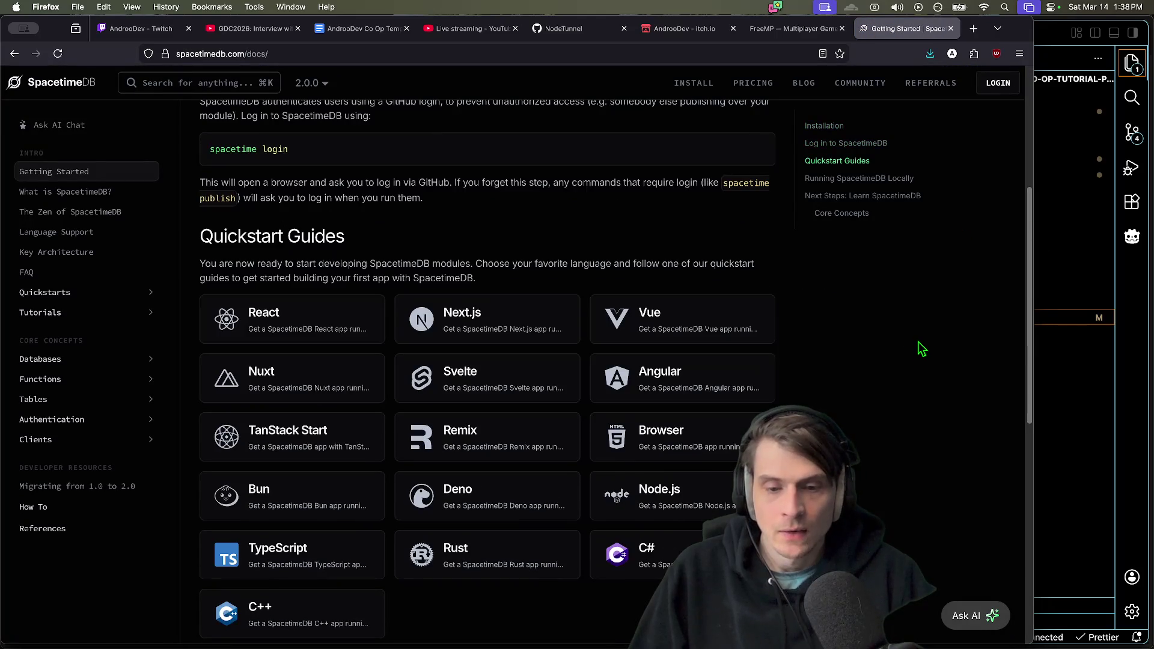
{"action": "scroll", "coordinate": [922, 349], "scroll_direction": "up", "scroll_amount": 5}
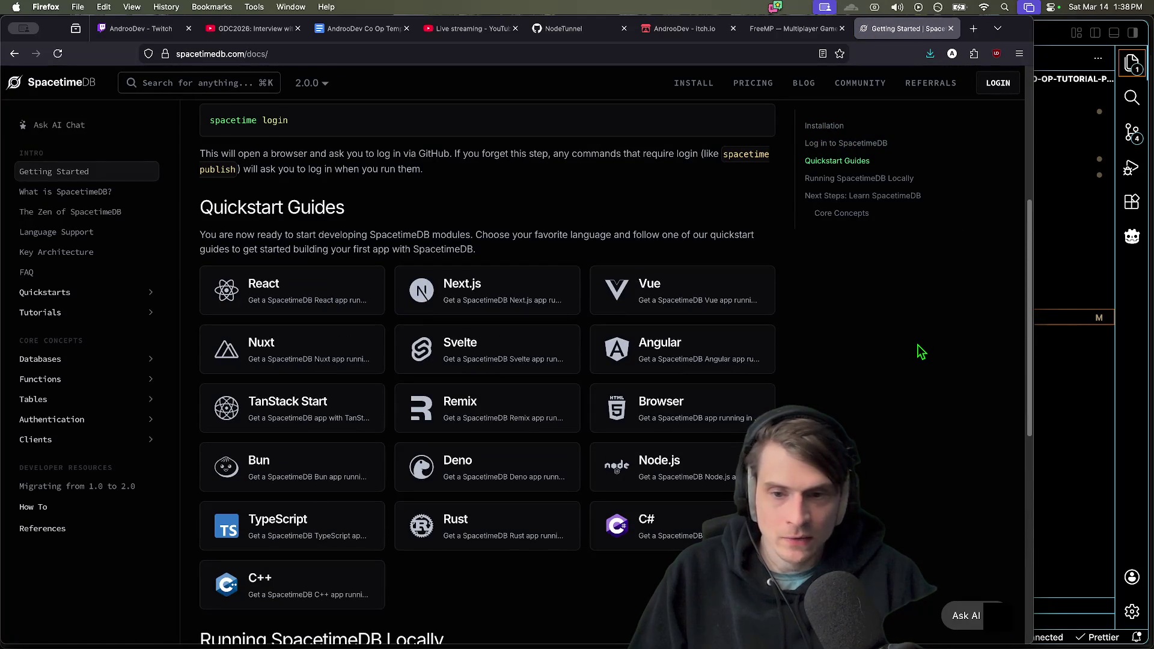
{"action": "scroll", "coordinate": [446, 619], "scroll_direction": "up", "scroll_amount": 5}
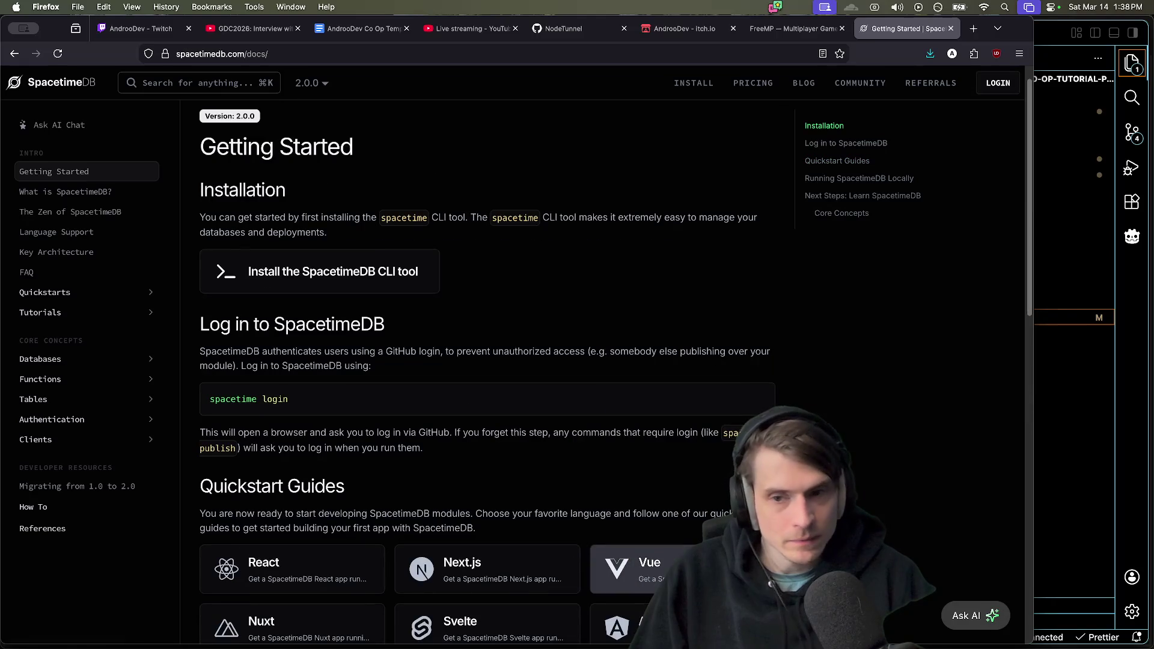
{"action": "scroll", "coordinate": [427, 442], "scroll_direction": "up", "scroll_amount": 1}
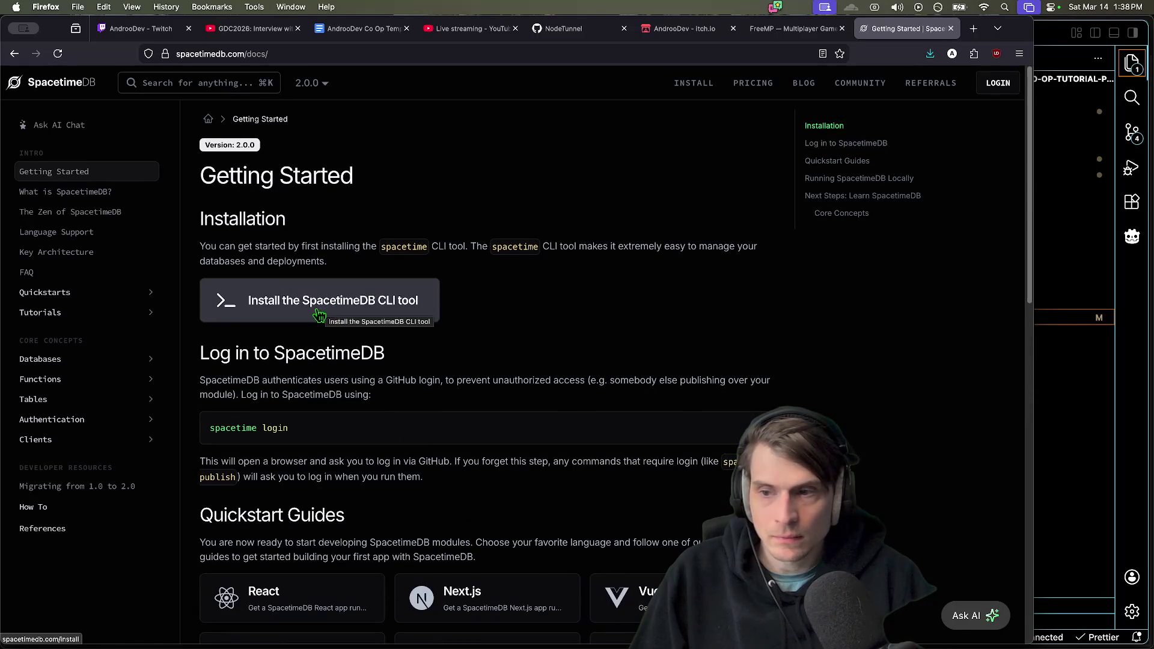
Browse the docs' Quickstarts, Chat App Tutorial and Databases pages
{"action": "left_click", "coordinate": [39, 295]}
{"action": "scroll", "coordinate": [71, 499], "scroll_direction": "down", "scroll_amount": 2}
{"action": "left_click", "coordinate": [69, 512]}
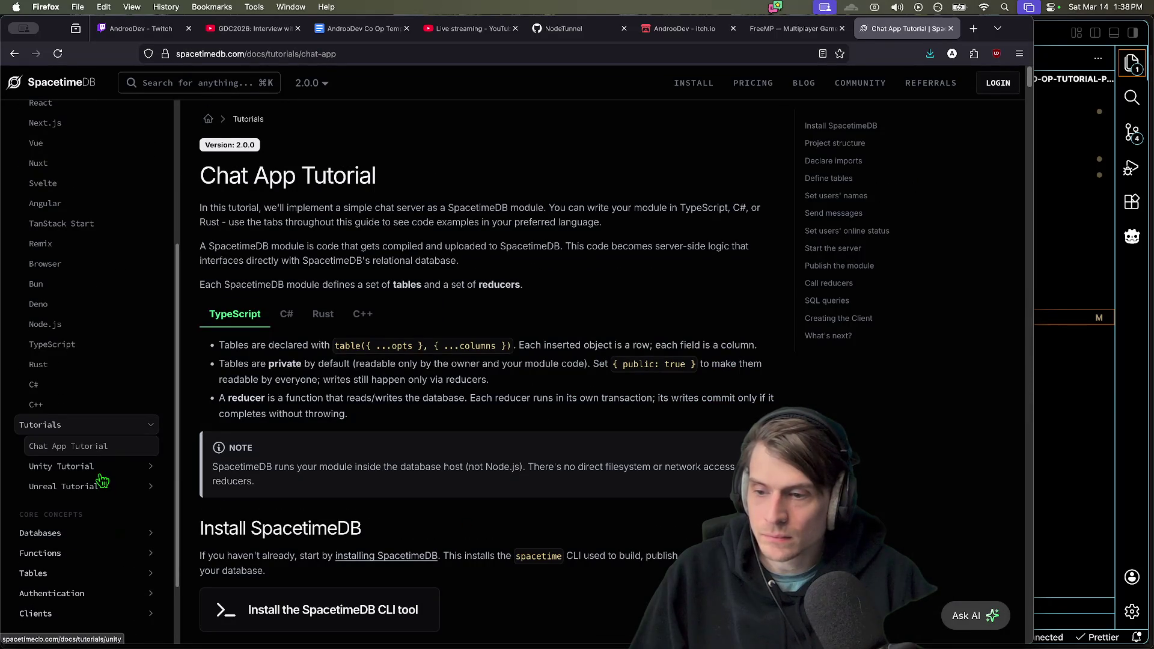
{"action": "scroll", "coordinate": [598, 506], "scroll_direction": "down", "scroll_amount": 3}
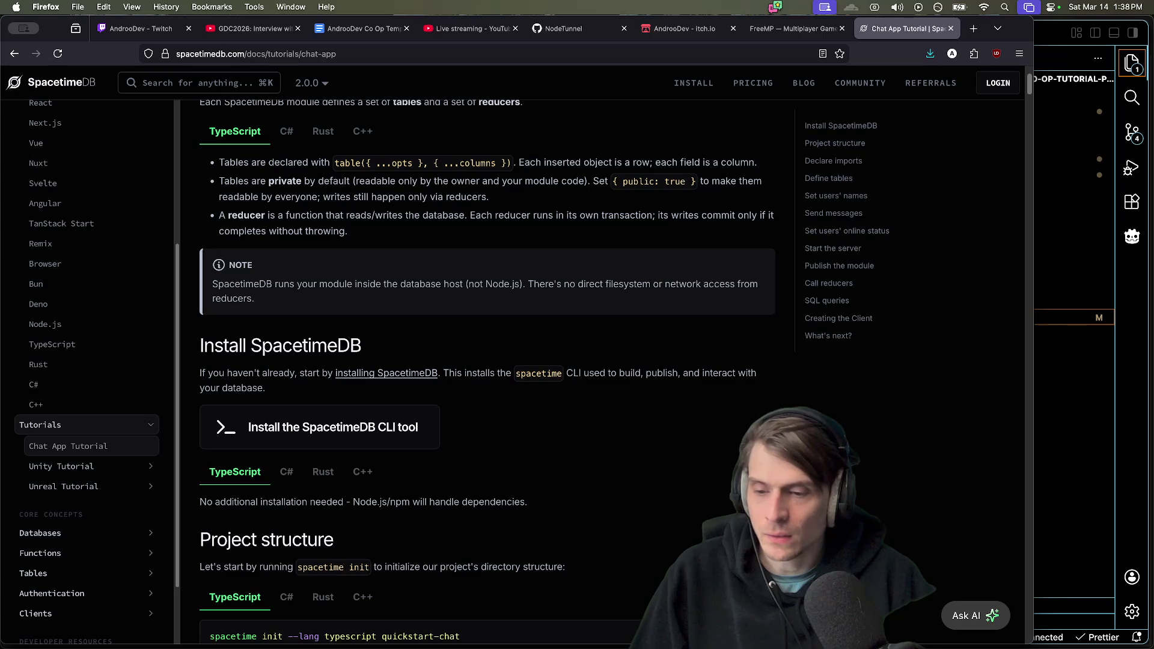
{"action": "scroll", "coordinate": [487, 361], "scroll_direction": "down", "scroll_amount": 2}
{"action": "scroll", "coordinate": [112, 587], "scroll_direction": "down", "scroll_amount": 2}
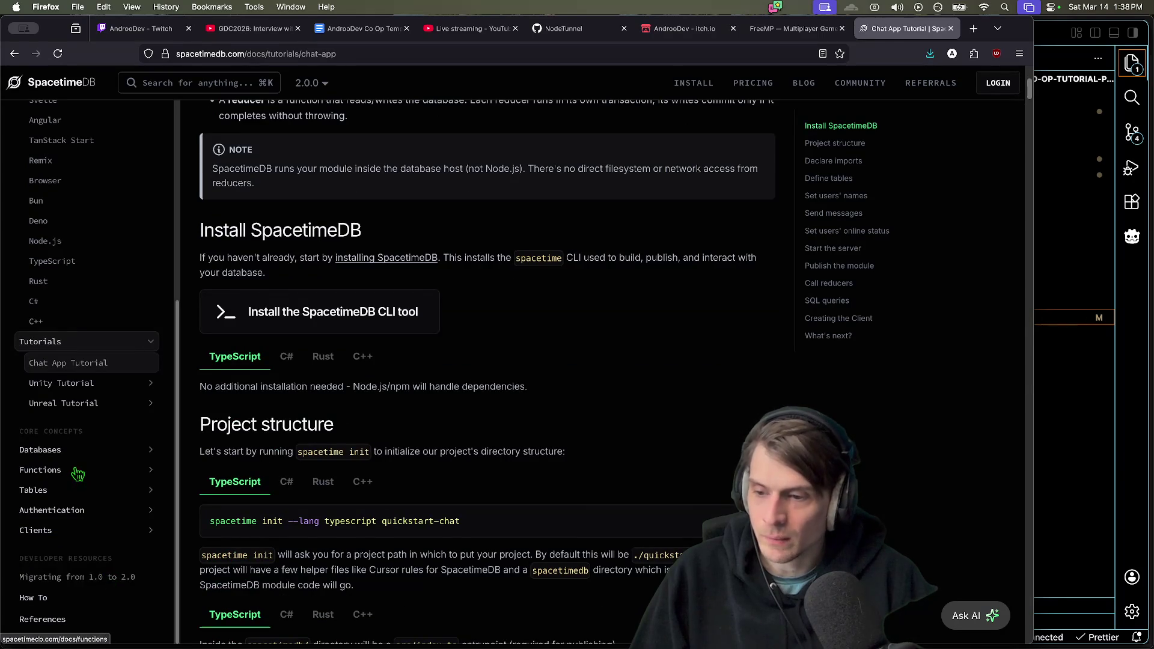
{"action": "left_click", "coordinate": [77, 472]}
{"action": "left_click", "coordinate": [84, 451]}
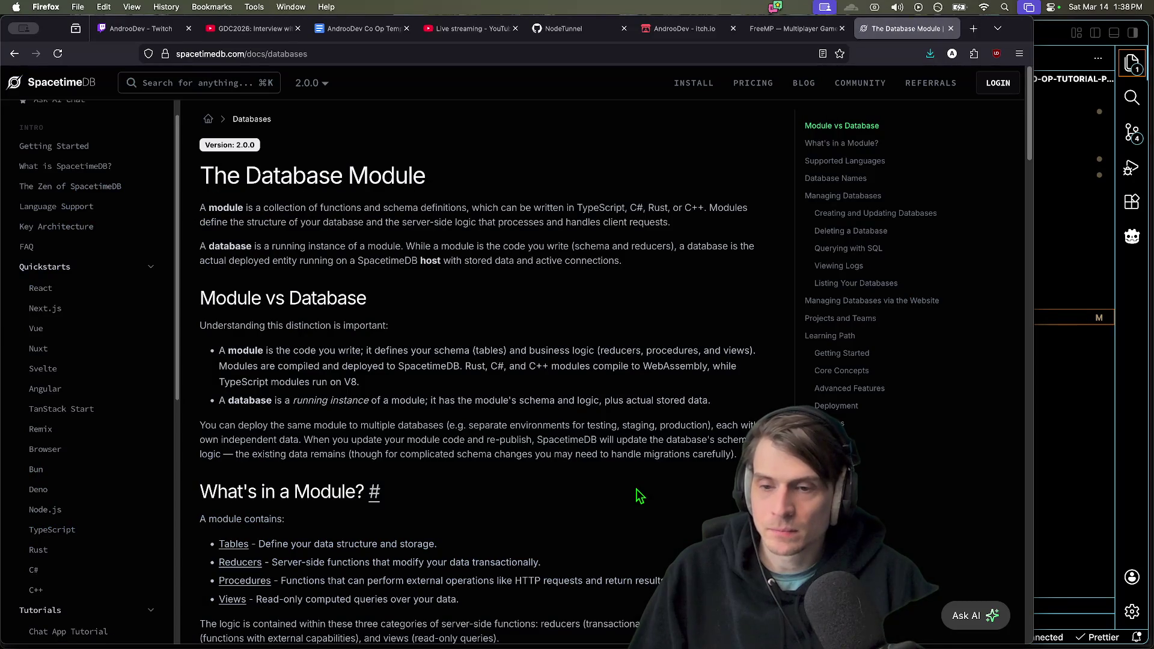
Skim the database docs, then view the React and Vue quickstart guides
{"action": "scroll", "coordinate": [96, 457], "scroll_direction": "up", "scroll_amount": 1}
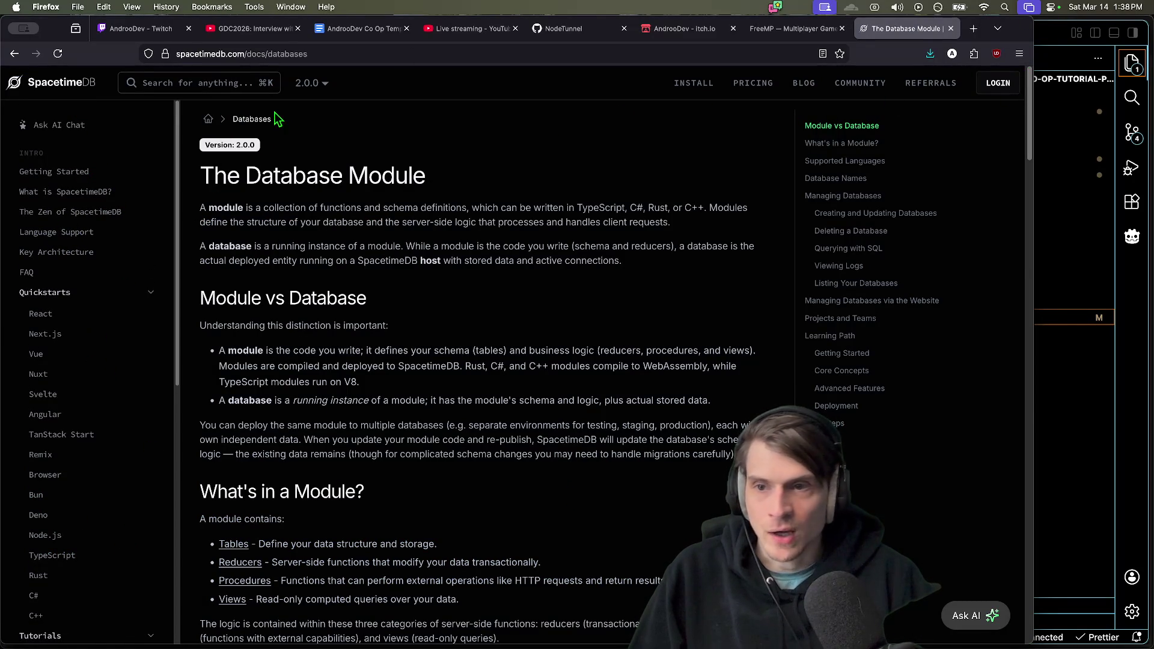
{"action": "scroll", "coordinate": [397, 367], "scroll_direction": "down", "scroll_amount": 15}
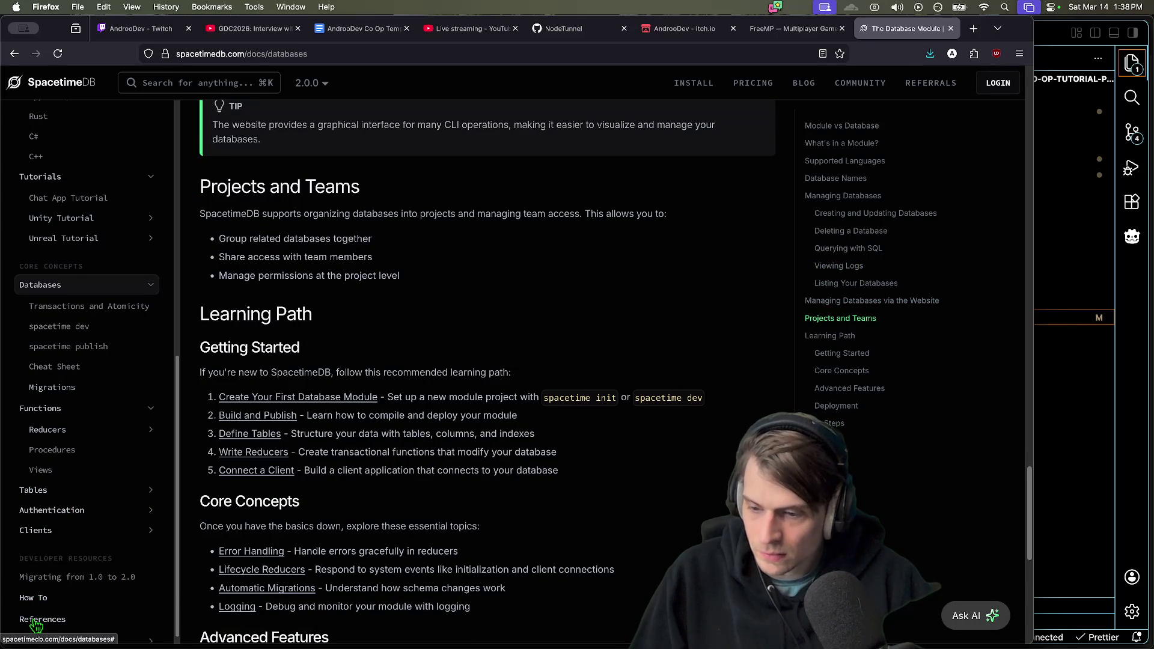
{"action": "scroll", "coordinate": [37, 626], "scroll_direction": "down", "scroll_amount": 5}
{"action": "scroll", "coordinate": [90, 605], "scroll_direction": "down", "scroll_amount": 1}
{"action": "scroll", "coordinate": [102, 587], "scroll_direction": "up", "scroll_amount": 5}
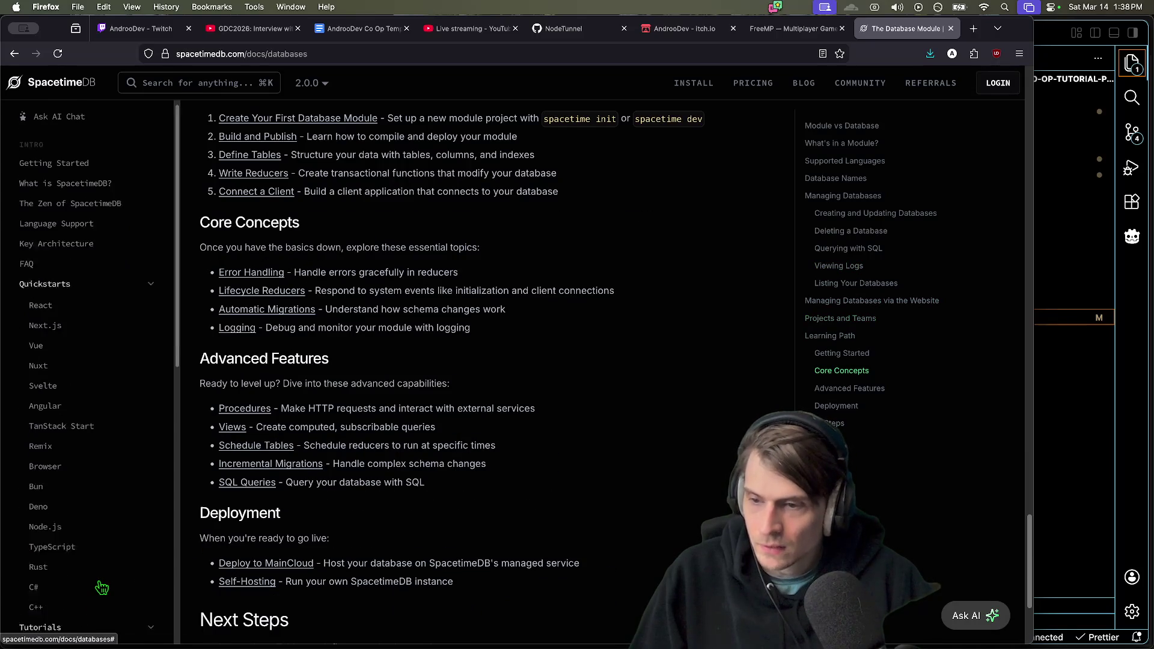
{"action": "scroll", "coordinate": [100, 584], "scroll_direction": "up", "scroll_amount": 5}
{"action": "left_click", "coordinate": [52, 305]}
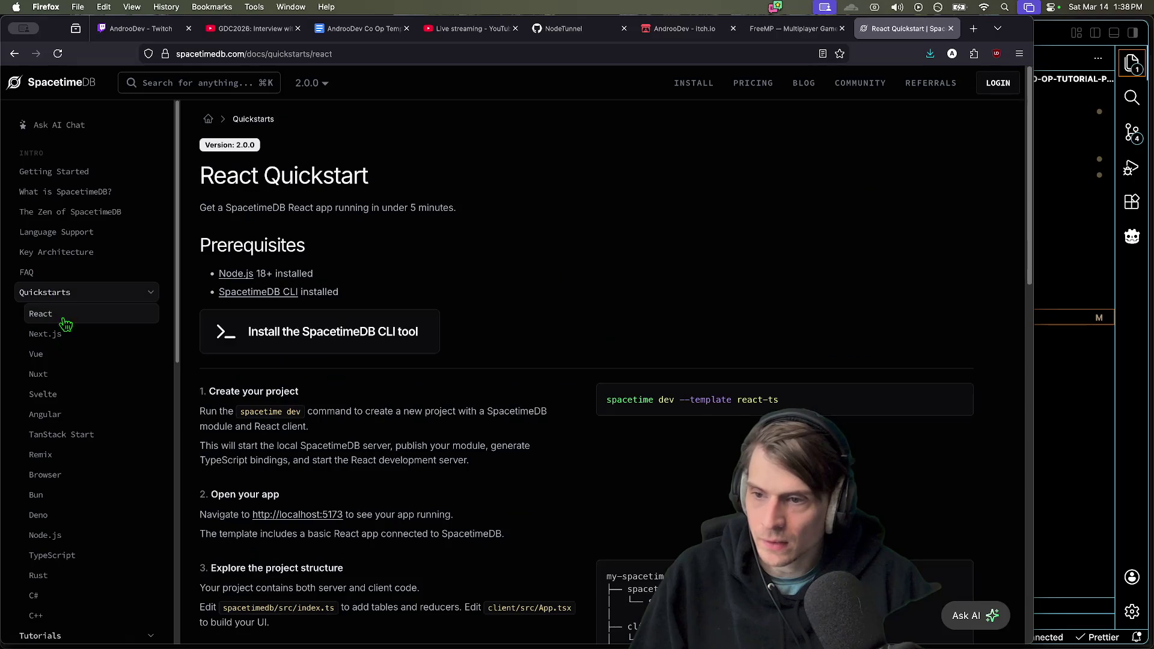
{"action": "left_click", "coordinate": [65, 359]}
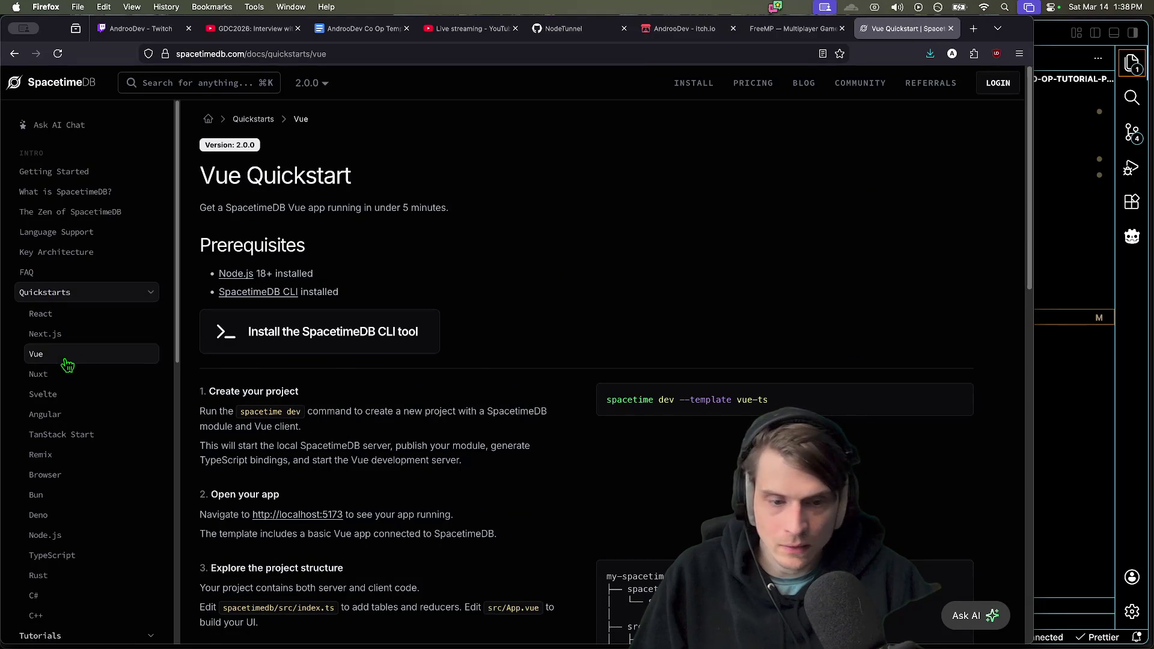
Open the SpacetimeDB CLI install page and follow its footer link to the GitHub repository
{"action": "scroll", "coordinate": [580, 278], "scroll_direction": "down", "scroll_amount": 3}
{"action": "left_click", "coordinate": [344, 167]}
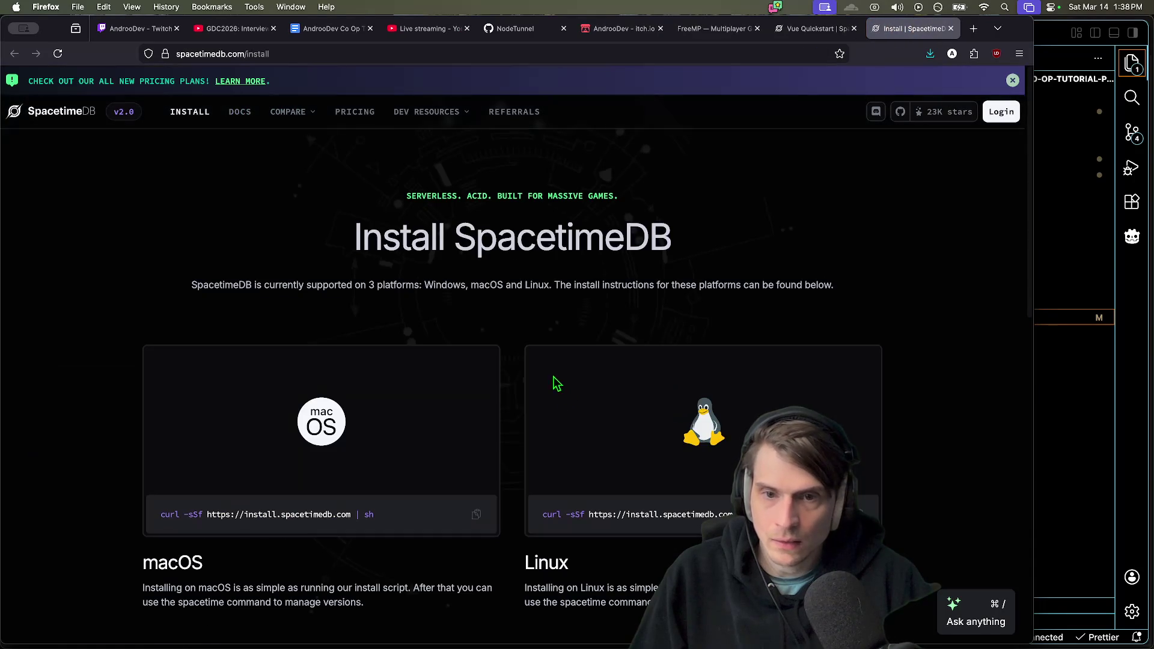
{"action": "scroll", "coordinate": [580, 355], "scroll_direction": "down", "scroll_amount": 4}
{"action": "scroll", "coordinate": [581, 353], "scroll_direction": "down", "scroll_amount": 6}
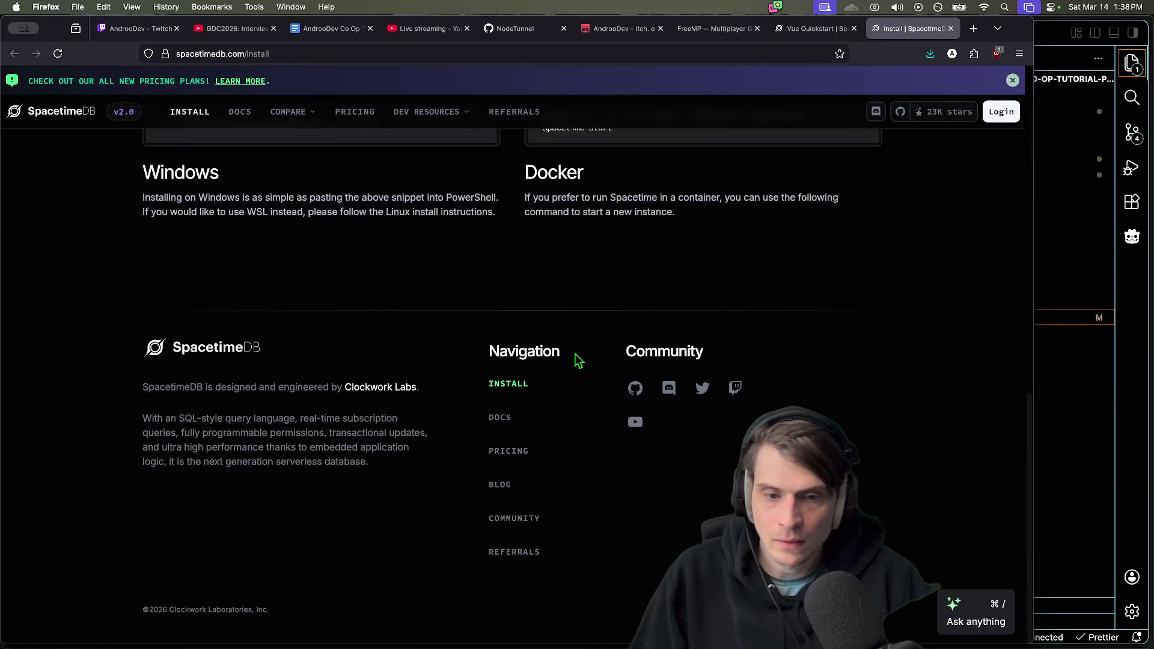
{"action": "left_click", "coordinate": [634, 386]}
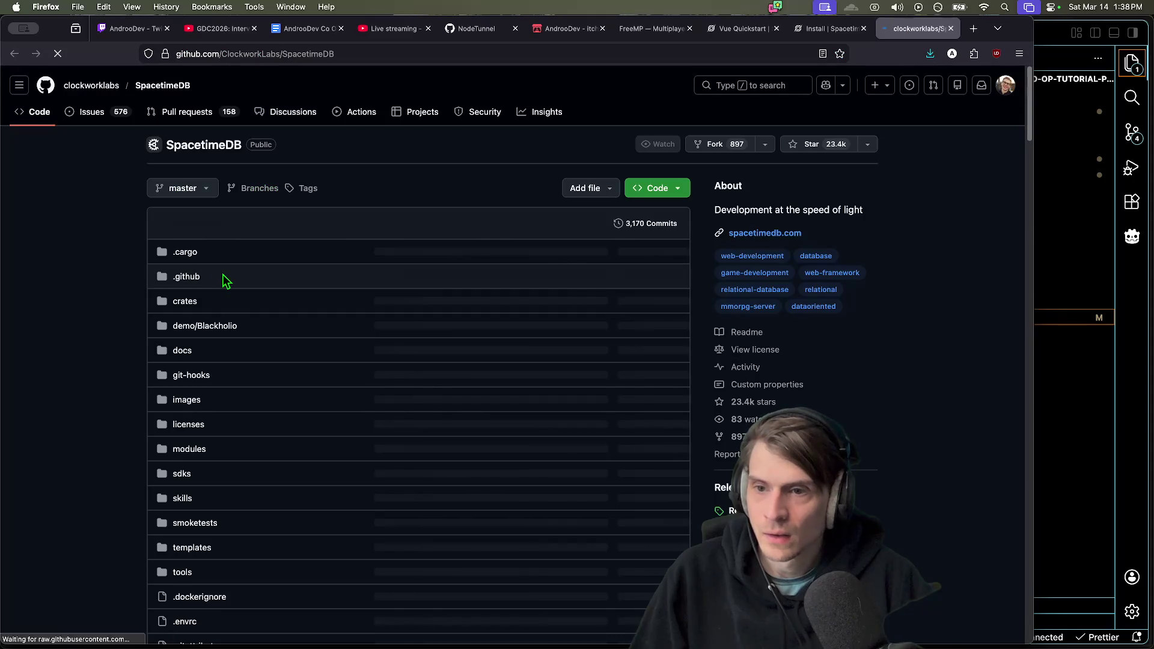
Scroll the ClockworkLabs SpacetimeDB repository, copy its URL, and return to VS Code
{"action": "scroll", "coordinate": [139, 287], "scroll_direction": "down", "scroll_amount": 10}
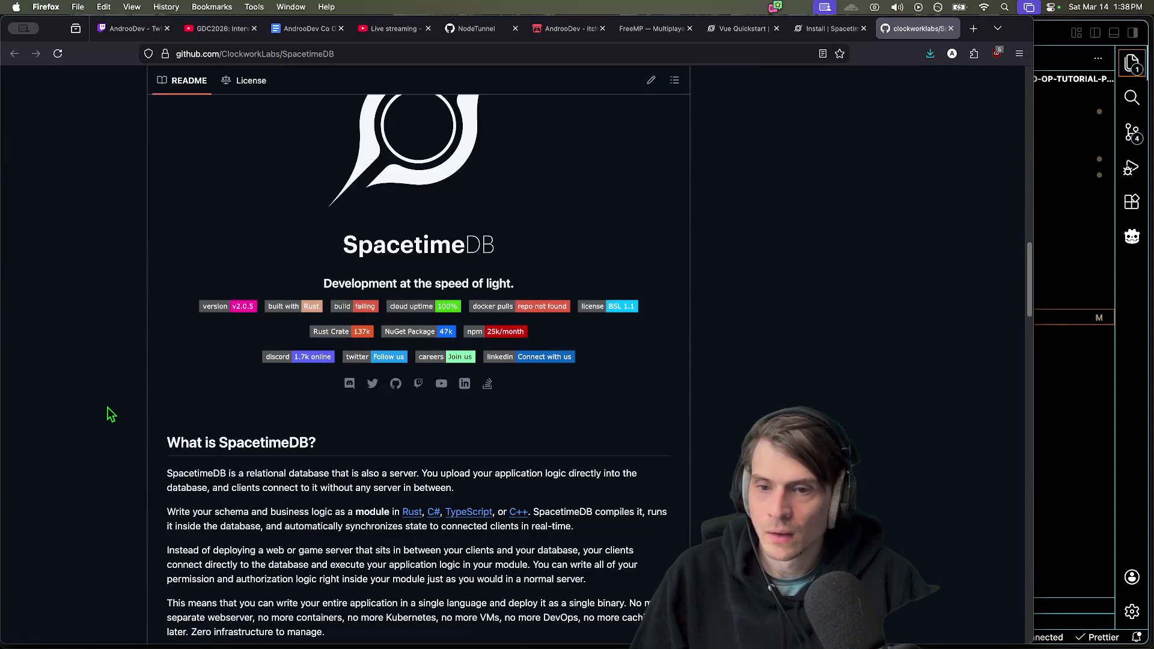
{"action": "scroll", "coordinate": [109, 413], "scroll_direction": "down", "scroll_amount": 10}
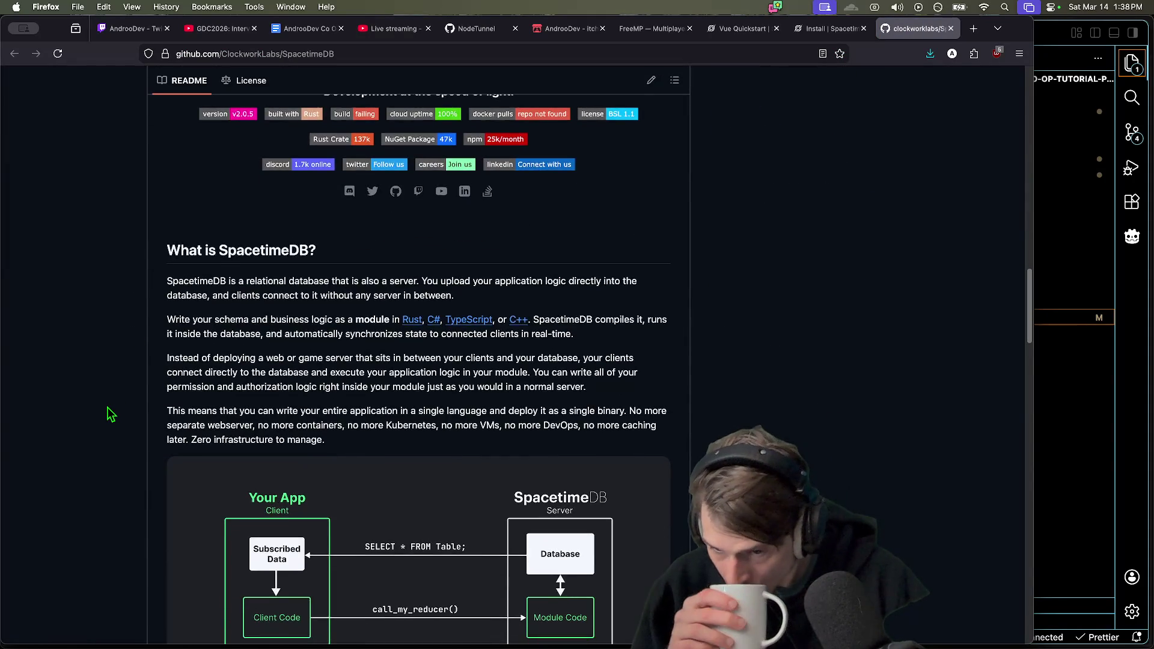
{"action": "scroll", "coordinate": [109, 414], "scroll_direction": "down", "scroll_amount": 4}
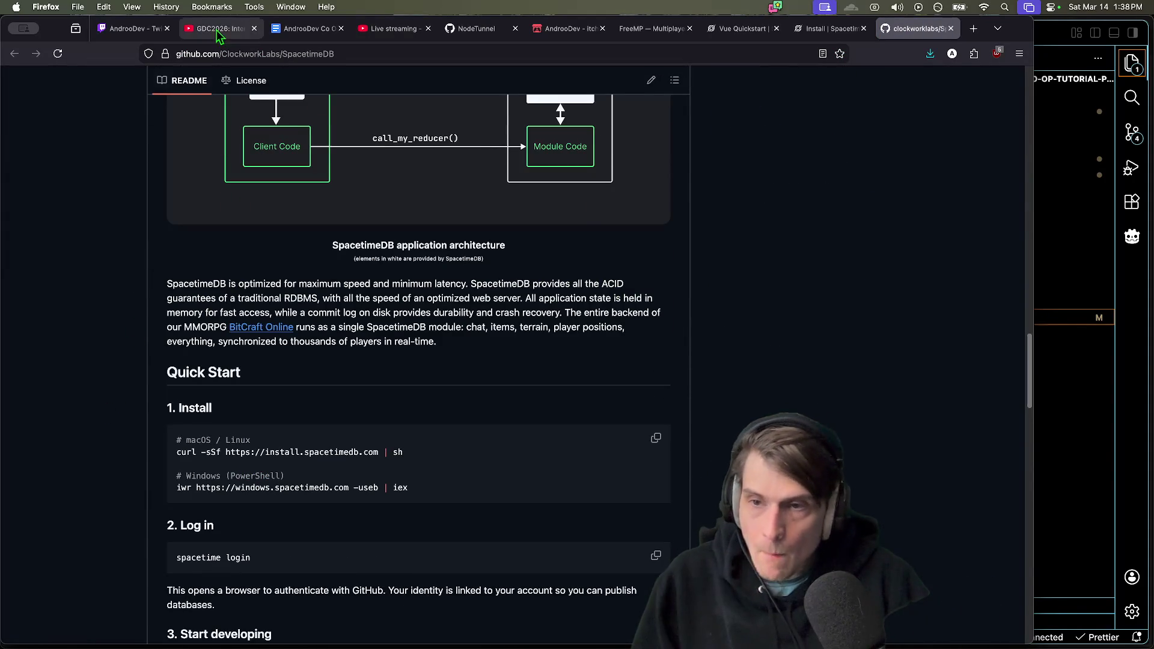
{"action": "left_click", "coordinate": [216, 55]}
{"action": "key", "text": "super+Tab"}
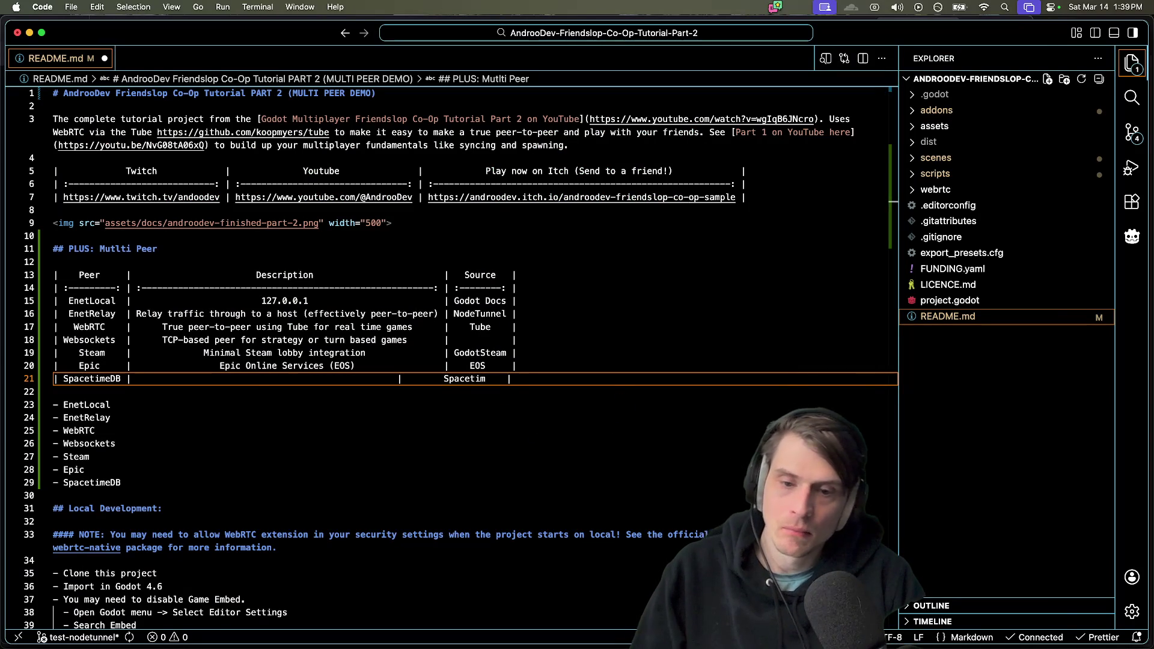
Link the SpacetimeDB Source cell to its GitHub repository URL and save
{"action": "type", "text": "eDB"}
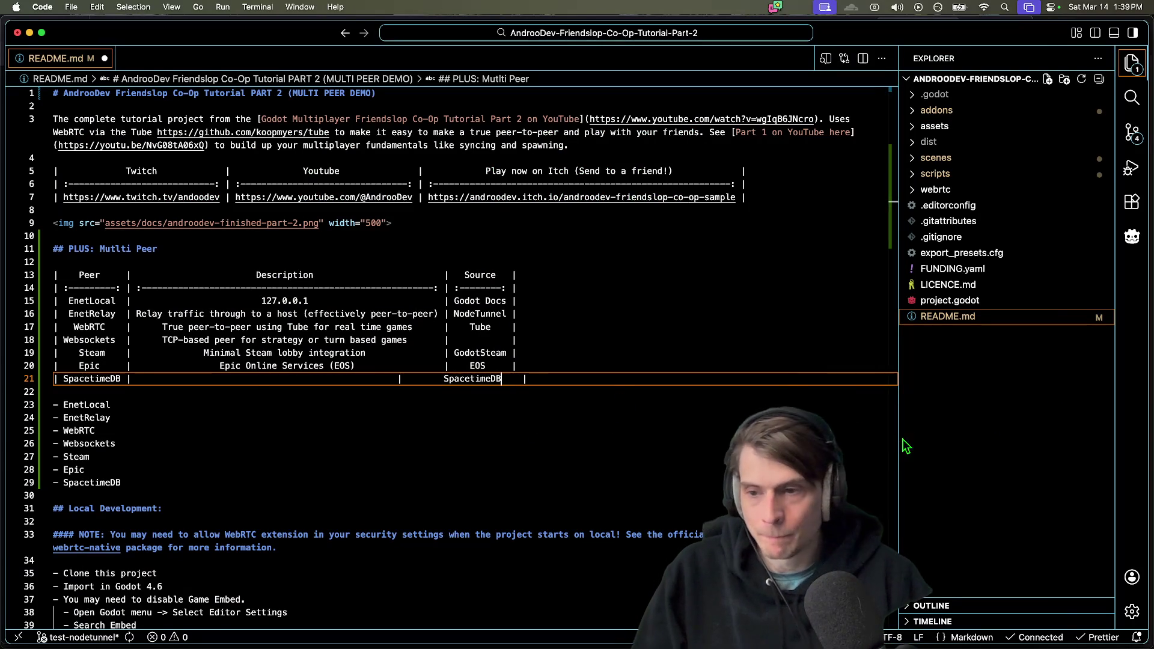
{"action": "left_click", "coordinate": [444, 379]}
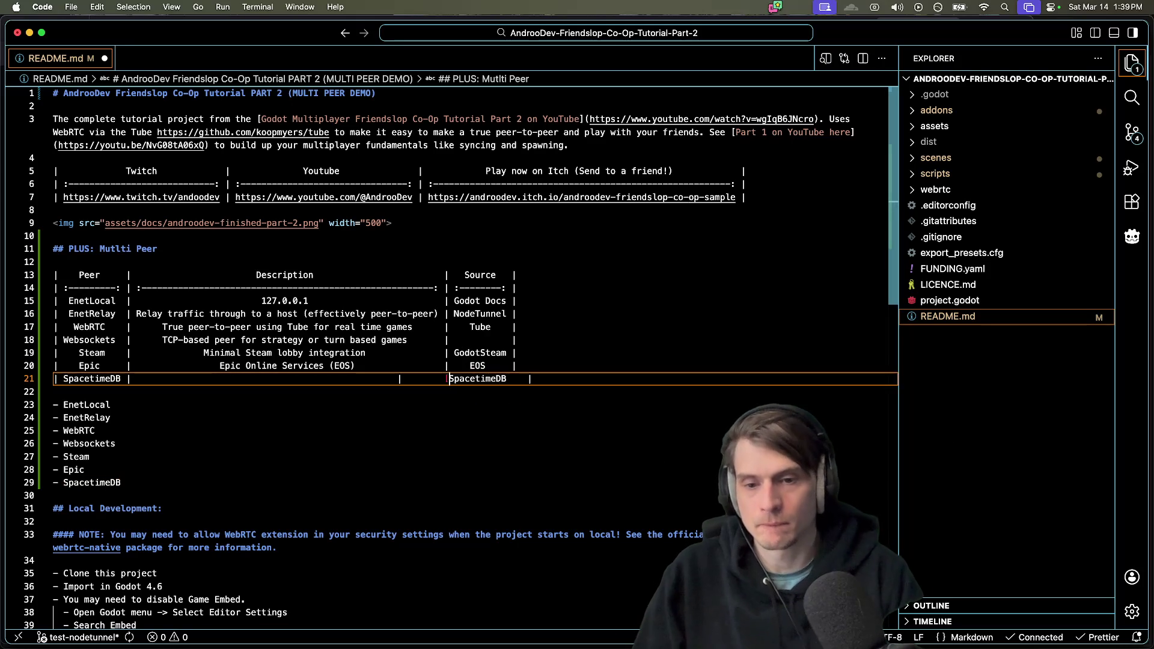
{"action": "key", "text": "BackSpace"}
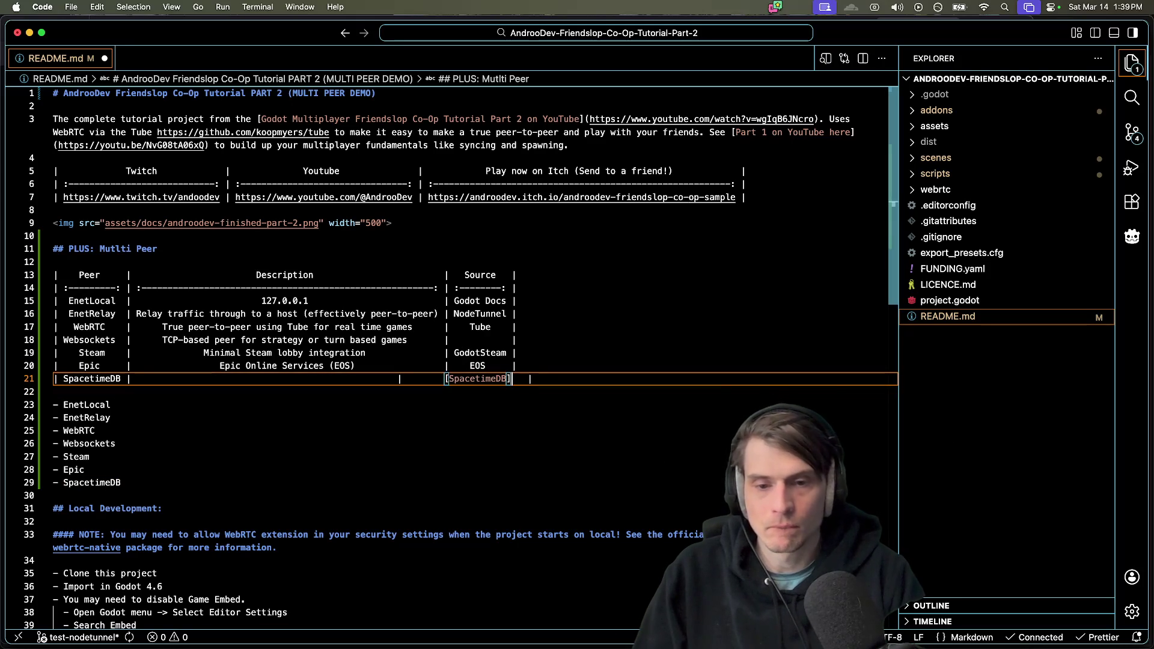
{"action": "type", "text": "https://github.com/ClockworkLabs/SpacetimeDB"}
{"action": "key", "text": "super+s"}
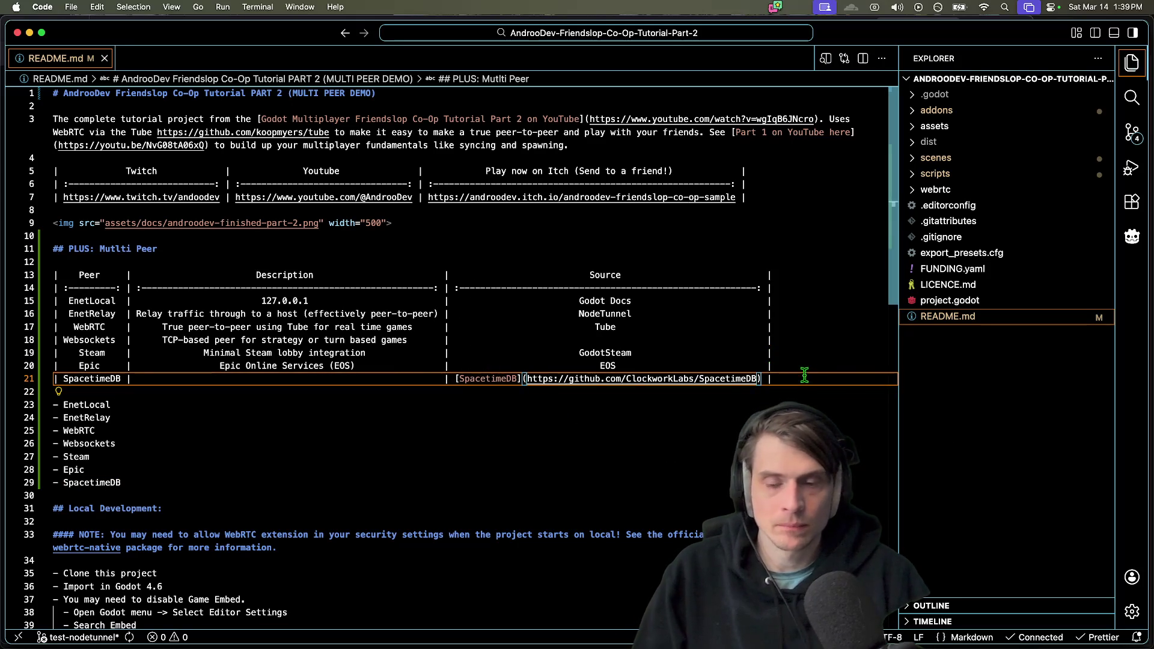
Wrap Tube in the WebRTC row's Source cell as a link to its GitHub repo and save
{"action": "left_click", "coordinate": [751, 470]}
{"action": "left_click", "coordinate": [734, 327]}
{"action": "left_click", "coordinate": [734, 313]}
{"action": "left_click", "coordinate": [725, 328]}
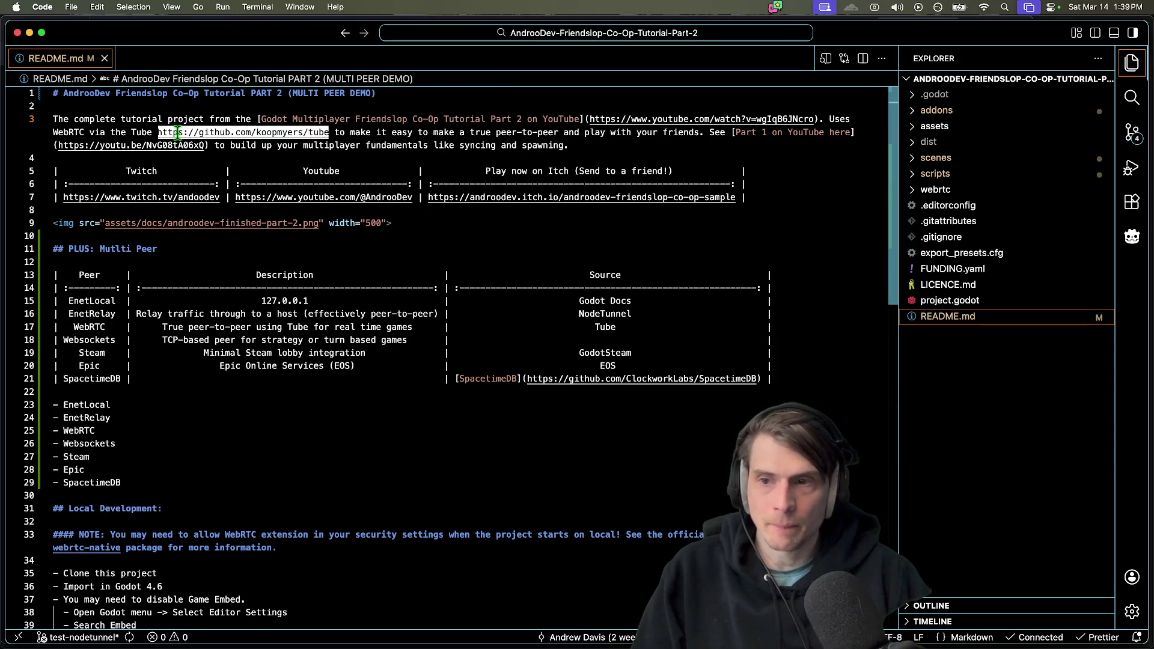
{"action": "left_click", "coordinate": [605, 327]}
{"action": "type", "text": "["}
{"action": "key", "text": "alt+Right"}
{"action": "type", "text": "]"}
{"action": "type", "text": "https://github.com/koopmyers/tube"}
{"action": "key", "text": "super+s"}
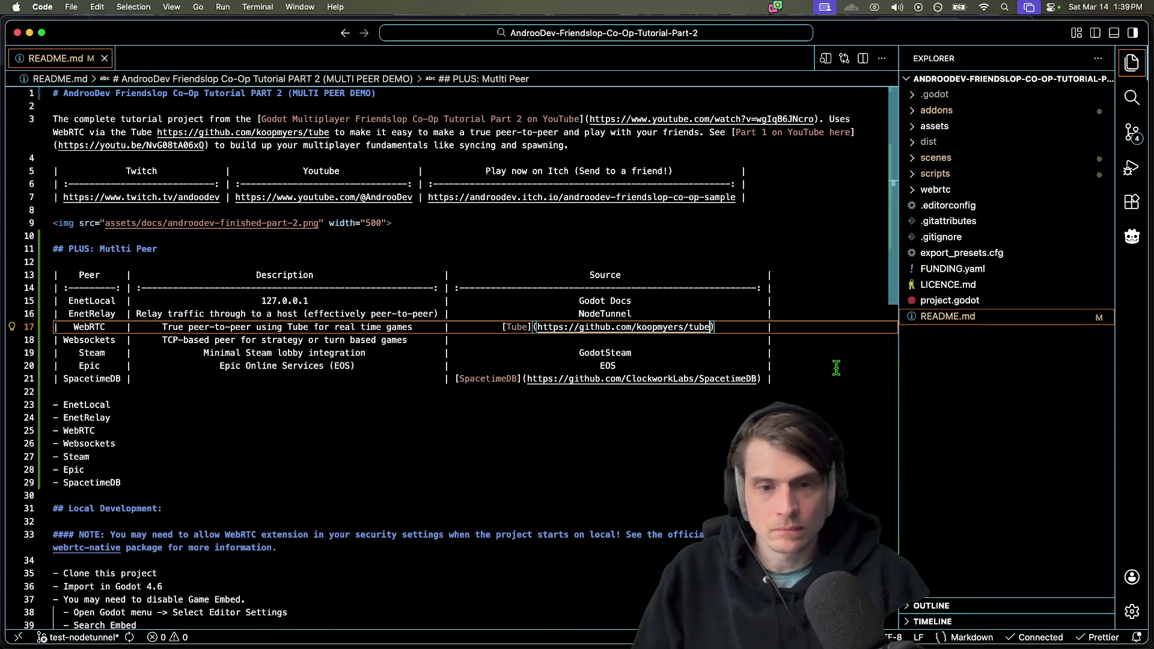
Review the new Tube link, check the README in Godot, then move to the terminal
{"action": "left_click", "coordinate": [626, 426]}
{"action": "left_click", "coordinate": [505, 328]}
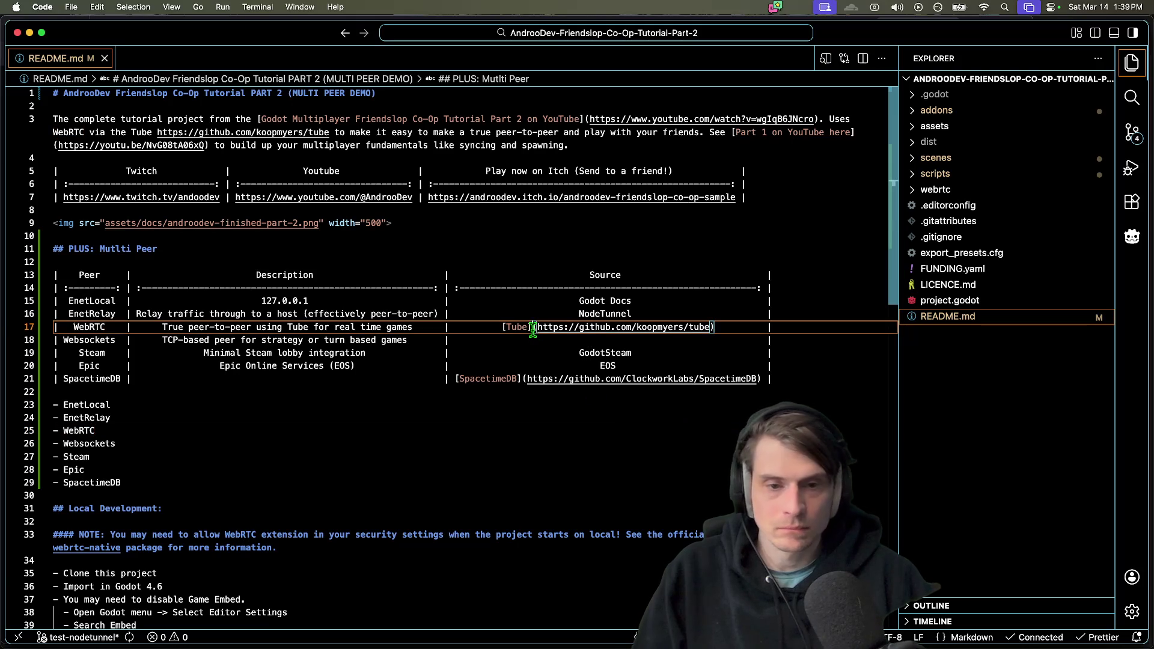
{"action": "key", "text": "super+shift+p"}
{"action": "key", "text": "Escape"}
{"action": "key", "text": "super+Tab"}
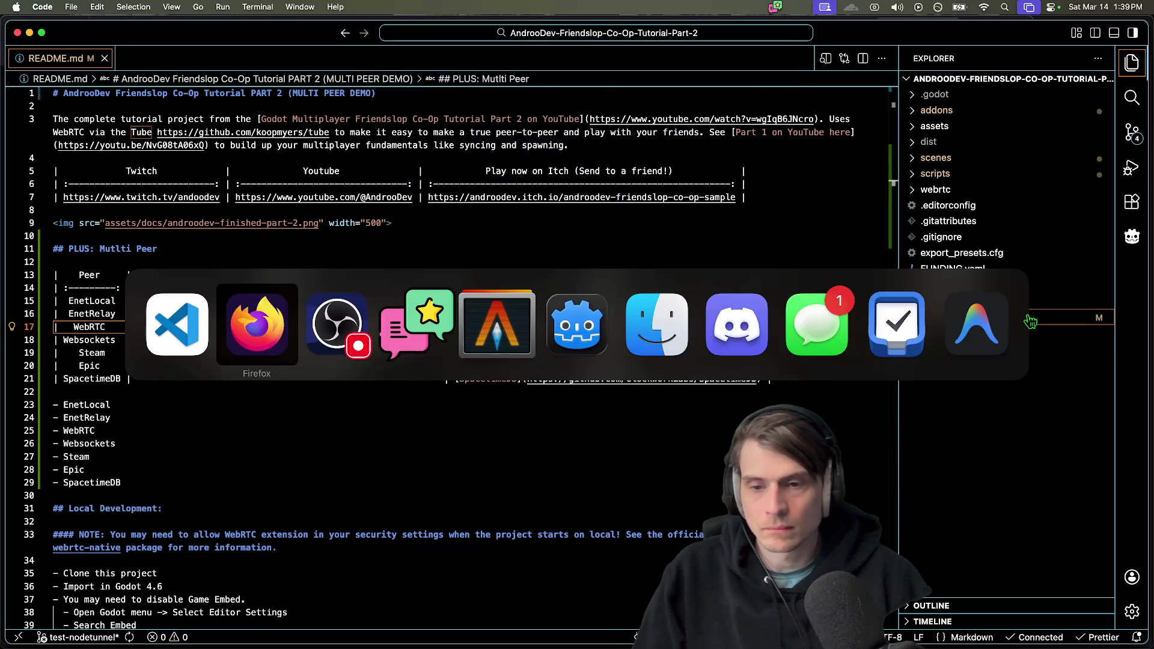
{"action": "key", "text": "Tab"}
{"action": "key", "text": "Tab"}
{"action": "key", "text": "Tab"}
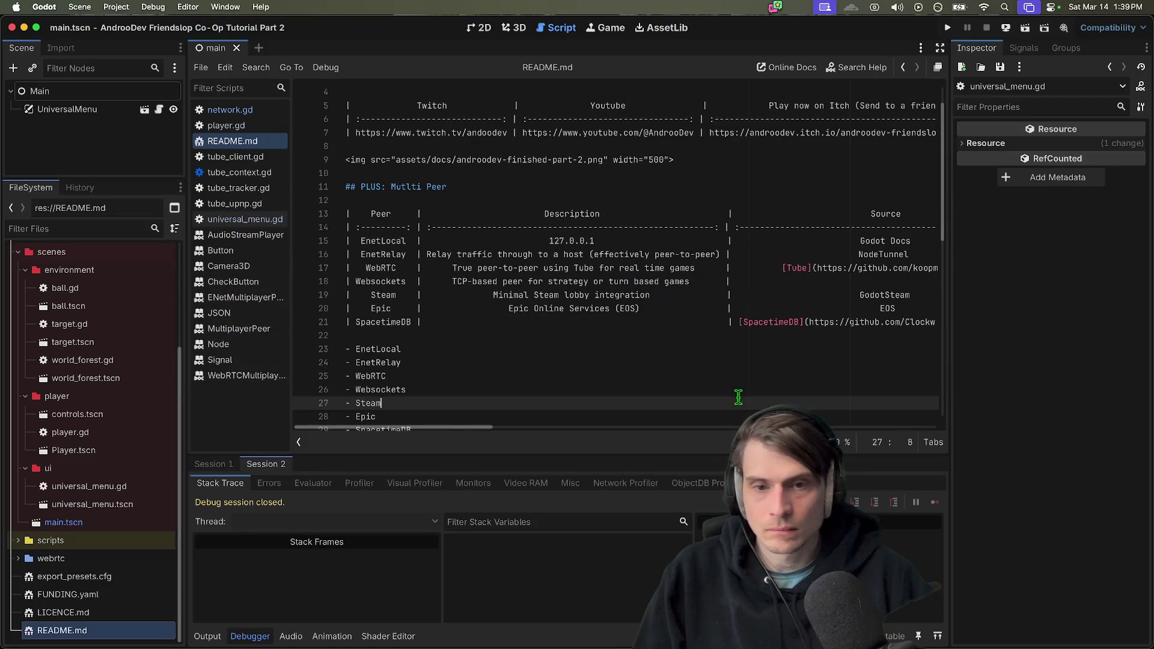
{"action": "scroll", "coordinate": [662, 275], "scroll_direction": "up", "scroll_amount": 2}
{"action": "scroll", "coordinate": [662, 275], "scroll_direction": "down", "scroll_amount": 10}
{"action": "scroll", "coordinate": [659, 282], "scroll_direction": "up", "scroll_amount": 10}
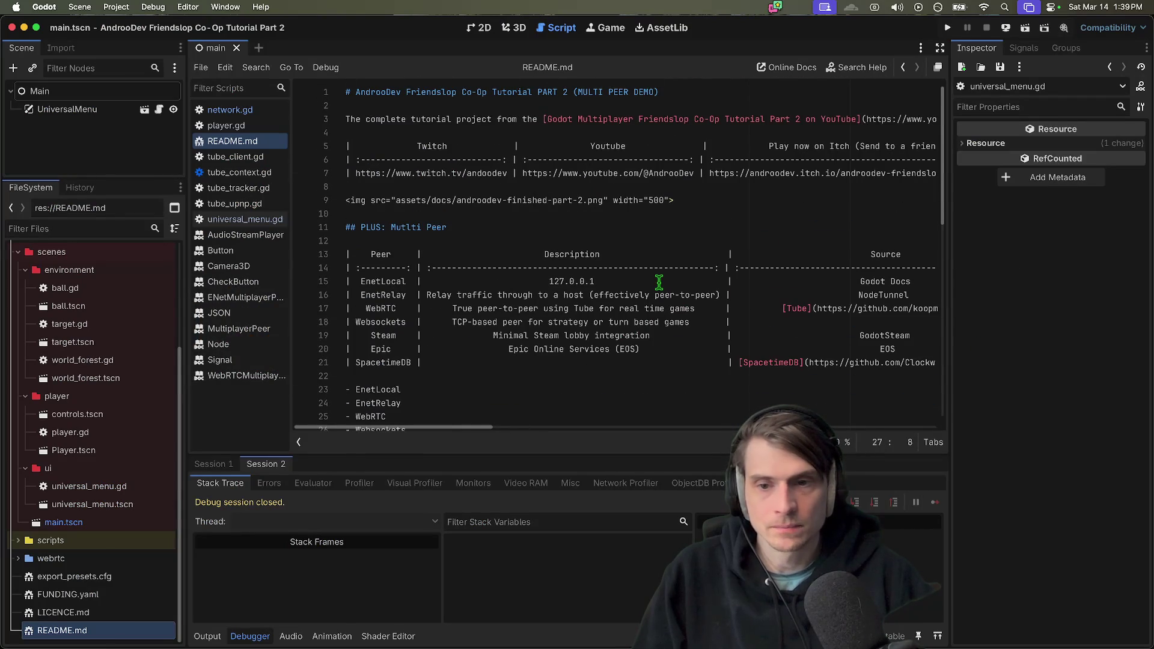
{"action": "key", "text": "super+Tab"}
{"action": "key", "text": "super+Tab"}
{"action": "key", "text": "super+Tab"}
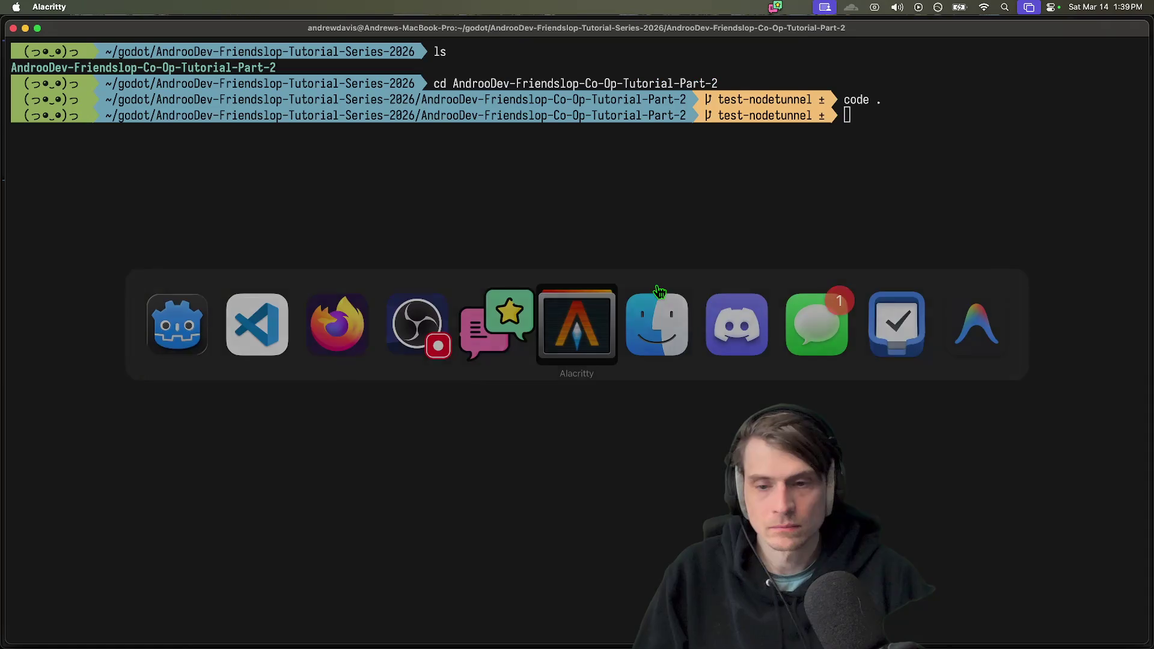
Run gst to list README.md and three other modified files, then open a new Firefox tab
{"action": "type", "text": "gst"}
{"action": "key", "text": "Return"}
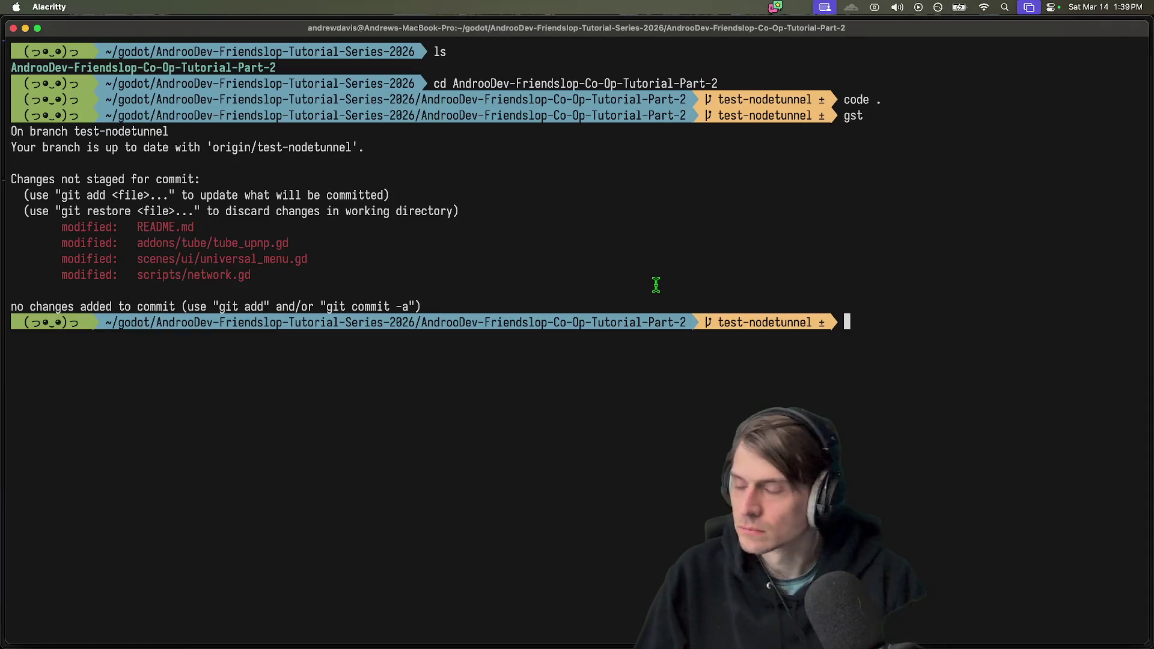
{"action": "key", "text": "super+Tab"}
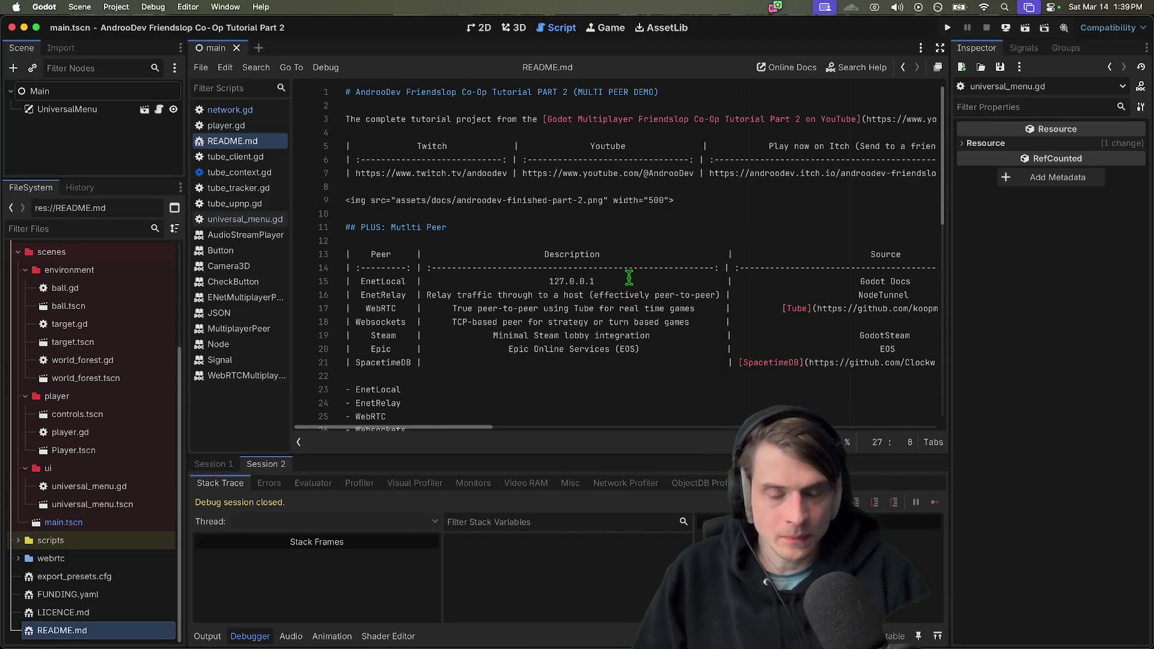
{"action": "key", "text": "super+Tab"}
{"action": "key", "text": "super+Tab"}
{"action": "key", "text": "super+Tab"}
{"action": "key", "text": "super+t"}
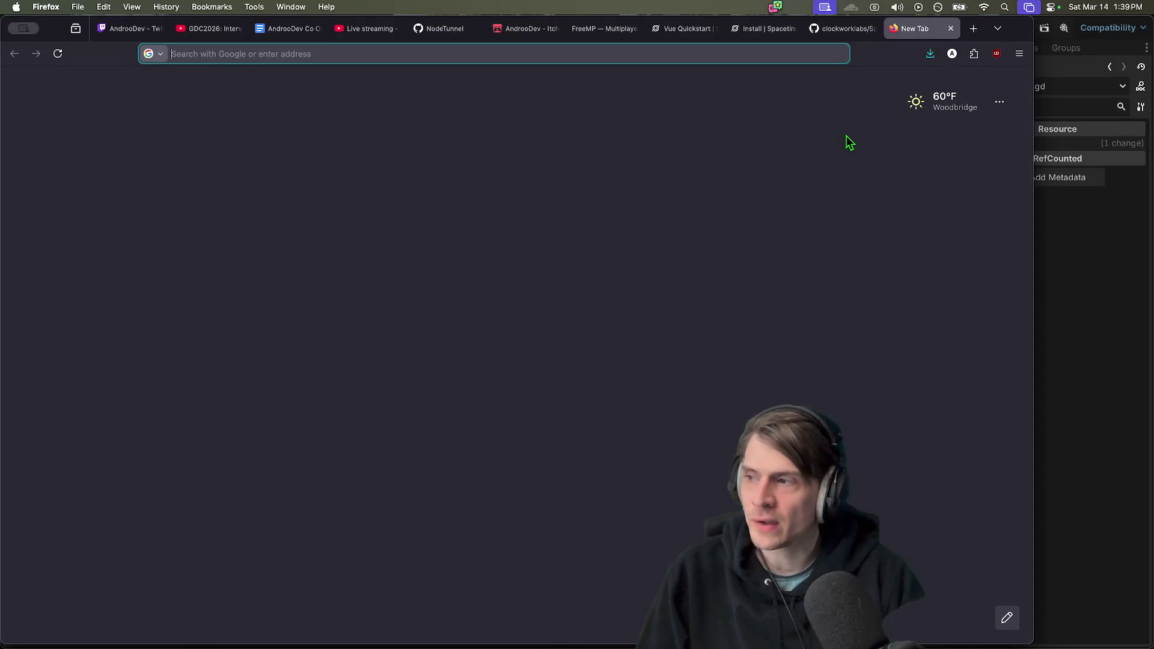
Search 'godot steam' and open the GodotSteam GDExtension 4.4+ Asset Library page
{"action": "type", "text": "god"}
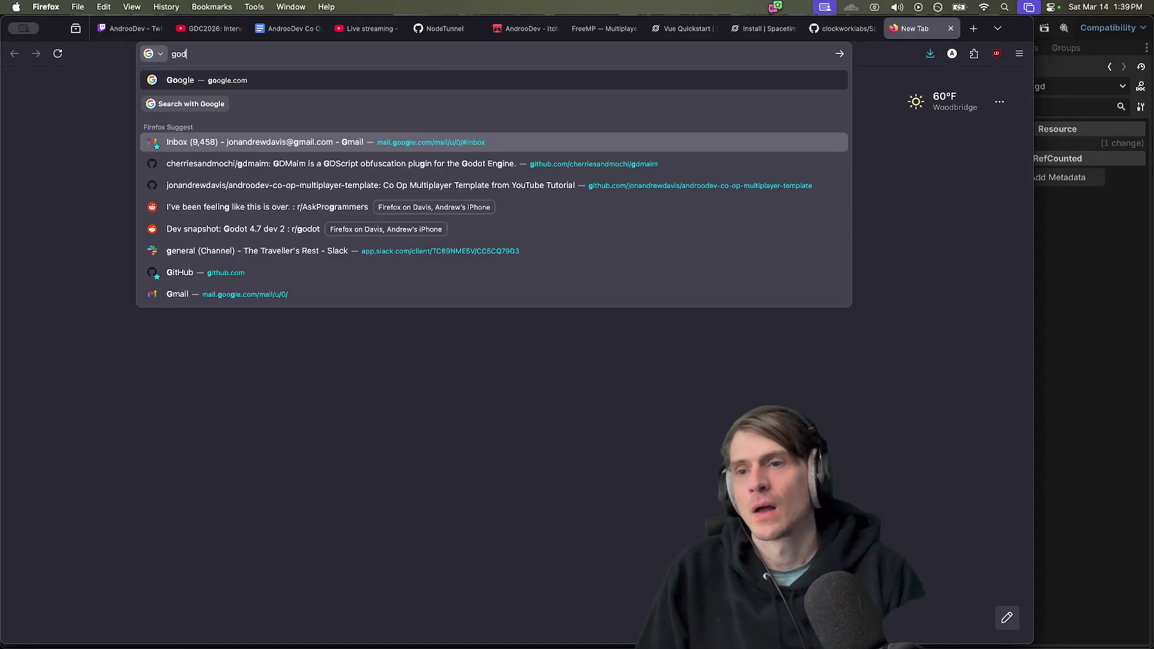
{"action": "type", "text": "ot steam"}
{"action": "key", "text": "Return"}
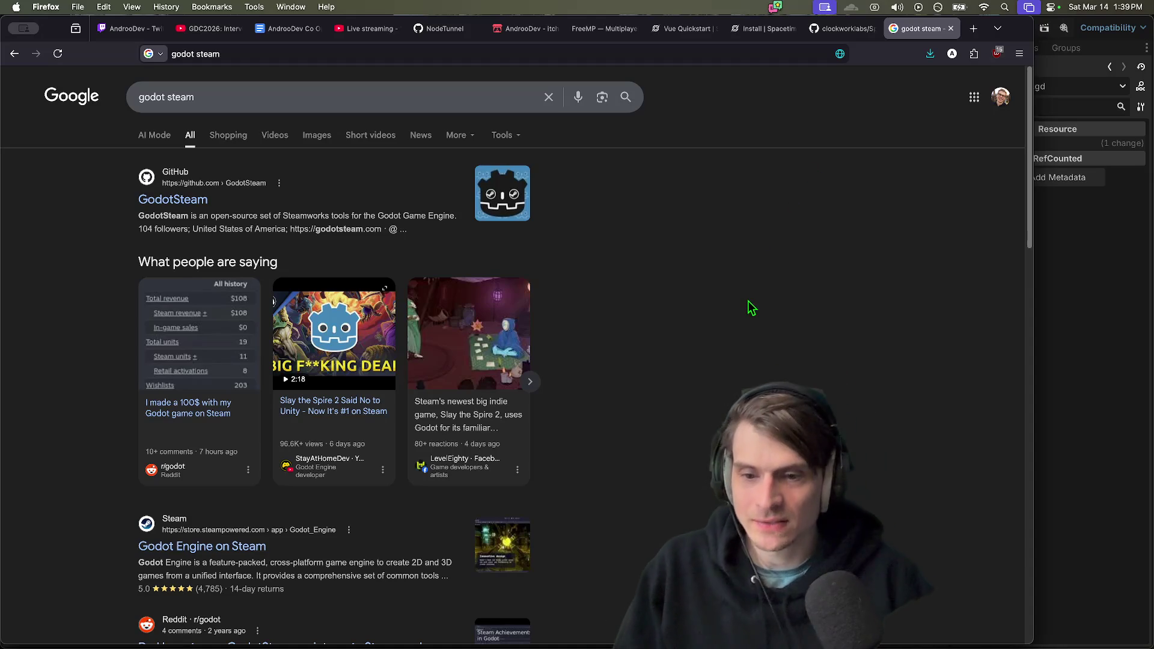
{"action": "mouse_move", "coordinate": [286, 350]}
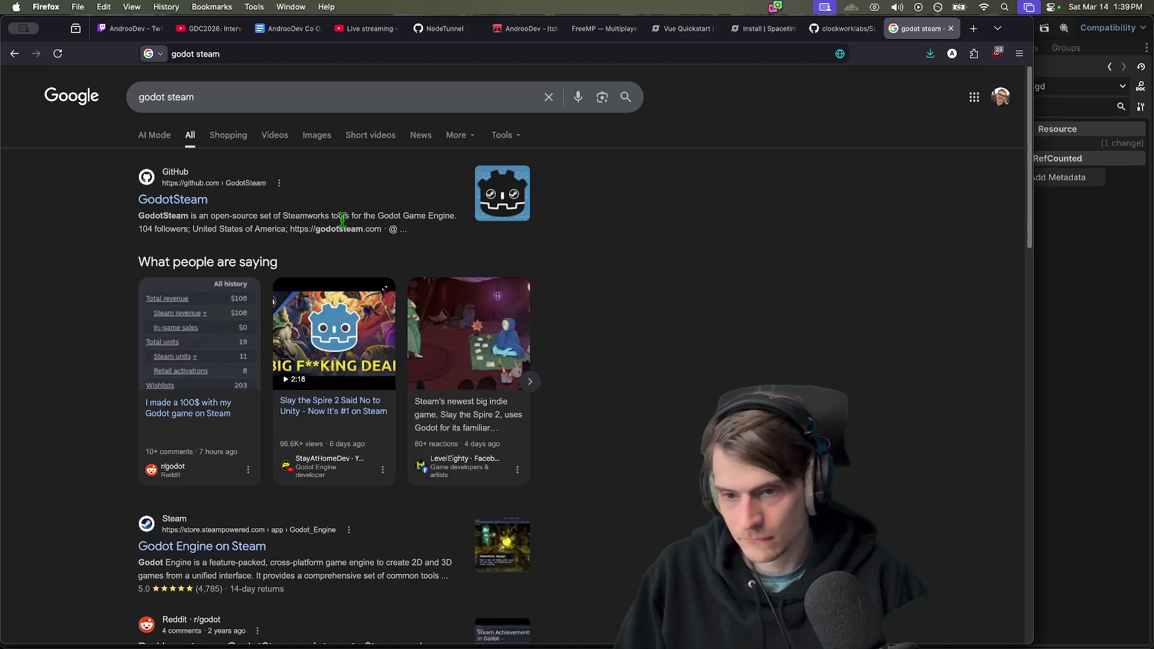
{"action": "scroll", "coordinate": [931, 279], "scroll_direction": "down", "scroll_amount": 3}
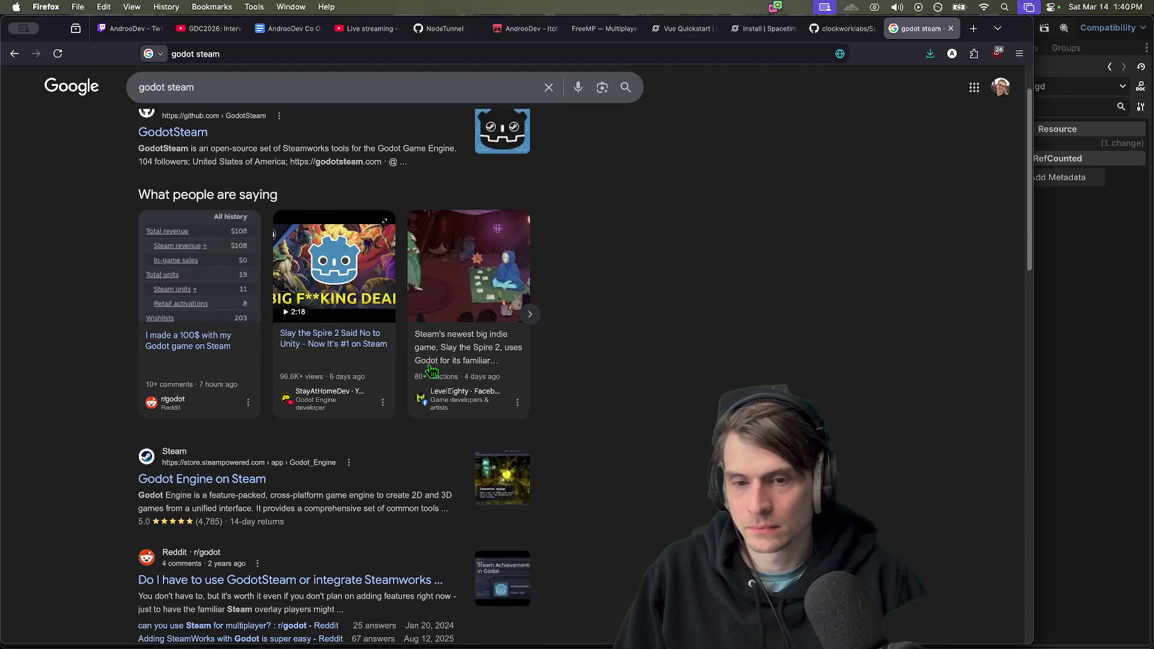
{"action": "scroll", "coordinate": [713, 395], "scroll_direction": "down", "scroll_amount": 3}
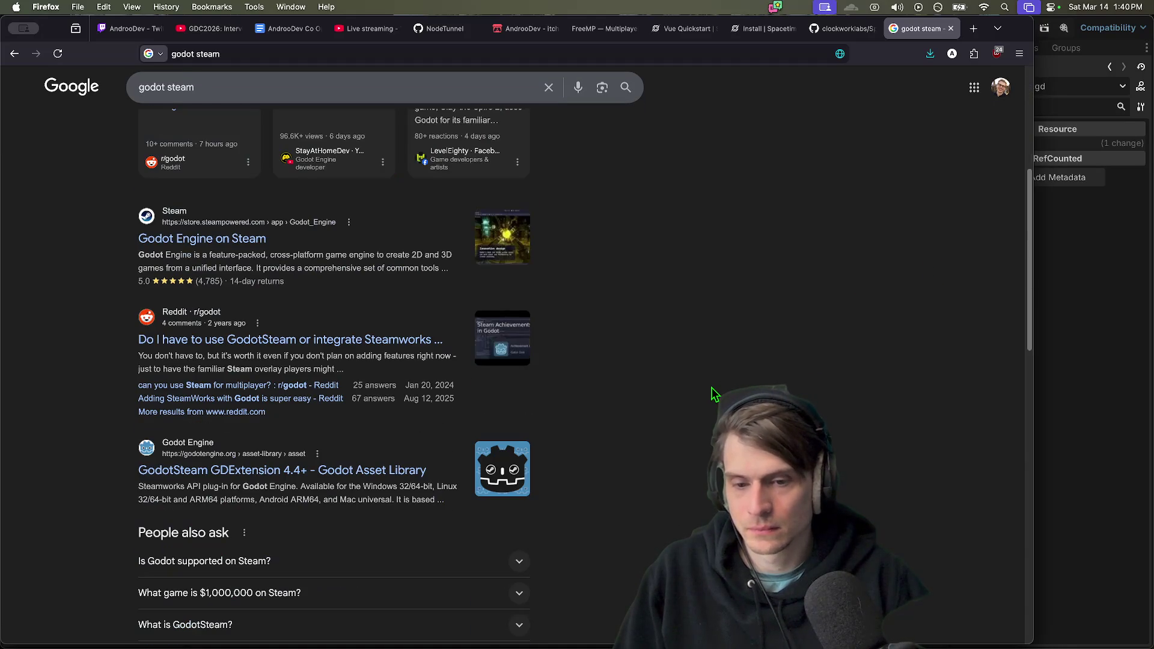
{"action": "scroll", "coordinate": [714, 395], "scroll_direction": "down", "scroll_amount": 1}
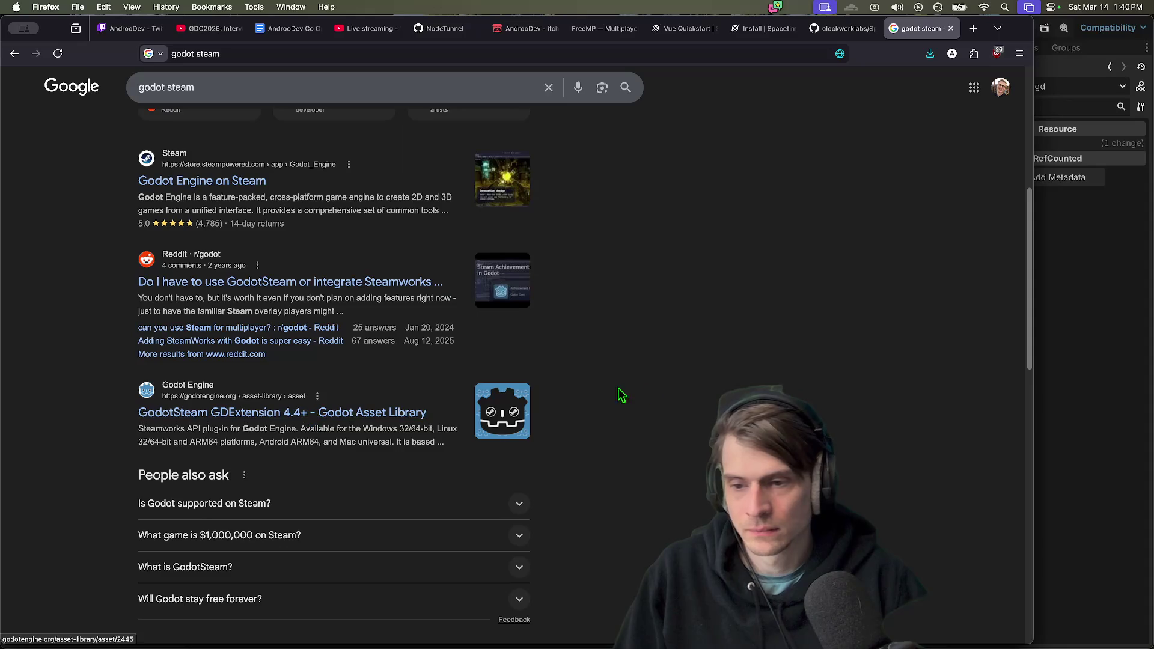
{"action": "scroll", "coordinate": [678, 412], "scroll_direction": "up", "scroll_amount": 1}
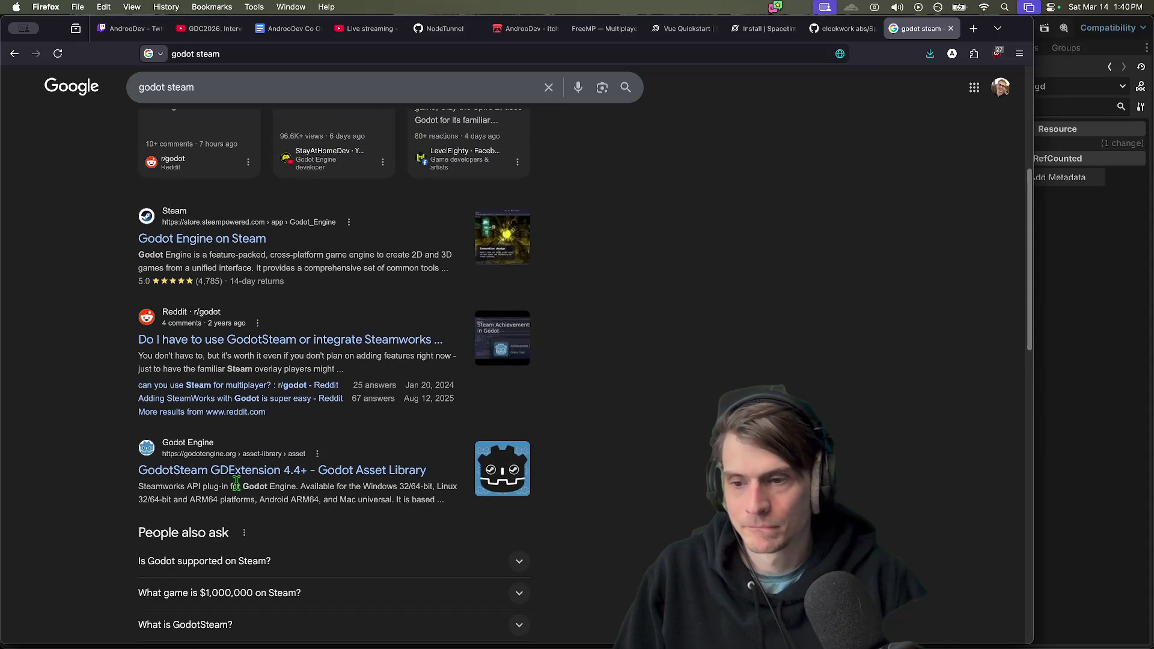
{"action": "left_click", "coordinate": [240, 473]}
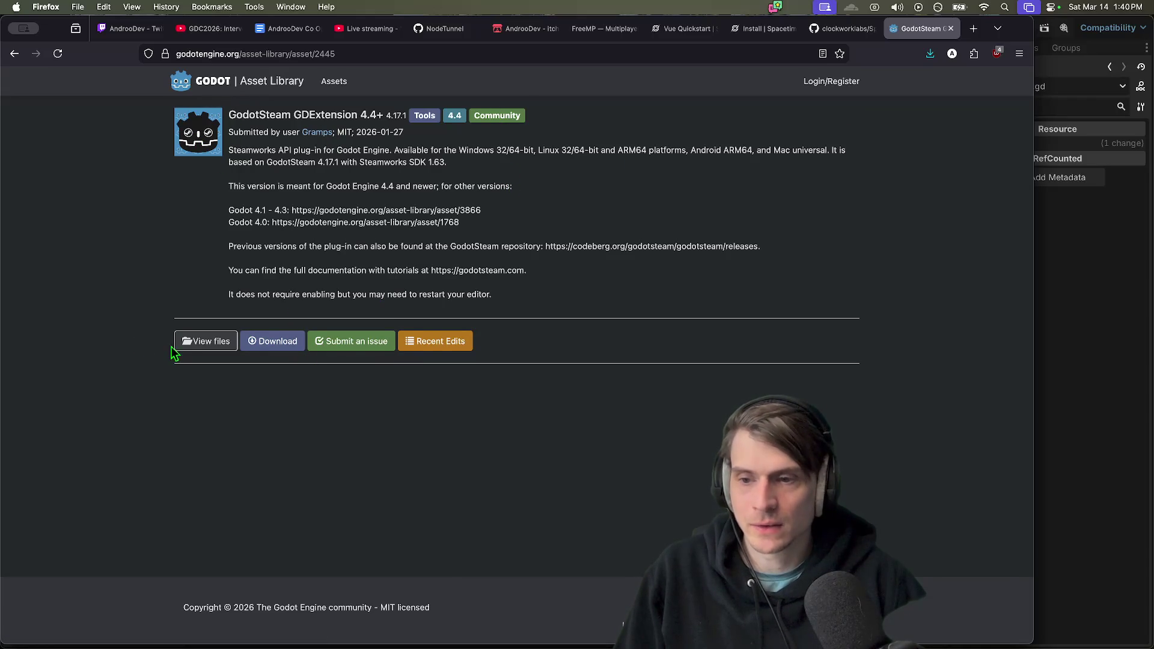
Return to the asset page and open the GodotSteam Codeberg repository in a new tab
{"action": "key", "text": "super+bracketleft"}
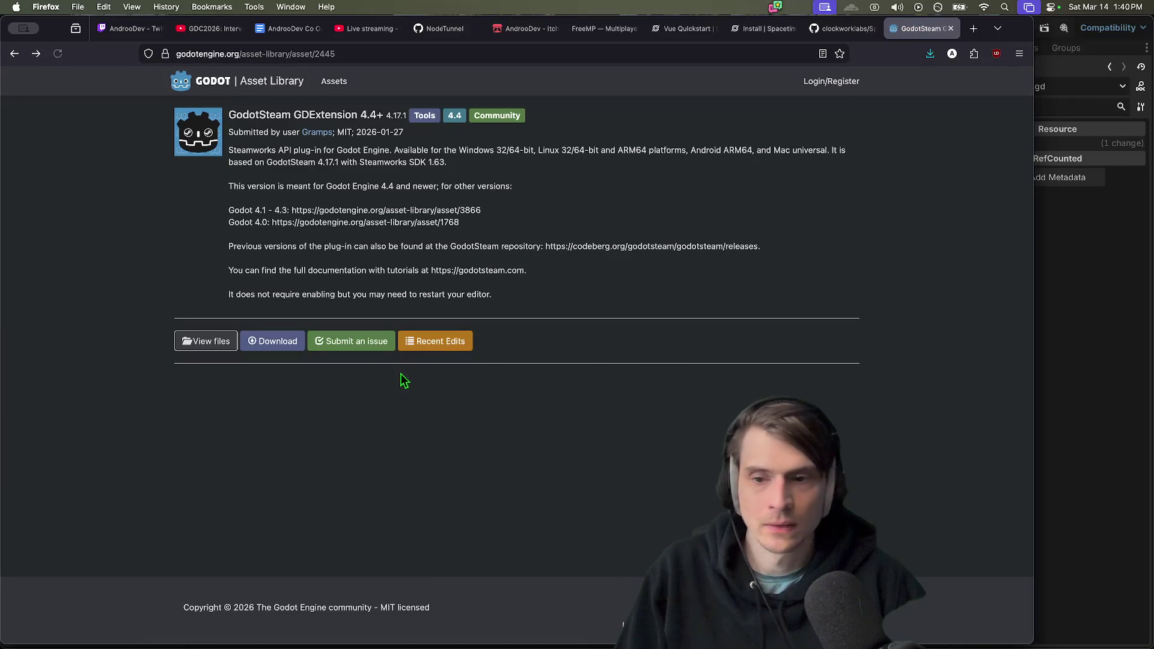
{"action": "left_click", "coordinate": [595, 246]}
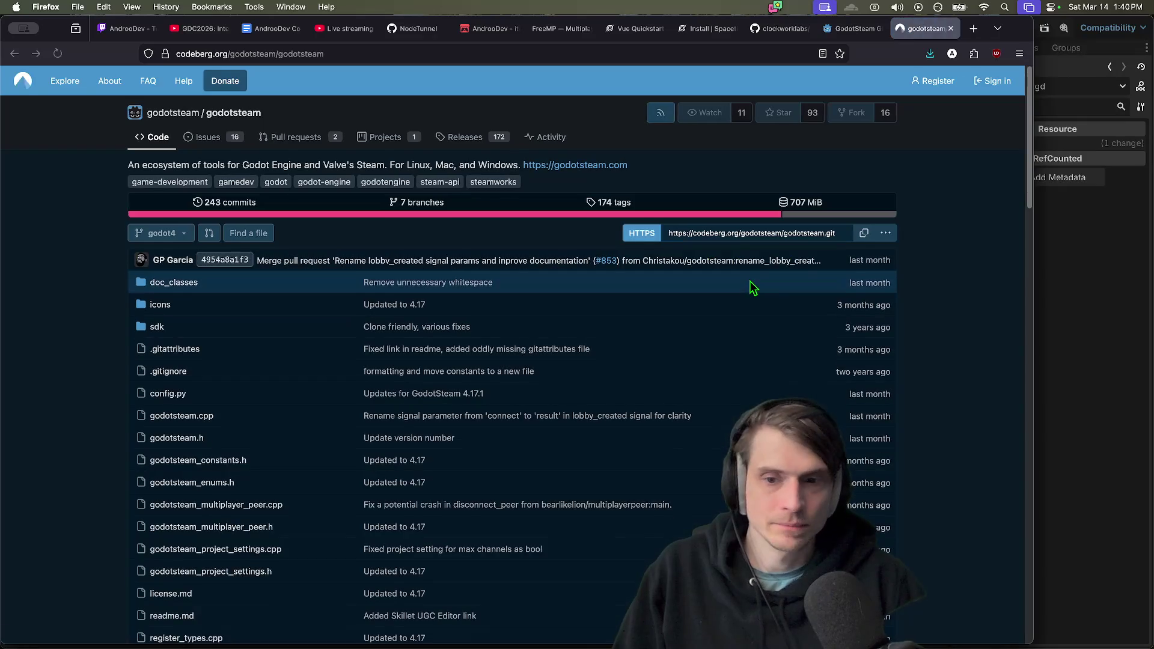
{"action": "scroll", "coordinate": [753, 288], "scroll_direction": "down", "scroll_amount": 10}
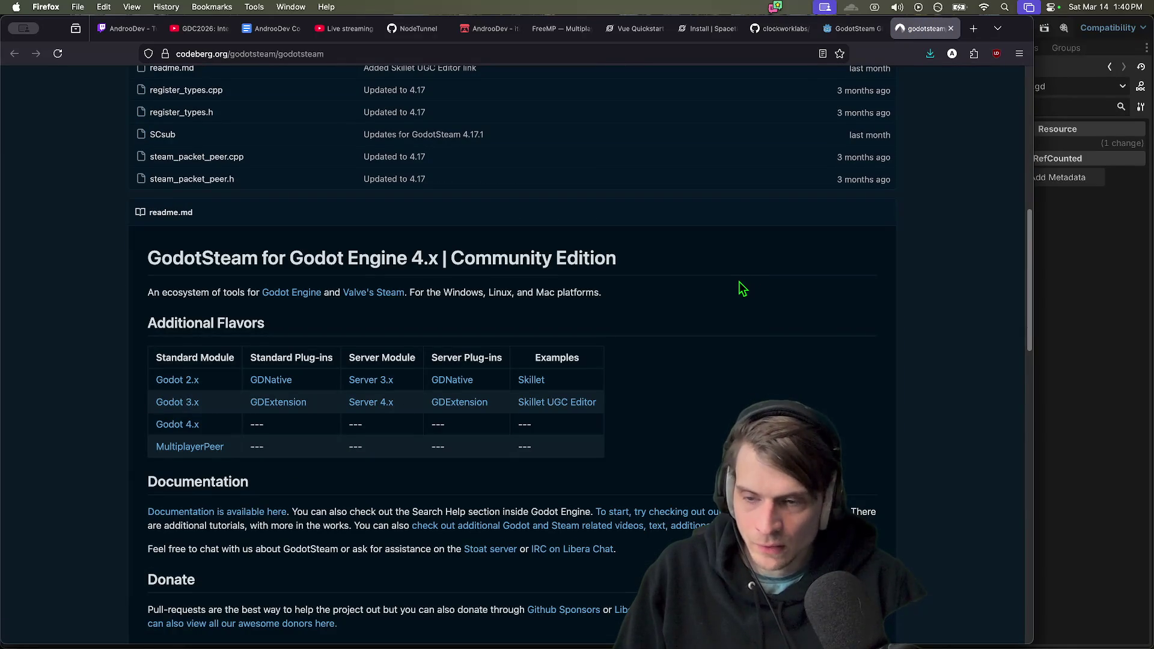
Skim the readme and open the godotsteam.com documentation site in a new tab
{"action": "double_click", "coordinate": [741, 282]}
{"action": "scroll", "coordinate": [741, 283], "scroll_direction": "down", "scroll_amount": 2}
{"action": "left_click", "coordinate": [743, 288]}
{"action": "scroll", "coordinate": [739, 288], "scroll_direction": "down", "scroll_amount": 1}
{"action": "left_click", "coordinate": [274, 441]}
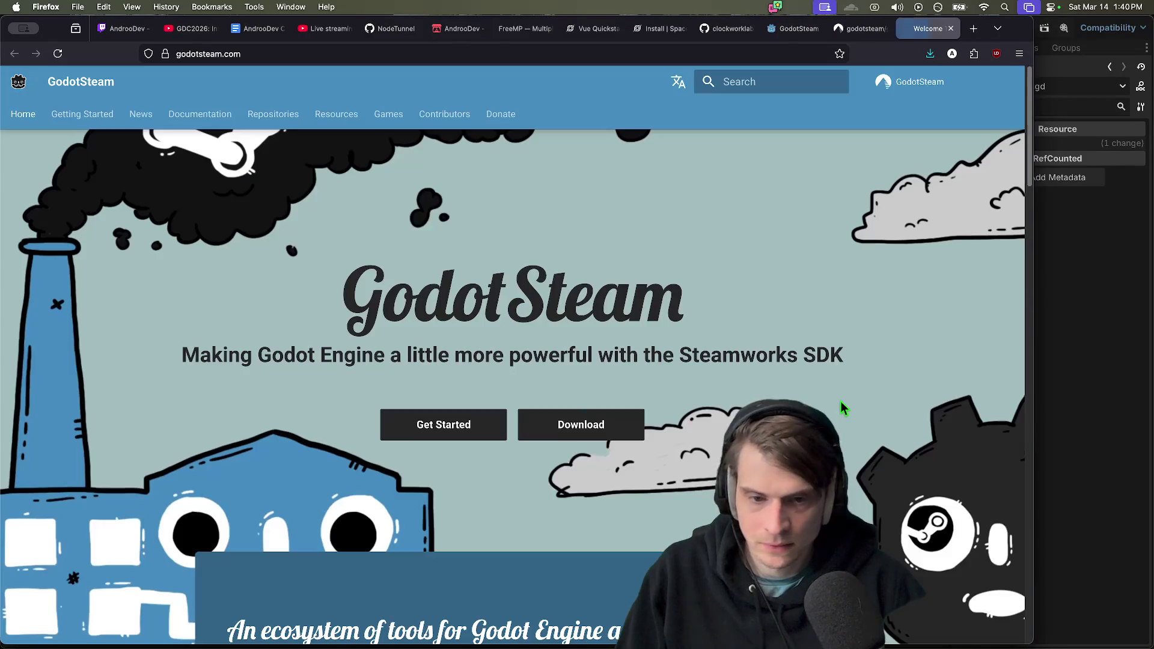
Scroll godotsteam.com's sections and sponsors to the footer, then return to the Codeberg repository tab
{"action": "scroll", "coordinate": [840, 402], "scroll_direction": "down", "scroll_amount": 5}
{"action": "scroll", "coordinate": [840, 402], "scroll_direction": "down", "scroll_amount": 10}
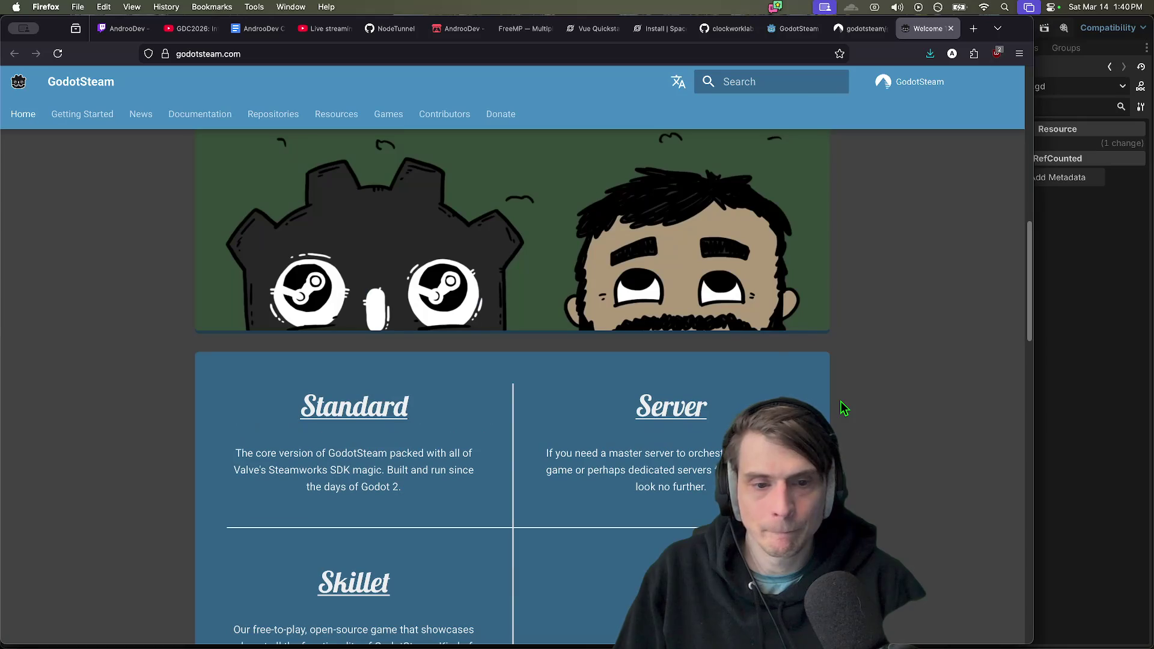
{"action": "scroll", "coordinate": [841, 407], "scroll_direction": "down", "scroll_amount": 2}
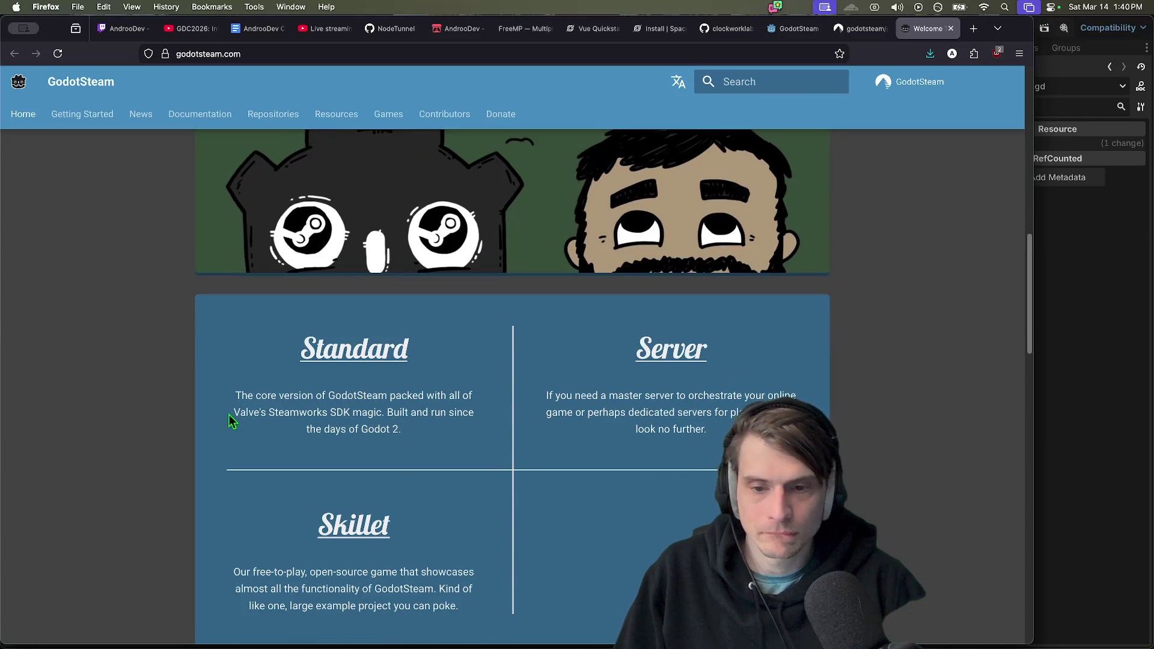
{"action": "scroll", "coordinate": [198, 431], "scroll_direction": "down", "scroll_amount": 2}
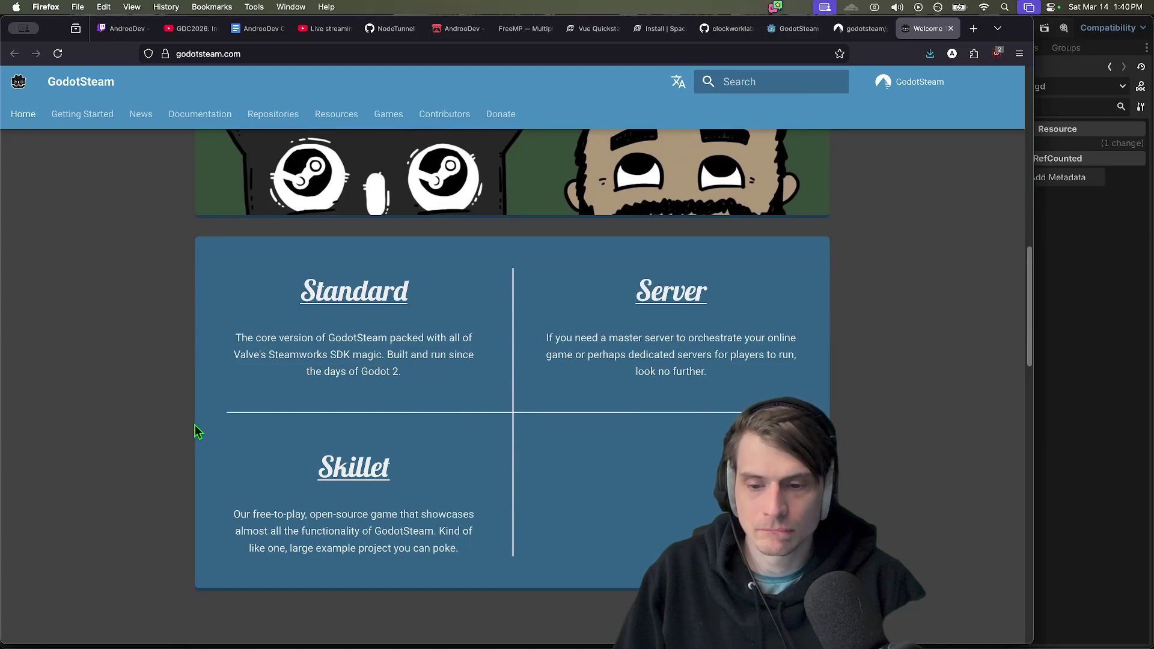
{"action": "scroll", "coordinate": [759, 393], "scroll_direction": "down", "scroll_amount": 6}
{"action": "scroll", "coordinate": [759, 394], "scroll_direction": "down", "scroll_amount": 8}
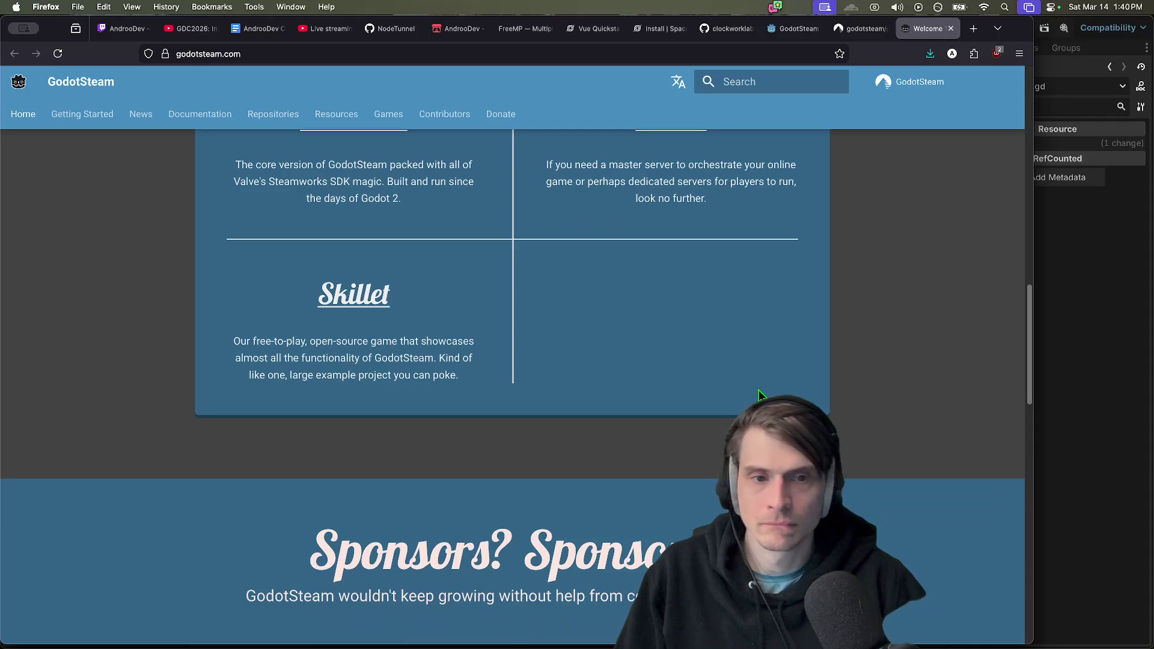
{"action": "scroll", "coordinate": [759, 394], "scroll_direction": "down", "scroll_amount": 3}
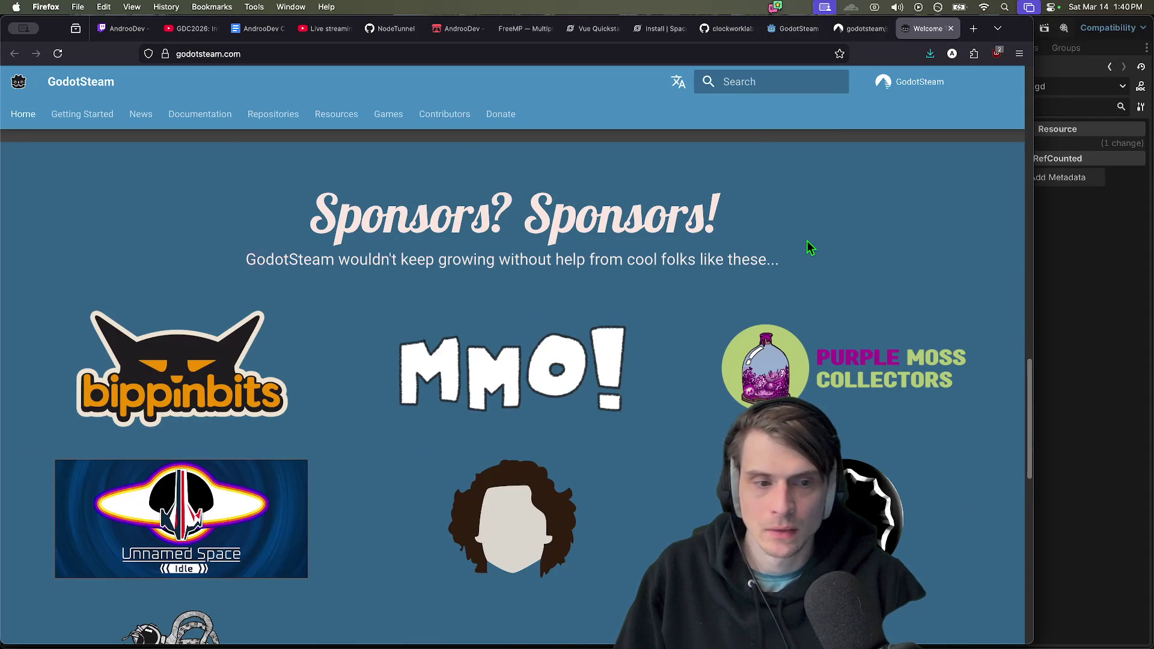
{"action": "scroll", "coordinate": [809, 252], "scroll_direction": "down", "scroll_amount": 2}
{"action": "scroll", "coordinate": [398, 519], "scroll_direction": "down", "scroll_amount": 10}
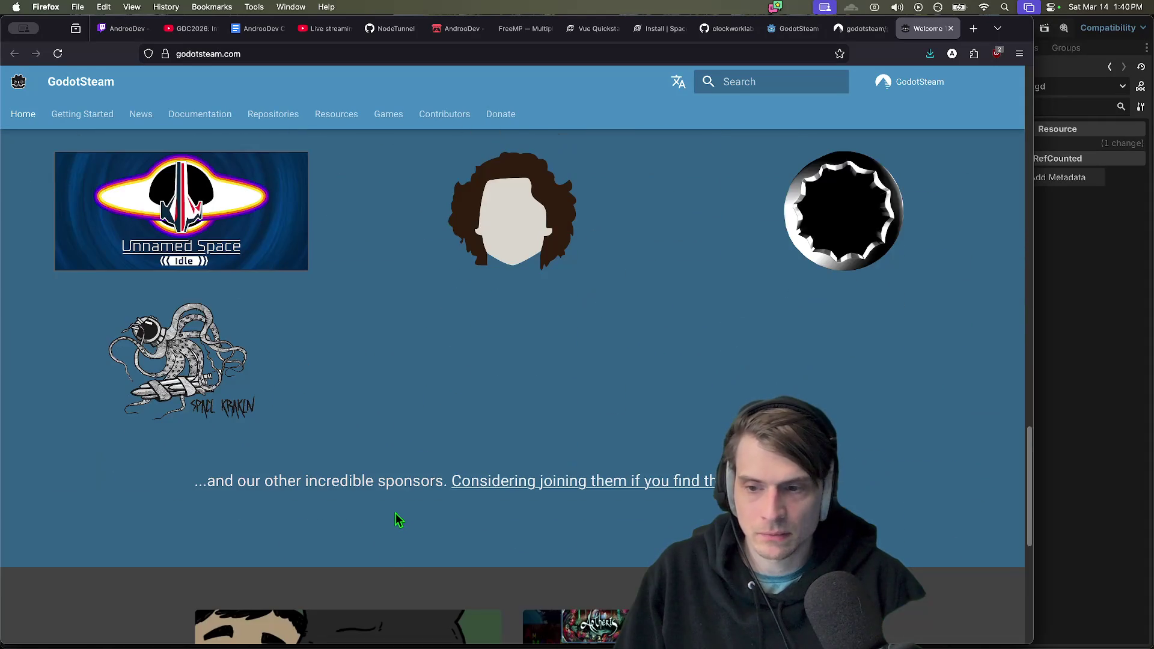
{"action": "scroll", "coordinate": [397, 520], "scroll_direction": "up", "scroll_amount": 8}
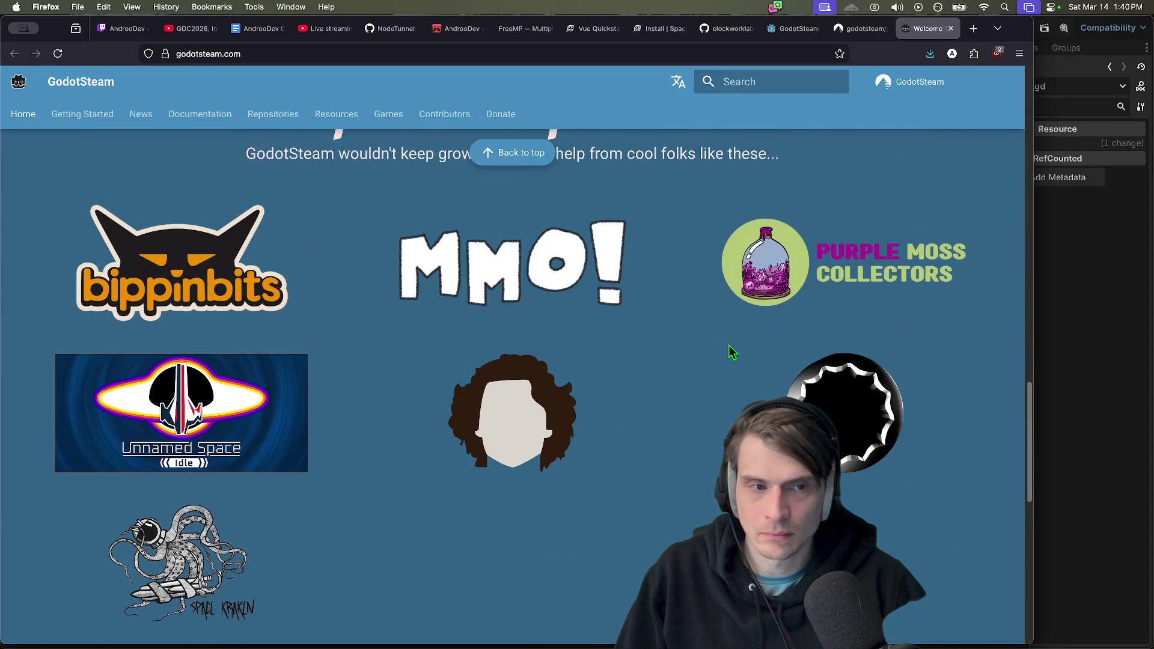
{"action": "scroll", "coordinate": [800, 338], "scroll_direction": "down", "scroll_amount": 5}
{"action": "scroll", "coordinate": [799, 335], "scroll_direction": "down", "scroll_amount": 12}
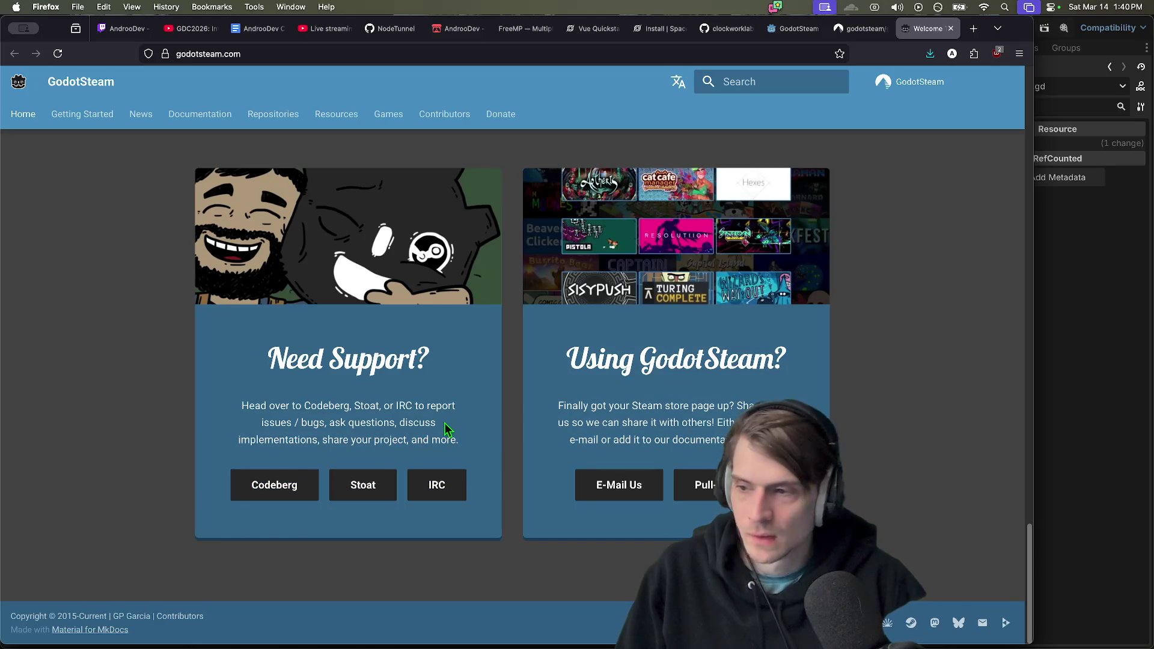
{"action": "key", "text": "ctrl+shift+Tab"}
{"action": "scroll", "coordinate": [445, 428], "scroll_direction": "down", "scroll_amount": 6}
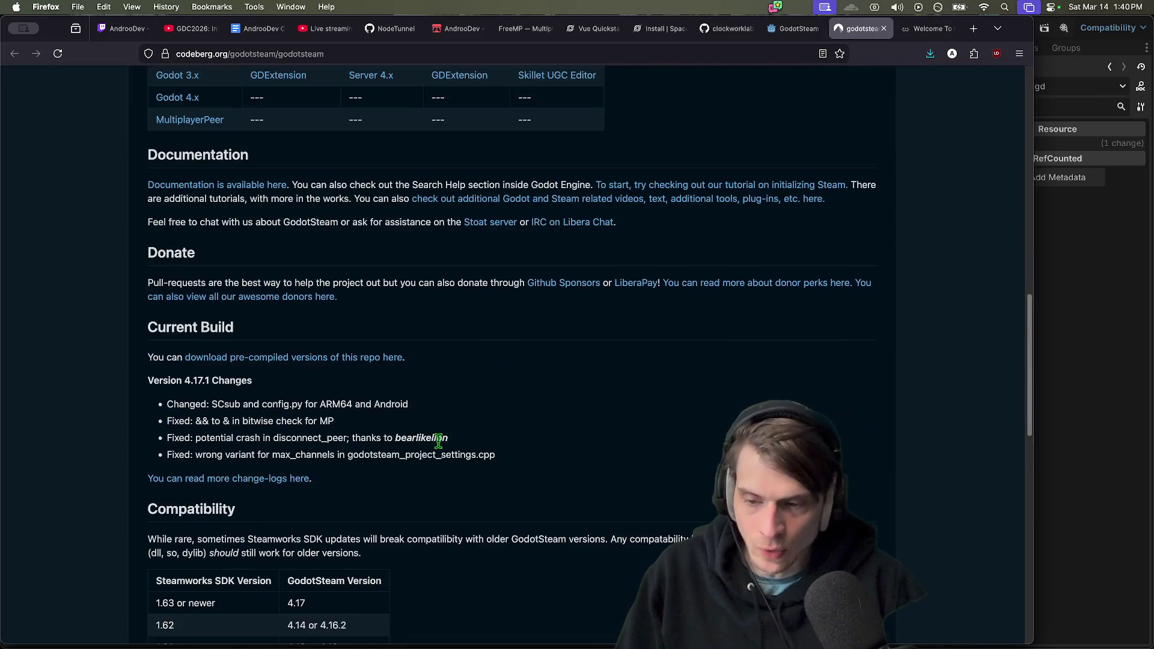
Read the GodotSteam readme's build notes, comparing it with the other open tabs
{"action": "scroll", "coordinate": [500, 454], "scroll_direction": "down", "scroll_amount": 1}
{"action": "key", "text": "ctrl+Tab"}
{"action": "key", "text": "ctrl+shift+Tab"}
{"action": "scroll", "coordinate": [501, 454], "scroll_direction": "down", "scroll_amount": 1}
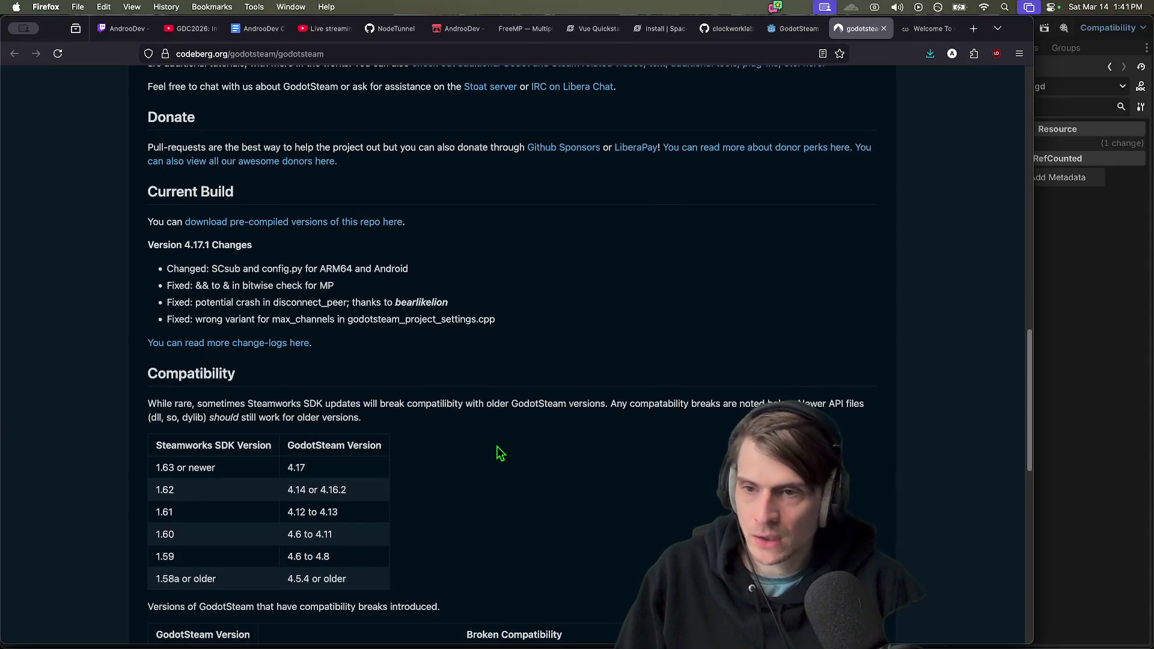
{"action": "scroll", "coordinate": [501, 454], "scroll_direction": "down", "scroll_amount": 2}
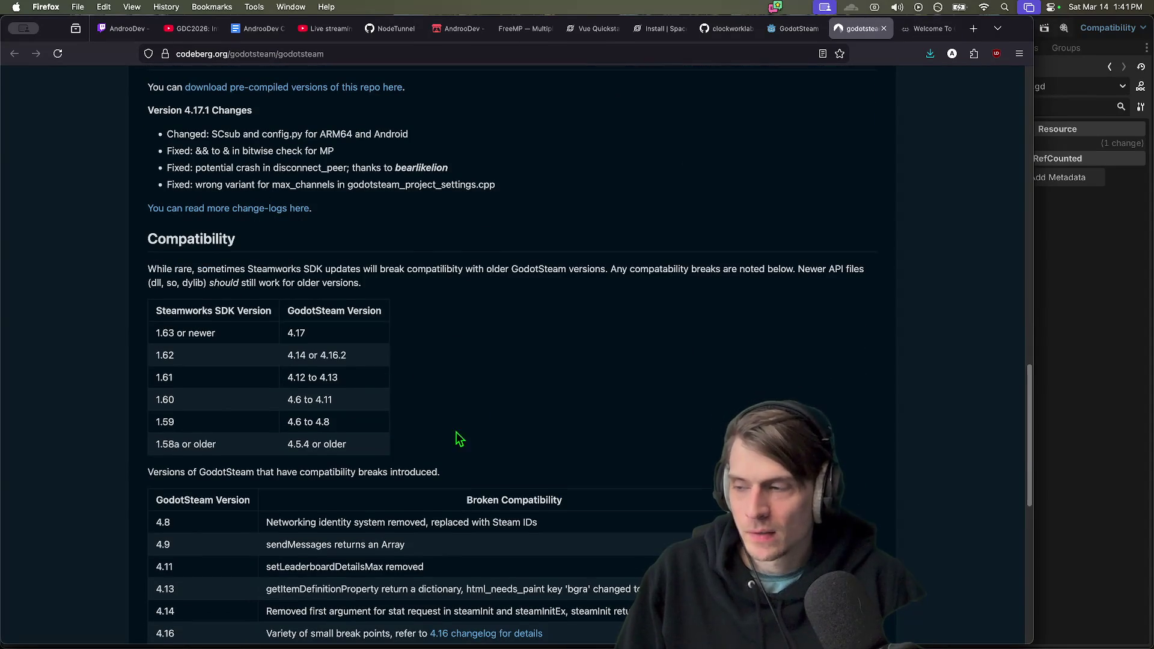
{"action": "scroll", "coordinate": [492, 406], "scroll_direction": "down", "scroll_amount": 1}
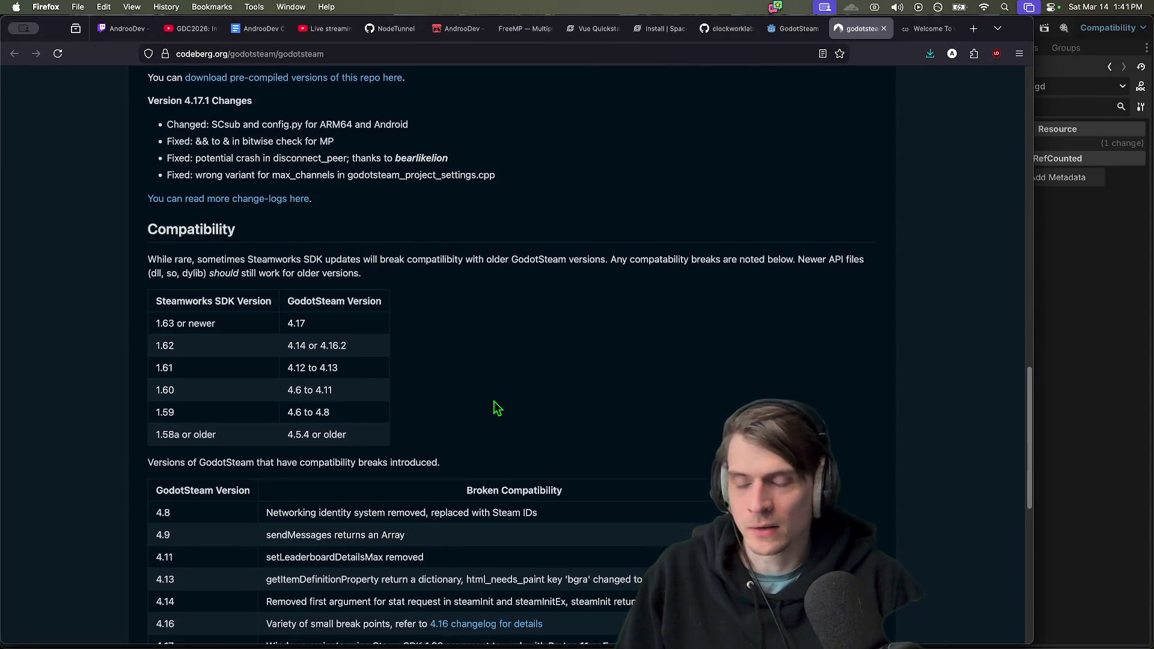
{"action": "scroll", "coordinate": [495, 408], "scroll_direction": "down", "scroll_amount": 5}
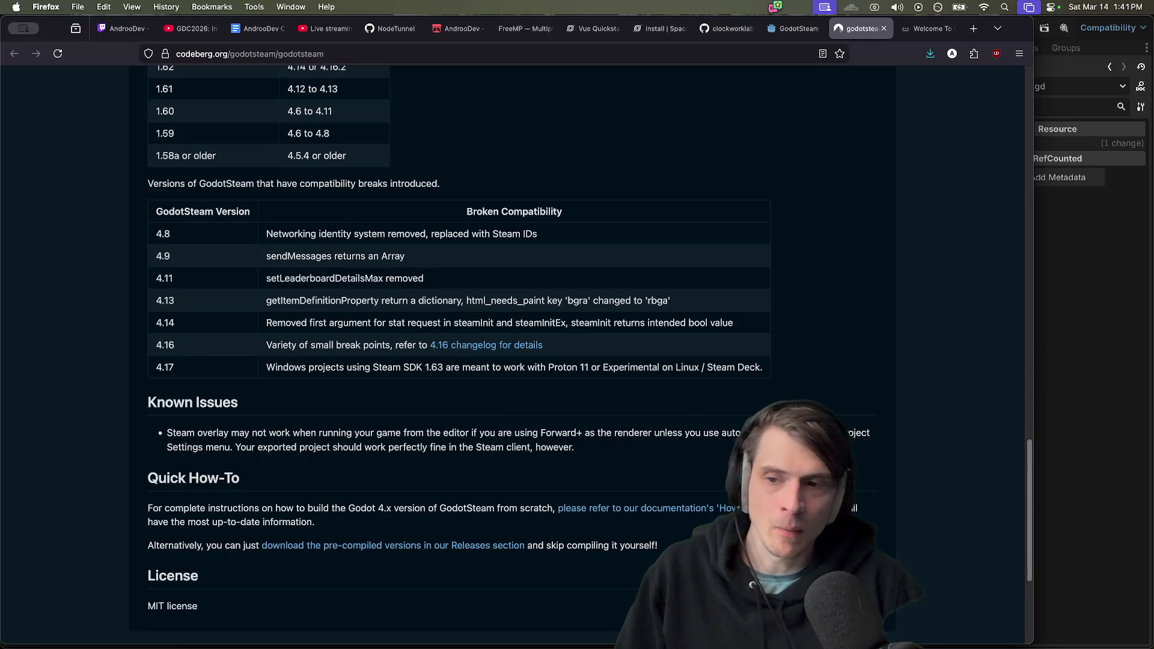
{"action": "scroll", "coordinate": [639, 457], "scroll_direction": "up", "scroll_amount": 1}
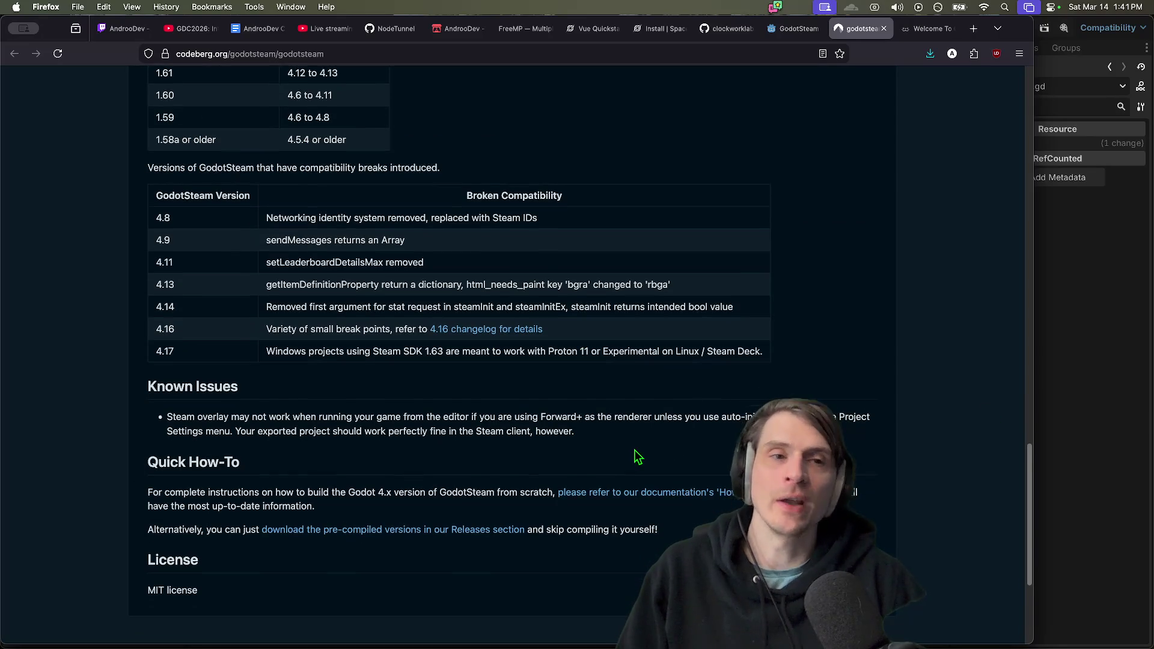
{"action": "key", "text": "ctrl+shift+Tab"}
{"action": "key", "text": "ctrl+Tab"}
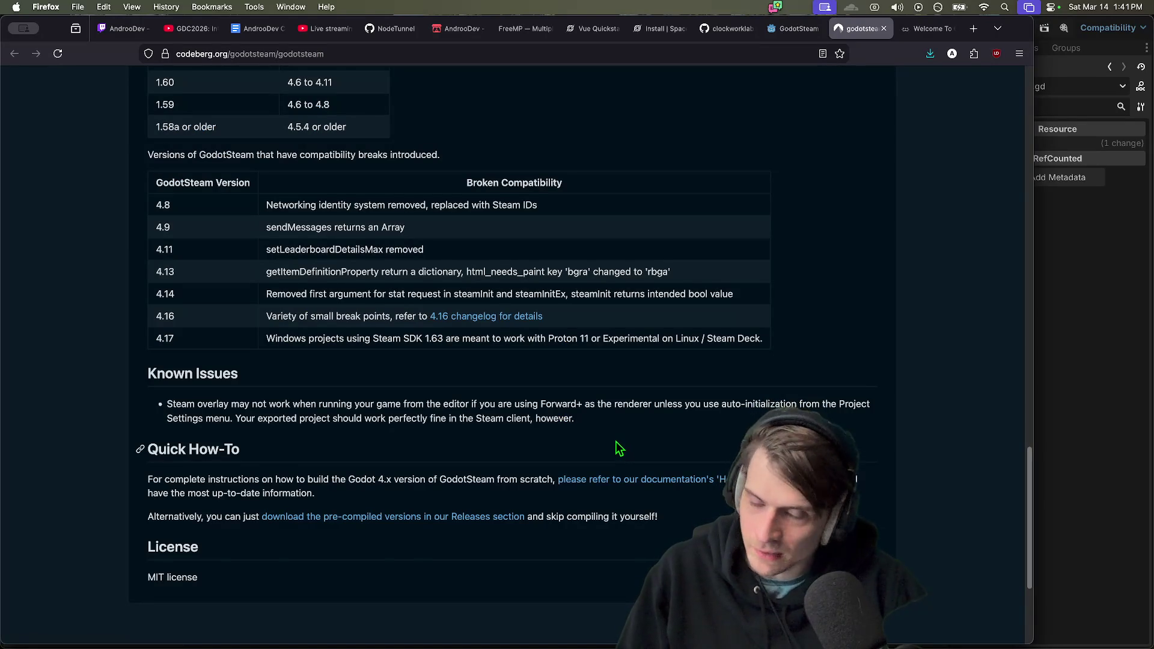
Compare the Steamworks compatibility tables against the asset library page, then bring Messages forward
{"action": "scroll", "coordinate": [619, 448], "scroll_direction": "up", "scroll_amount": 15}
{"action": "key", "text": "ctrl+shift+Tab"}
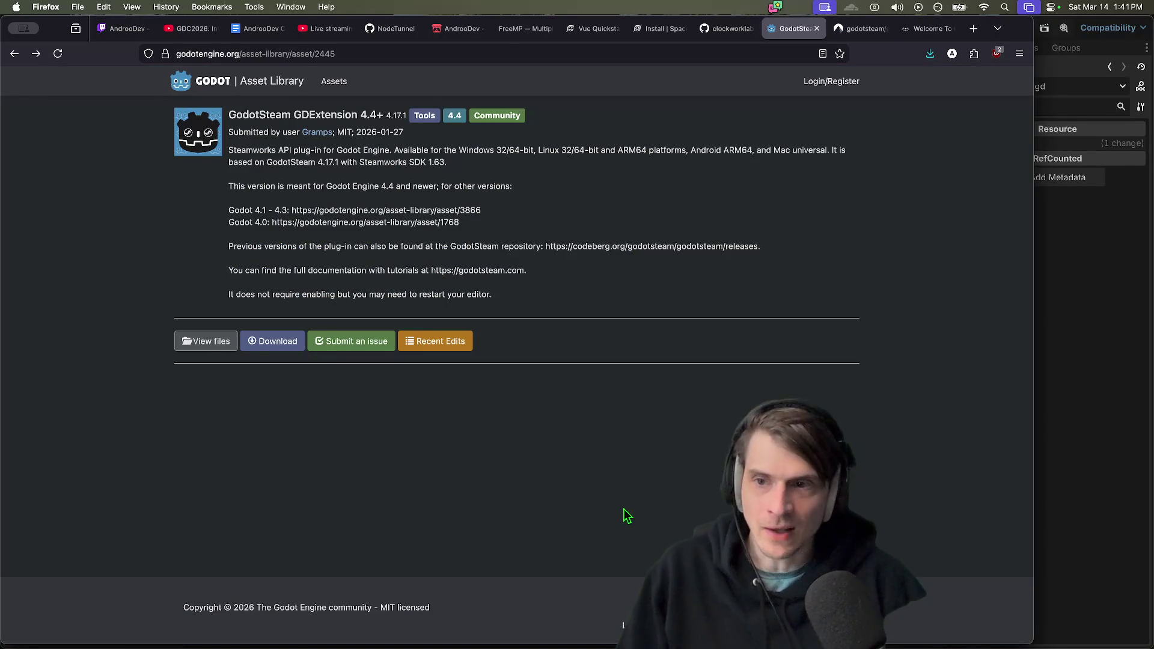
{"action": "key", "text": "Tab"}
{"action": "key", "text": "Return"}
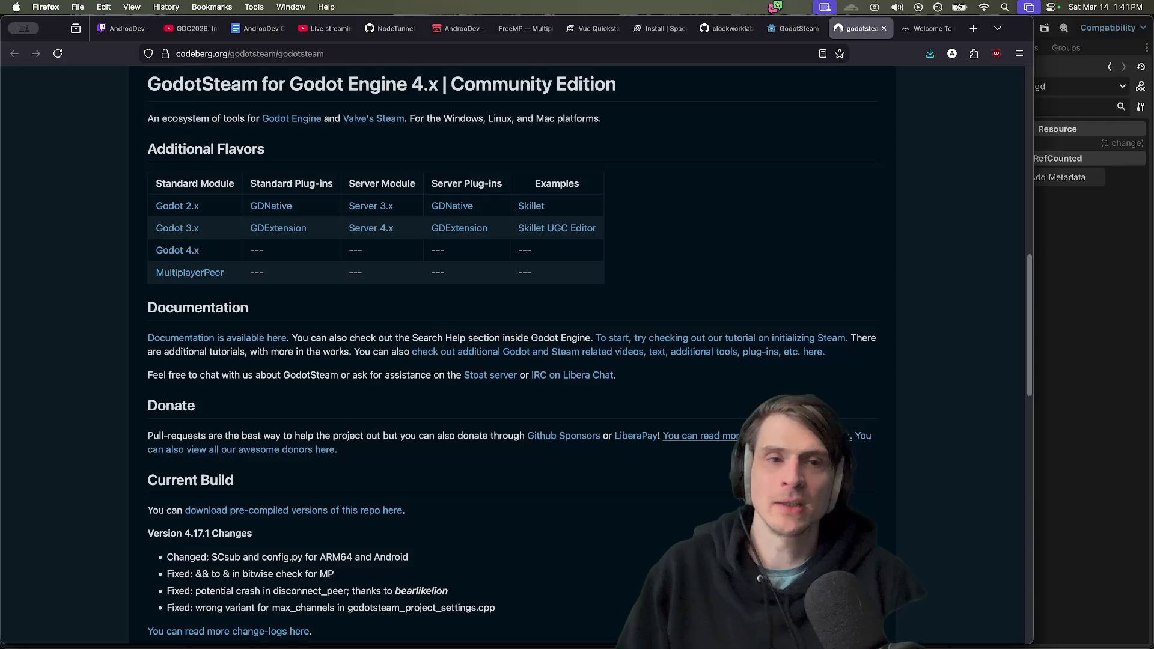
{"action": "scroll", "coordinate": [510, 423], "scroll_direction": "down", "scroll_amount": 3}
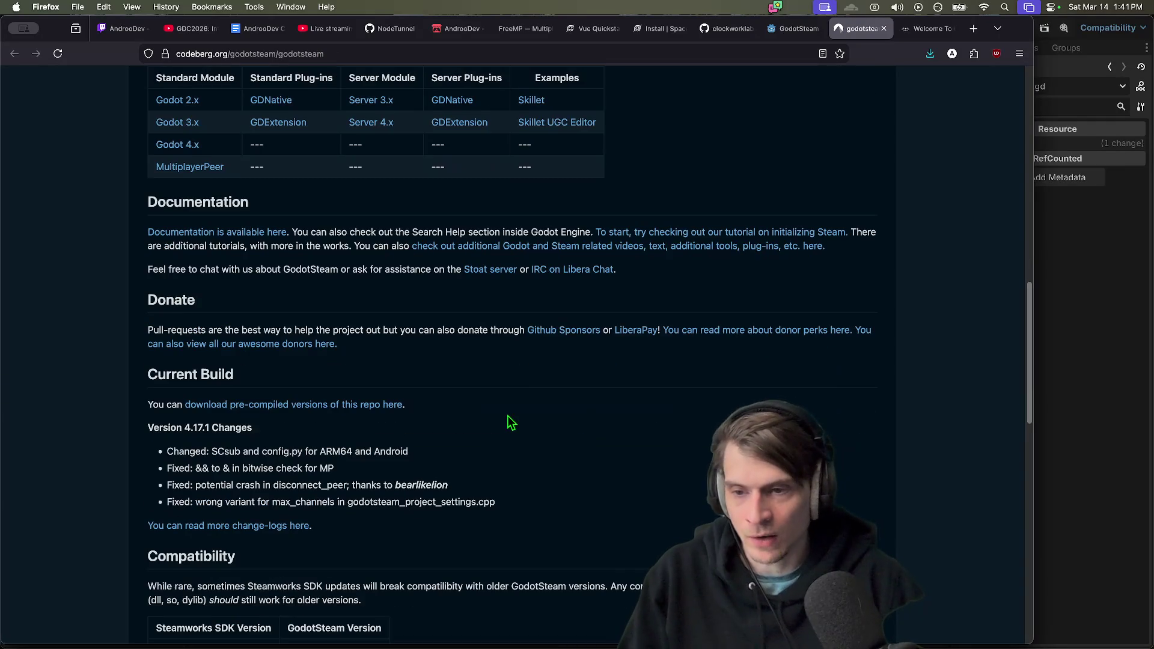
{"action": "scroll", "coordinate": [381, 405], "scroll_direction": "down", "scroll_amount": 1}
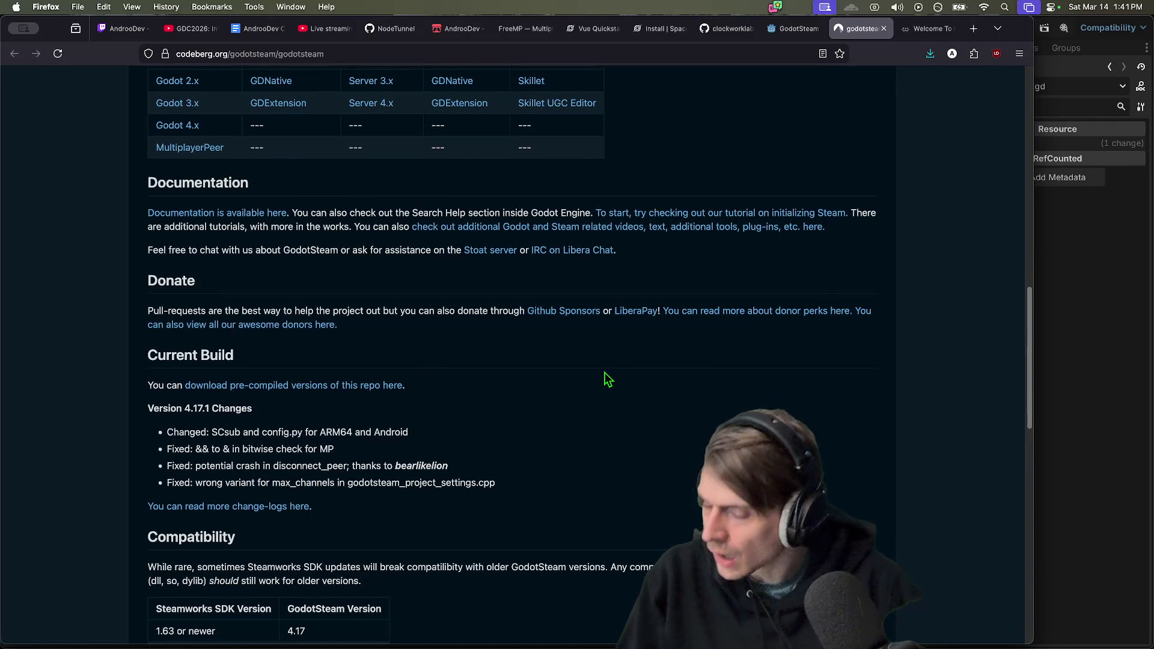
{"action": "scroll", "coordinate": [577, 383], "scroll_direction": "down", "scroll_amount": 10}
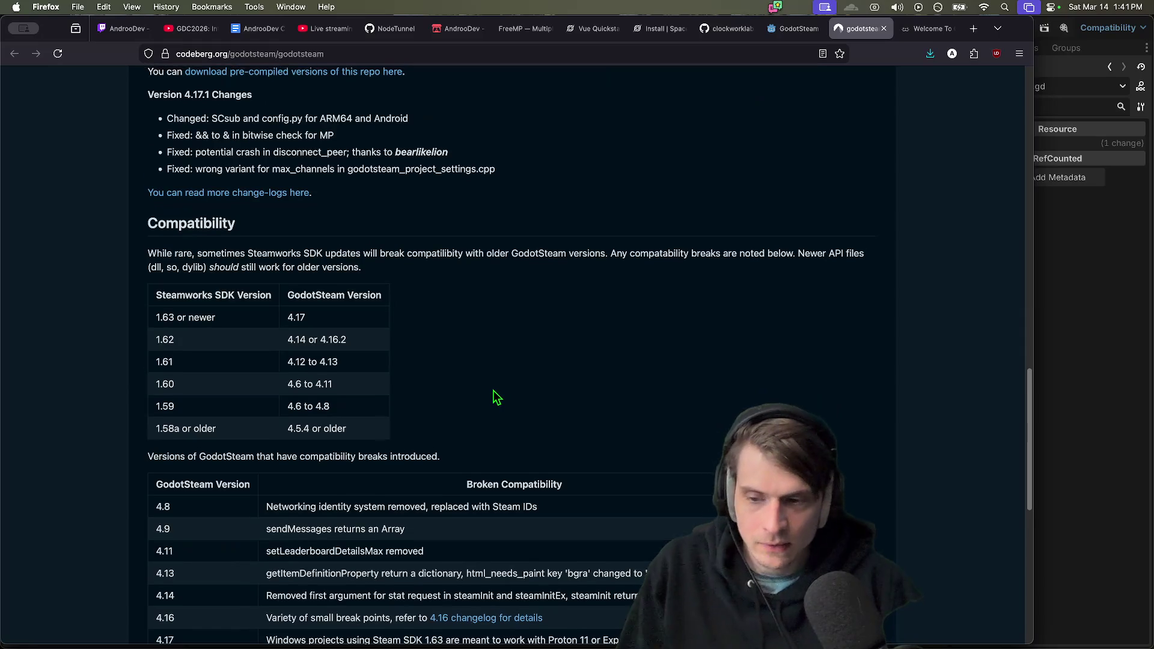
{"action": "scroll", "coordinate": [565, 481], "scroll_direction": "up", "scroll_amount": 8}
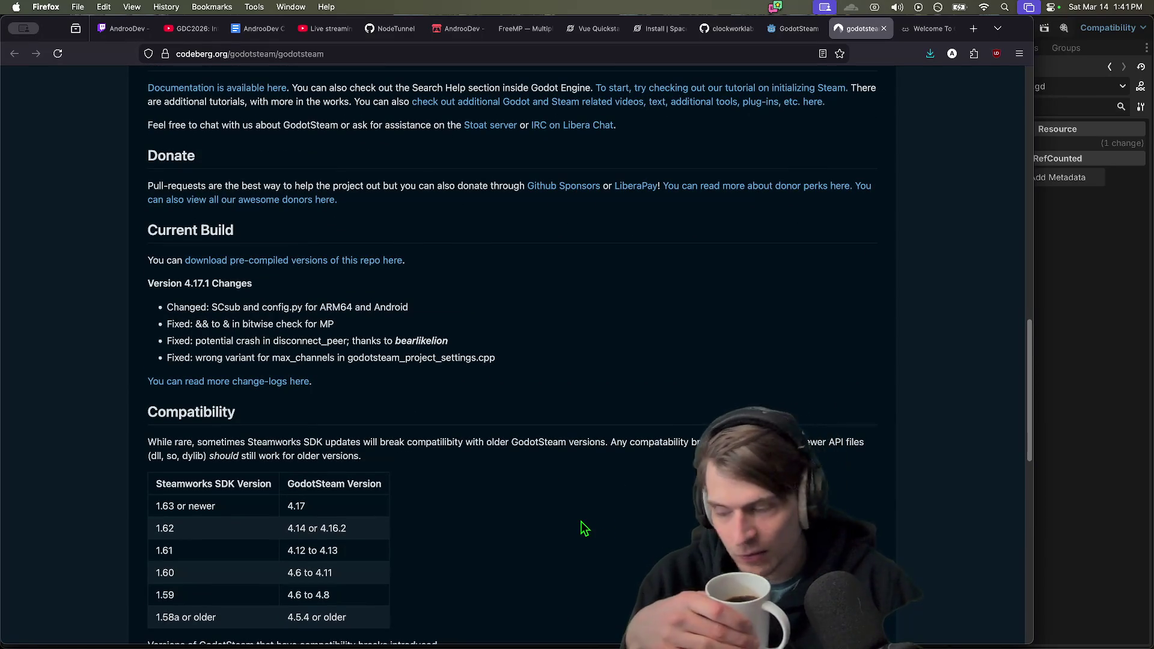
{"action": "mouse_move", "coordinate": [589, 644]}
{"action": "left_click", "coordinate": [468, 615]}
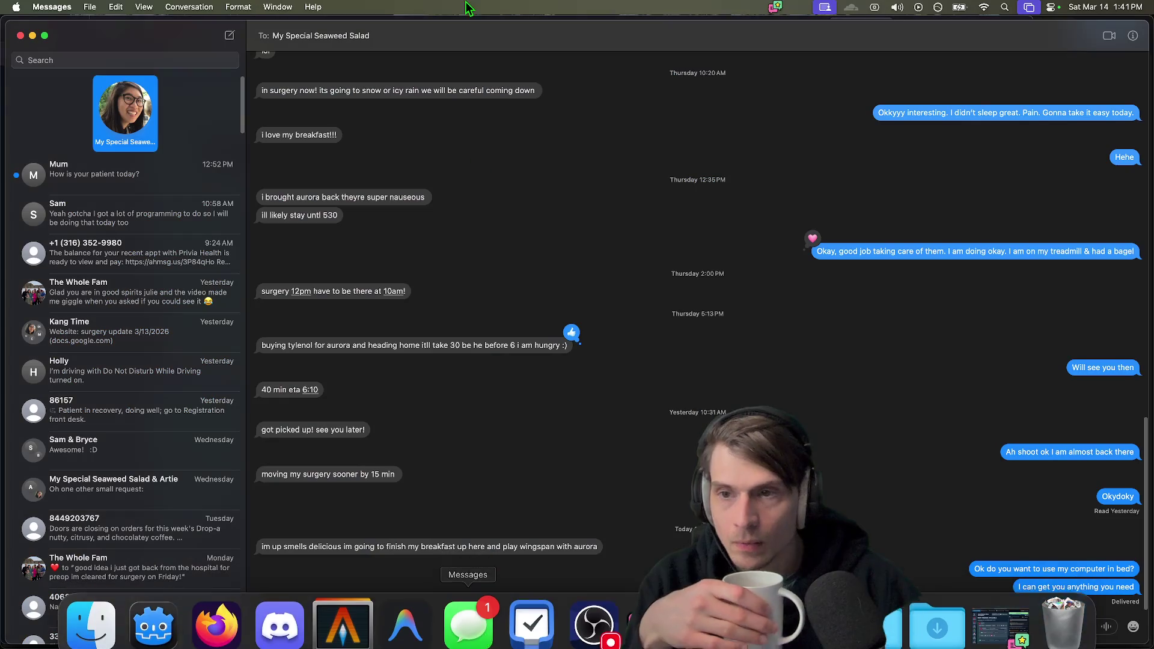
Read the top unread Messages conversation, then go back to README.md's Multi Peer table in Godot
{"action": "left_click", "coordinate": [158, 191]}
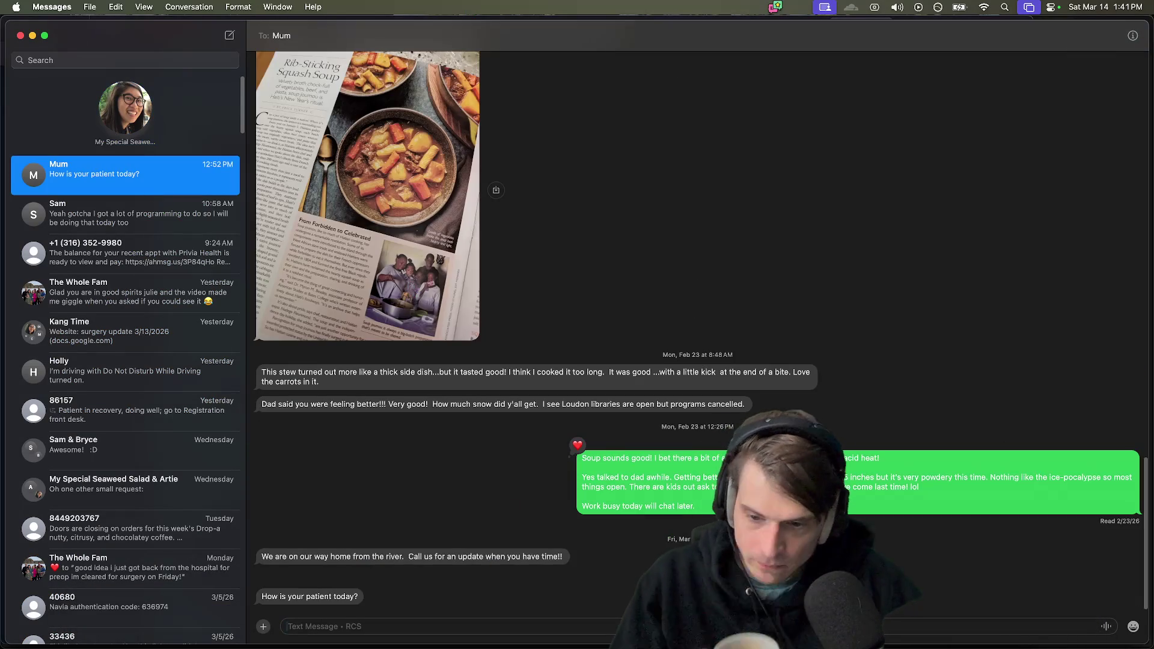
{"action": "type", "text": "Doing"}
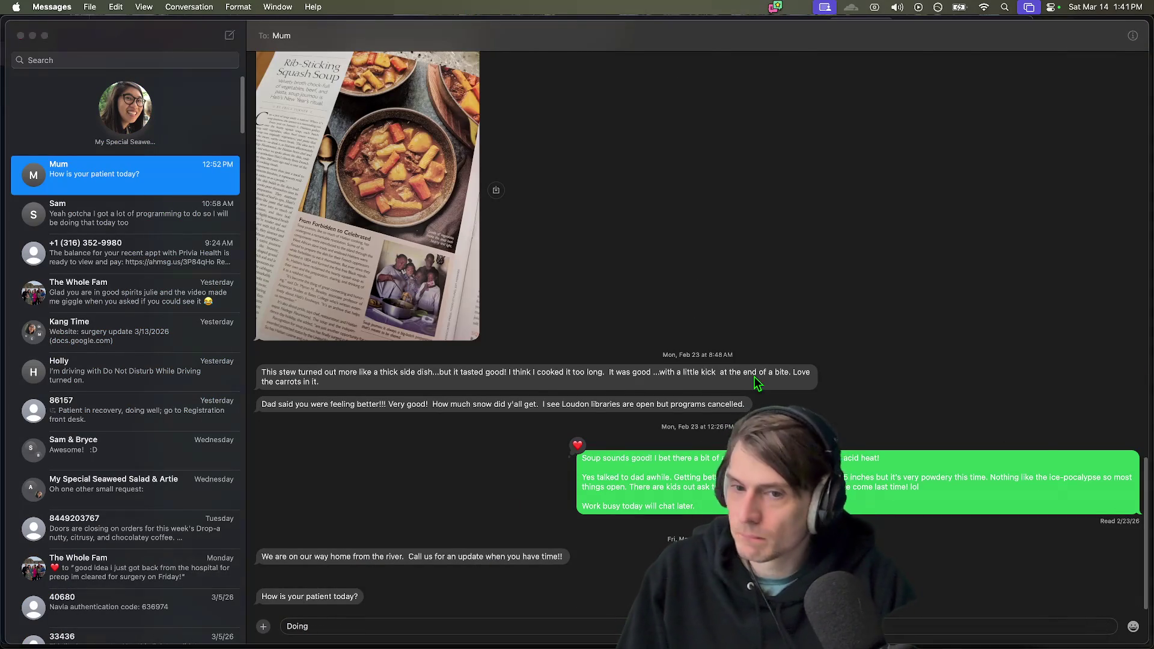
{"action": "key", "text": "super+Tab"}
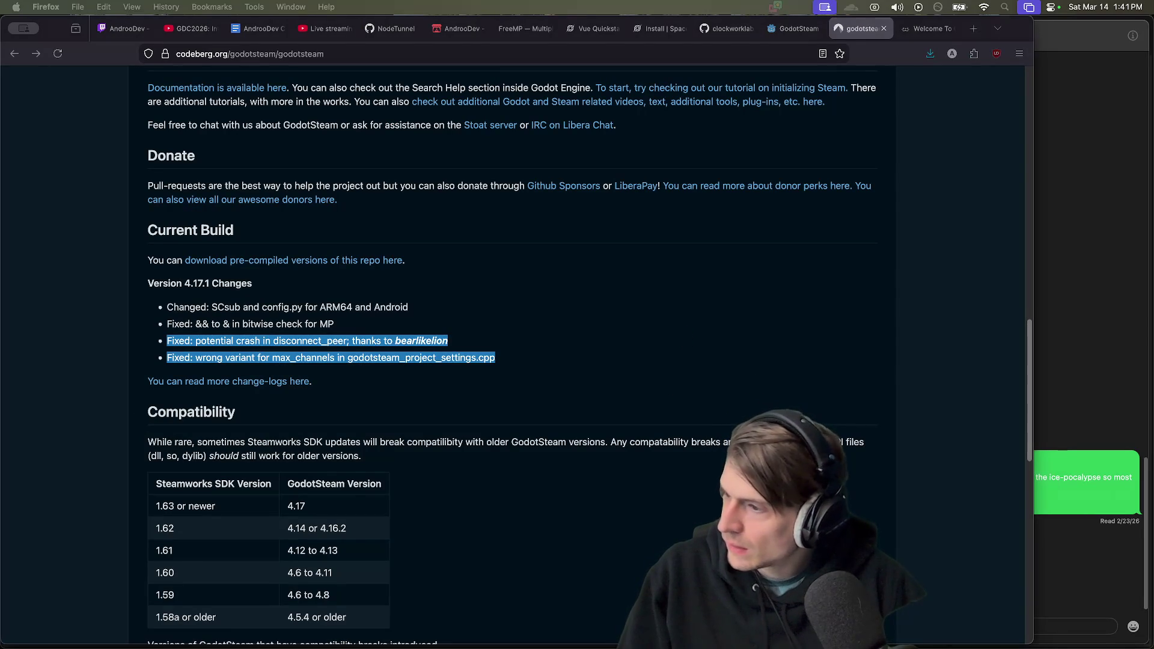
{"action": "key", "text": "super+Tab"}
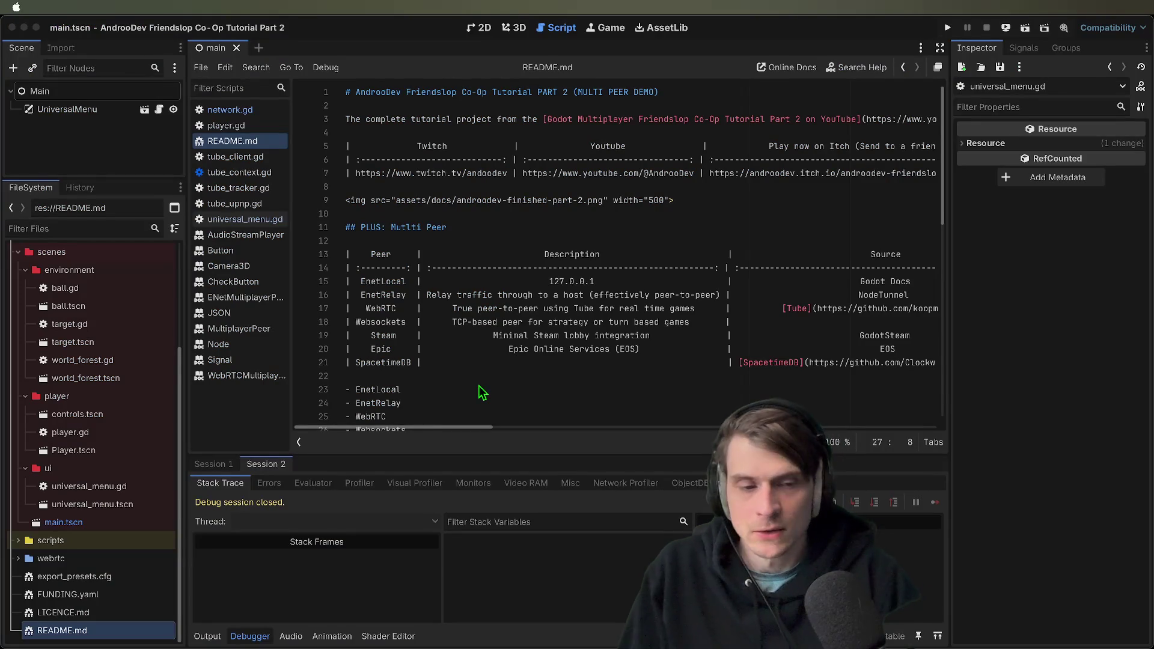
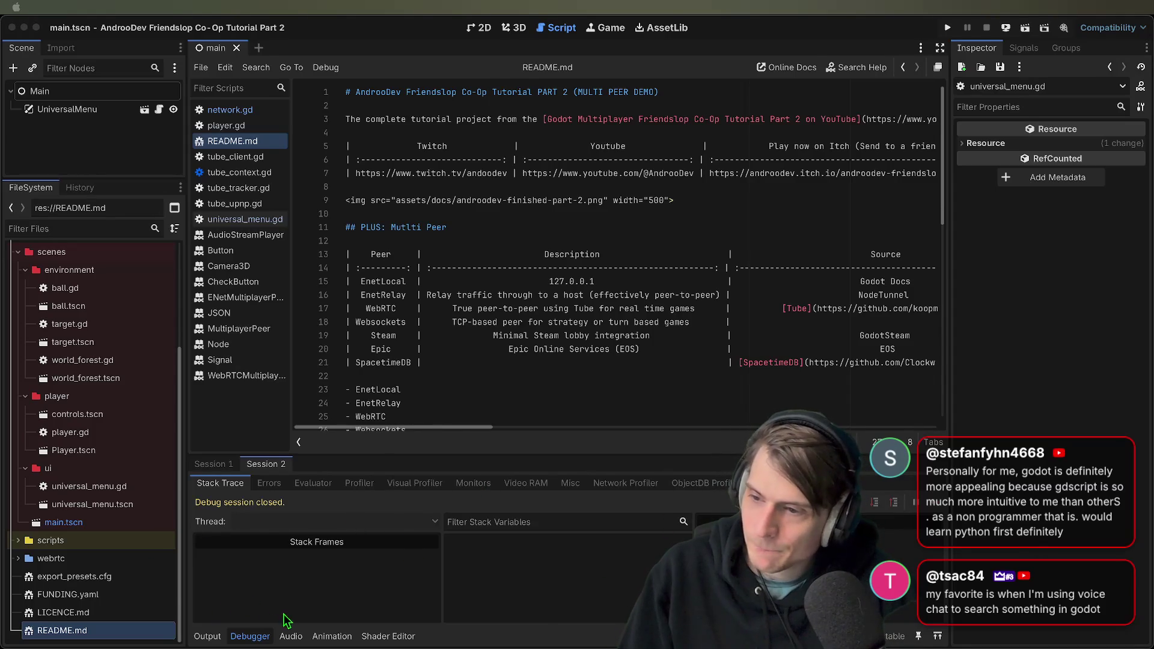
Look over the tube_upnp.gd and network.gd scripts in the Script editor
{"action": "left_click", "coordinate": [237, 269]}
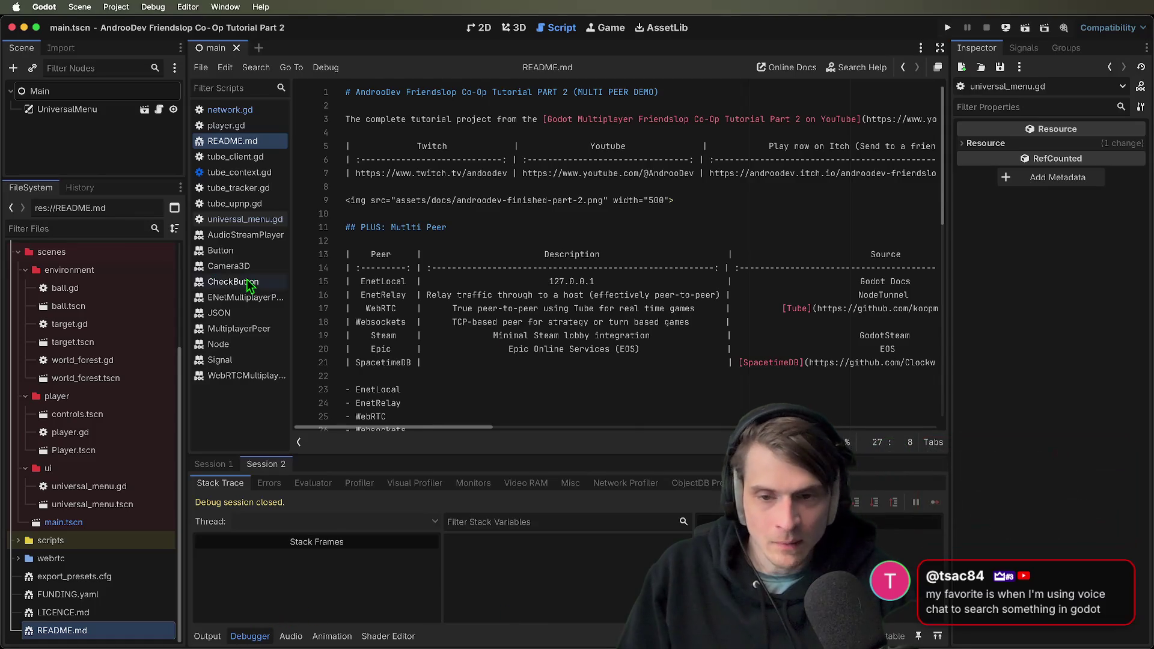
{"action": "scroll", "coordinate": [490, 330], "scroll_direction": "down", "scroll_amount": 2}
{"action": "left_click", "coordinate": [227, 207]}
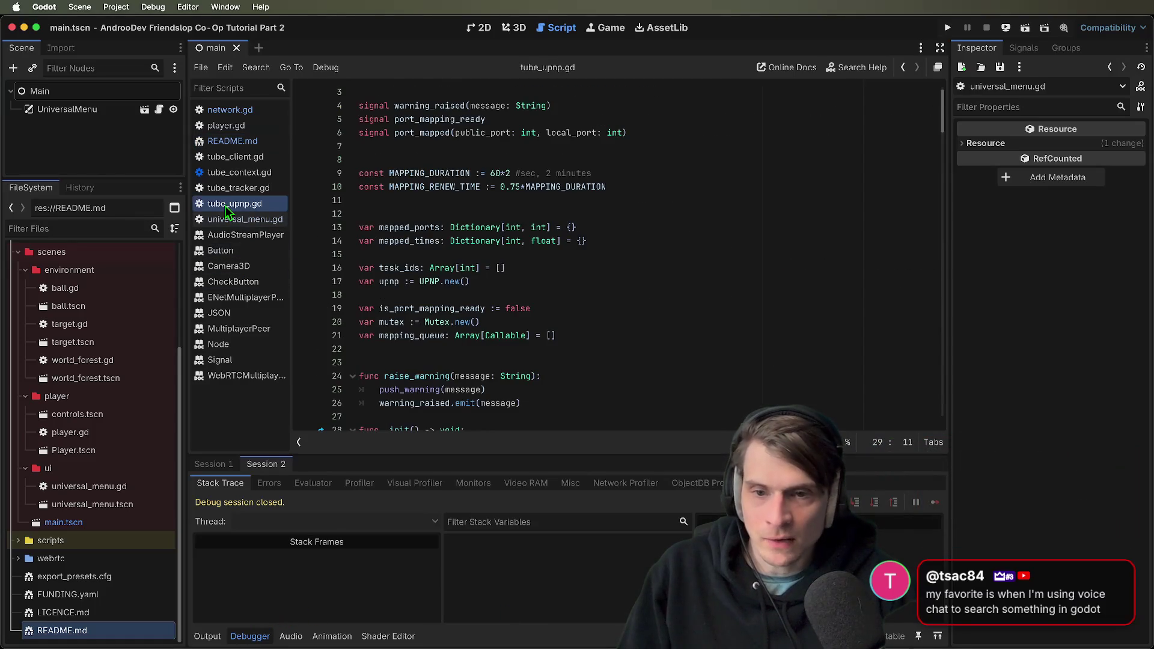
{"action": "scroll", "coordinate": [744, 257], "scroll_direction": "down", "scroll_amount": 5}
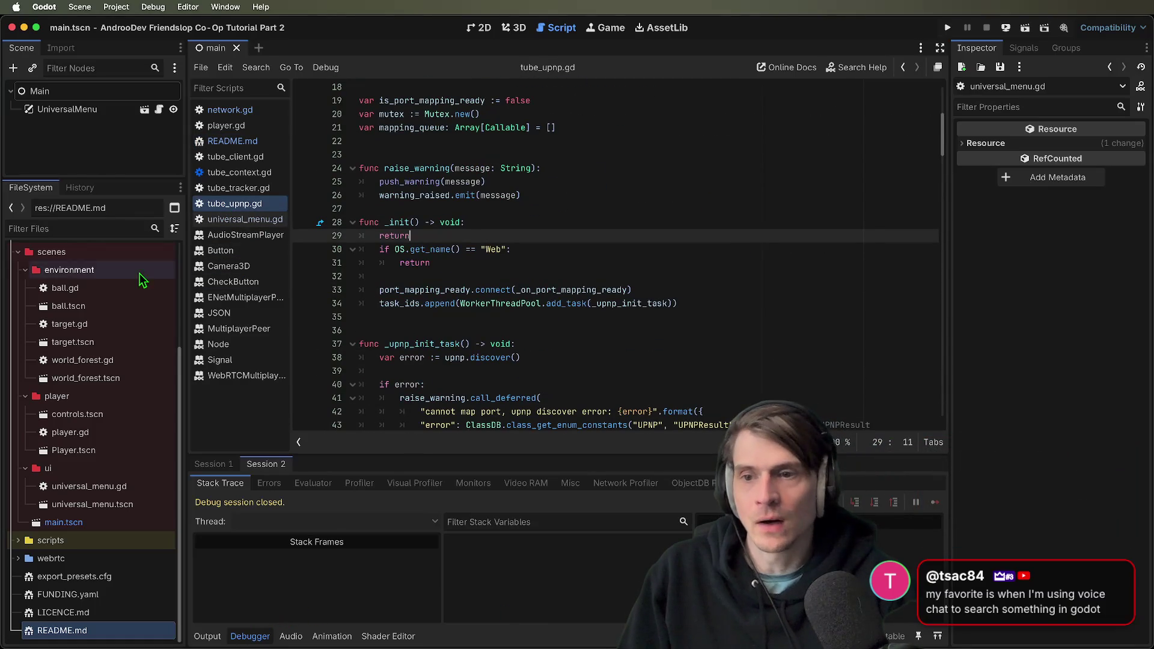
{"action": "left_click", "coordinate": [230, 109]}
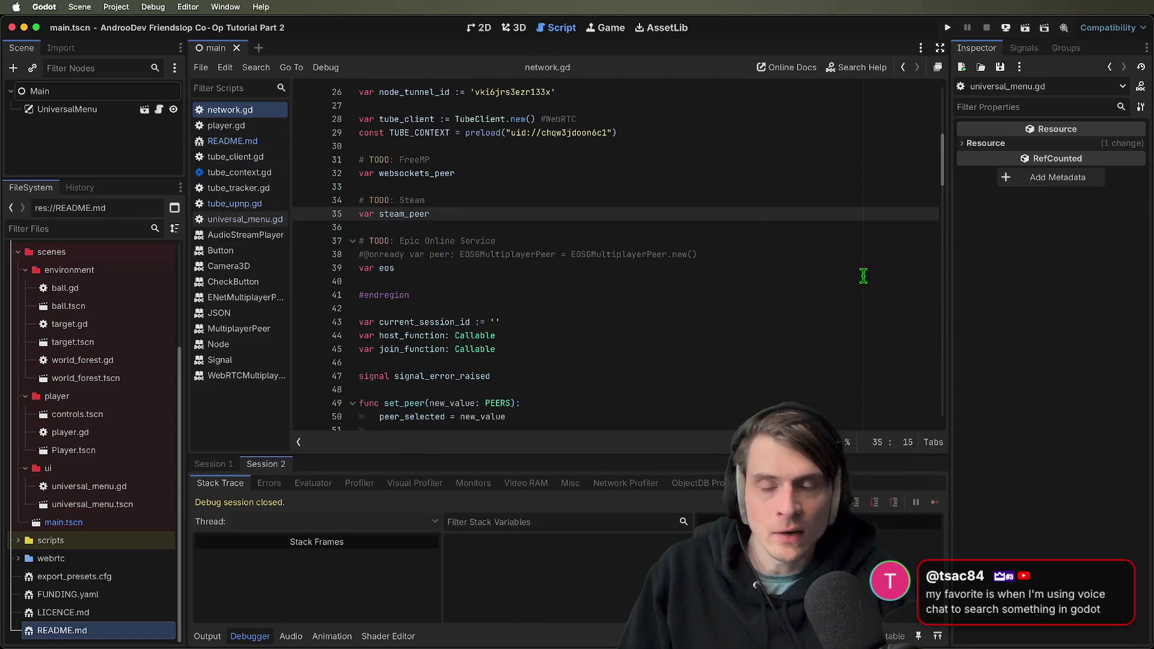
{"action": "scroll", "coordinate": [848, 250], "scroll_direction": "up", "scroll_amount": 8}
{"action": "scroll", "coordinate": [842, 247], "scroll_direction": "down", "scroll_amount": 8}
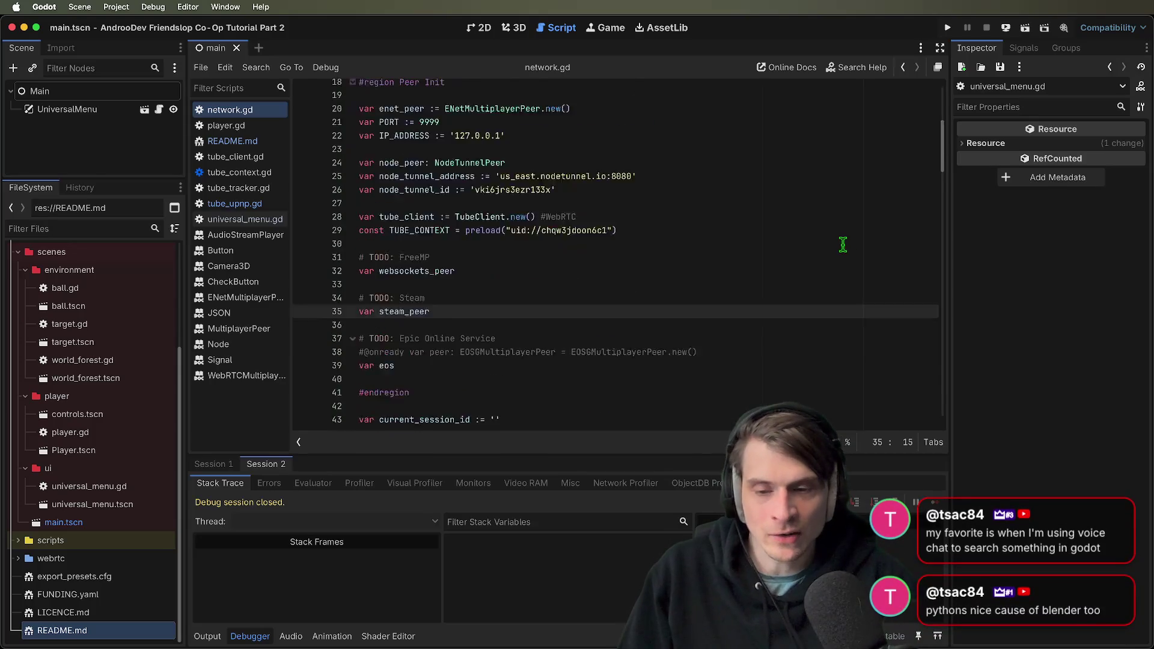
Open player.gd at the top to see its camera, head and nameplate references
{"action": "left_click", "coordinate": [240, 126]}
{"action": "left_click_drag", "start_coordinate": [942, 373], "coordinate": [942, 145]}
{"action": "left_click", "coordinate": [706, 229]}
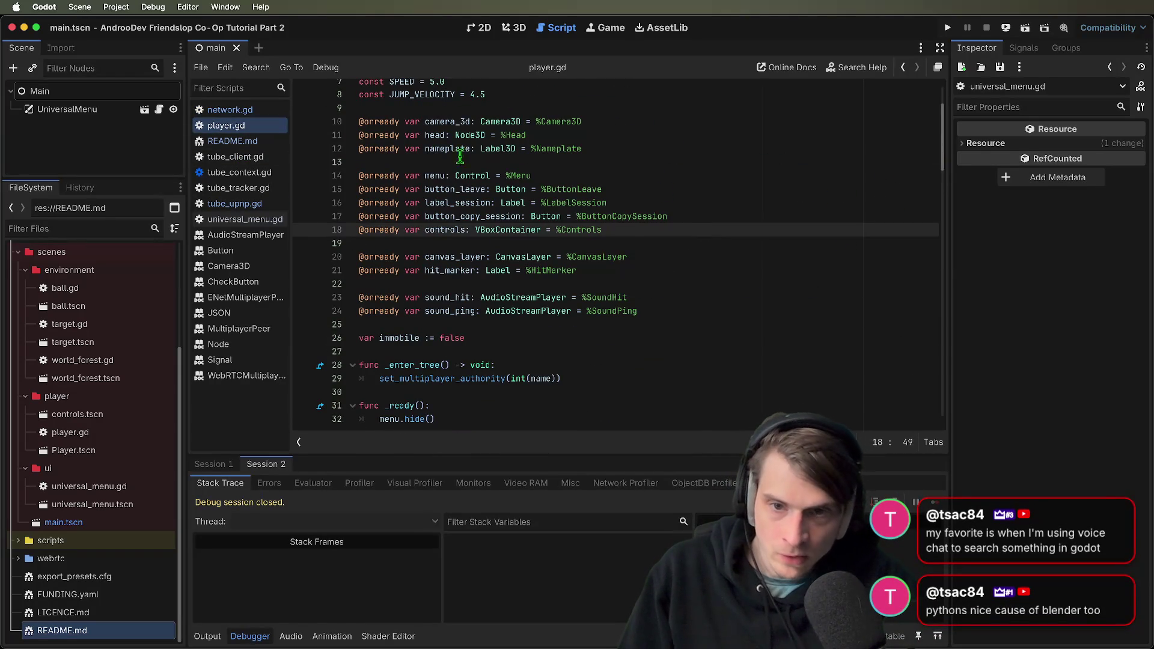
Add a 'camera_3d.current = true' line inside player.gd's _enter_tree function
{"action": "left_click", "coordinate": [741, 184]}
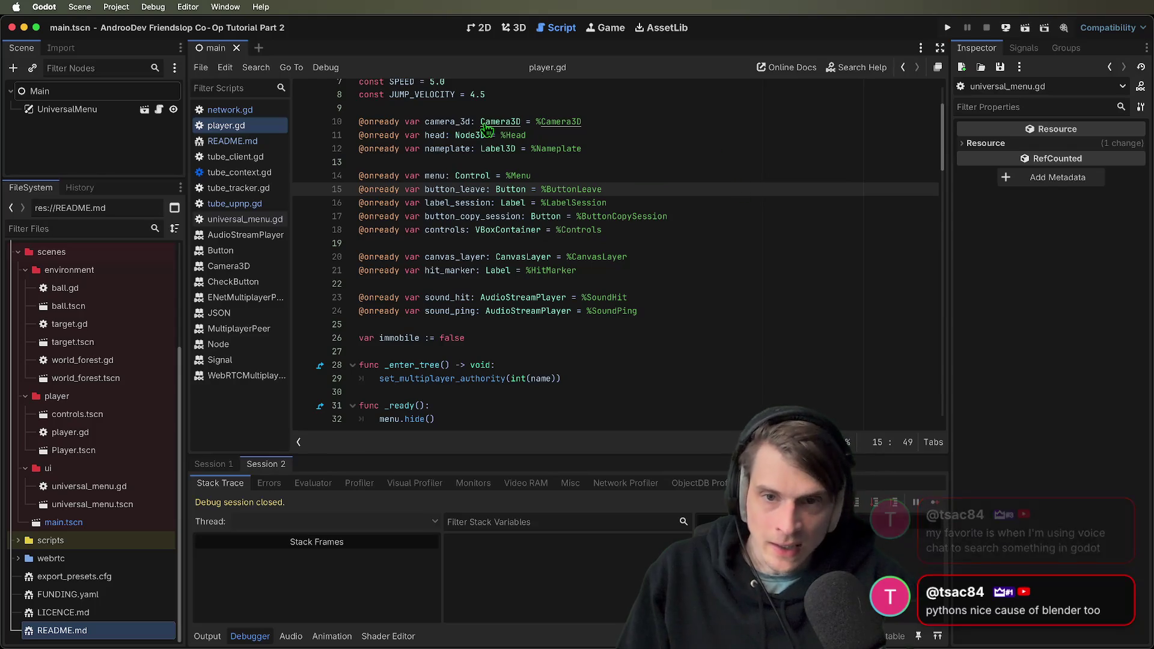
{"action": "double_click", "coordinate": [441, 122]}
{"action": "key", "text": "ctrl+minus"}
{"action": "left_click", "coordinate": [778, 353]}
{"action": "key", "text": "Up"}
{"action": "key", "text": "Return"}
{"action": "key", "text": "Up"}
{"action": "key", "text": "Tab"}
{"action": "type", "text": "camera_3d."}
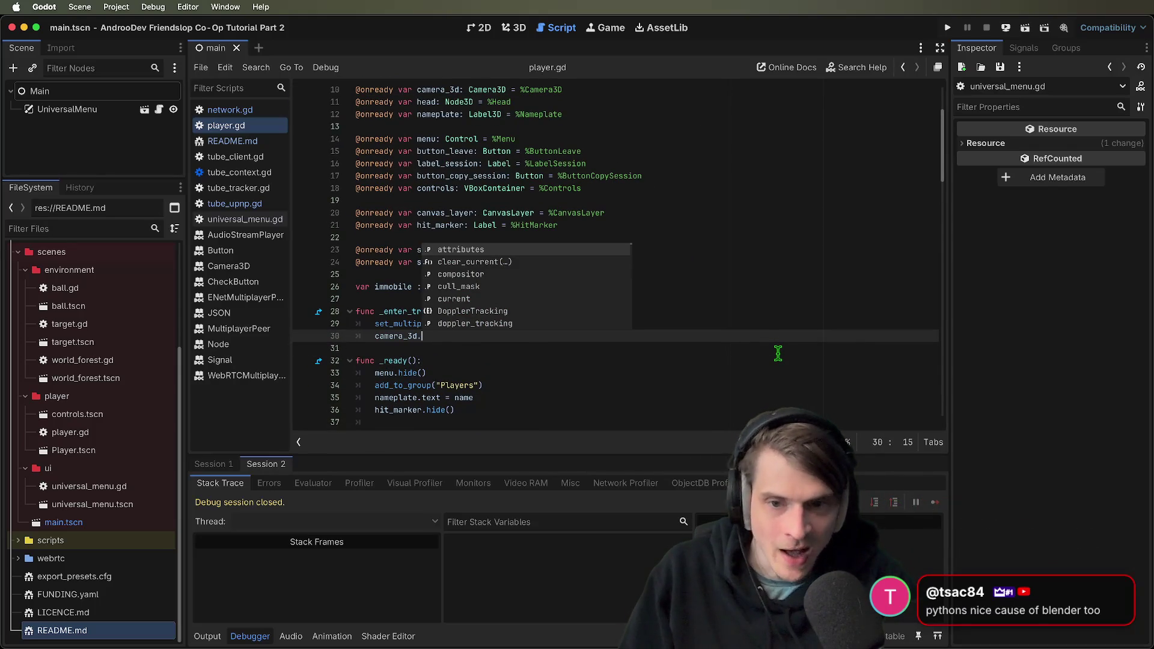
{"action": "type", "text": "cu"}
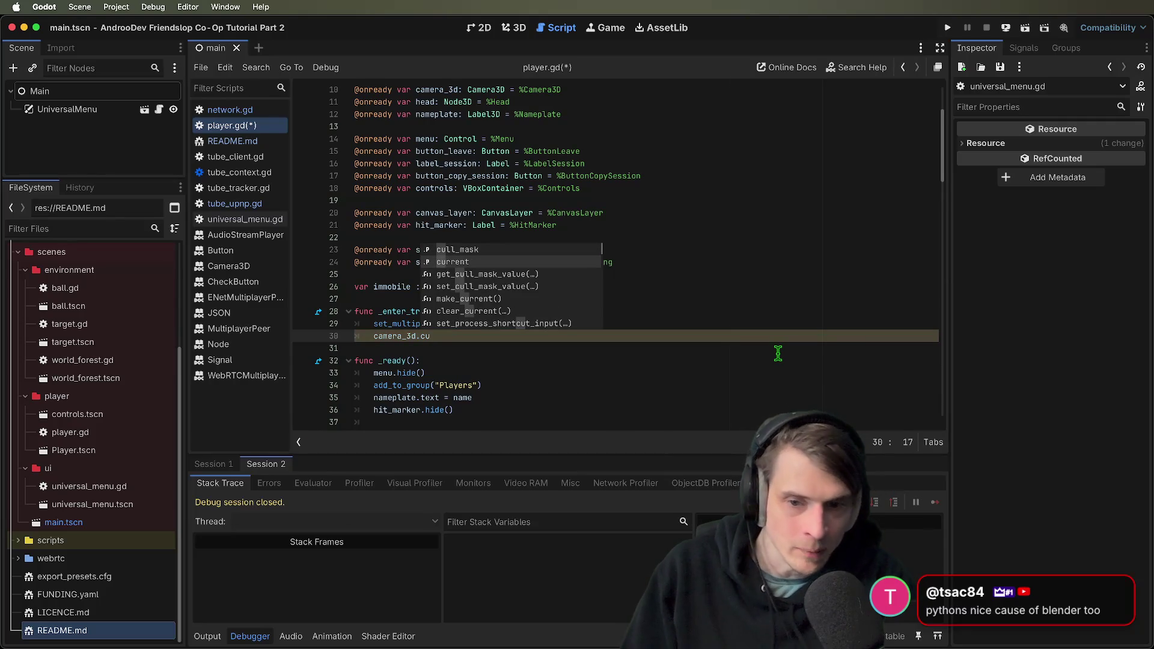
{"action": "key", "text": "Return"}
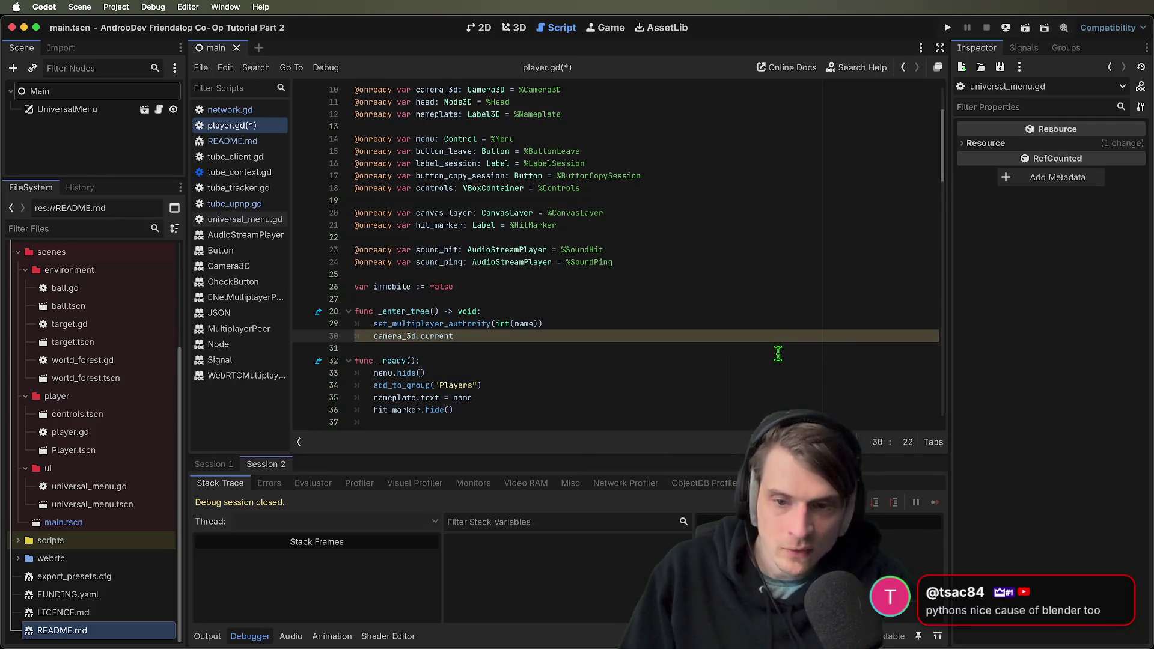
{"action": "type", "text": " = "}
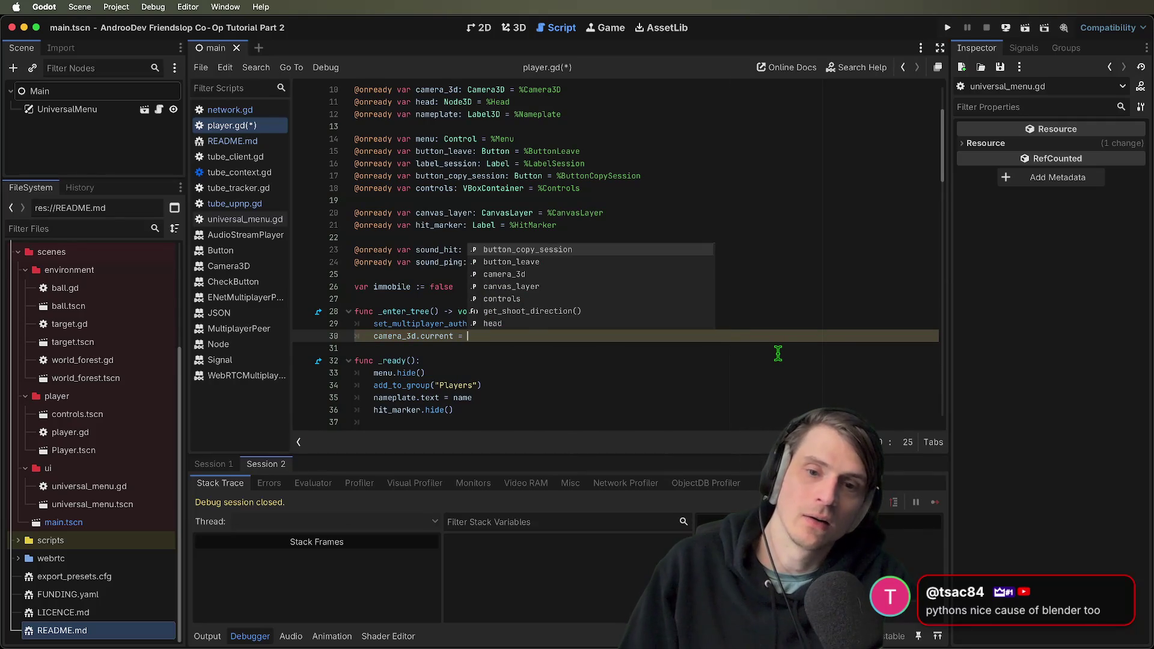
{"action": "type", "text": "true"}
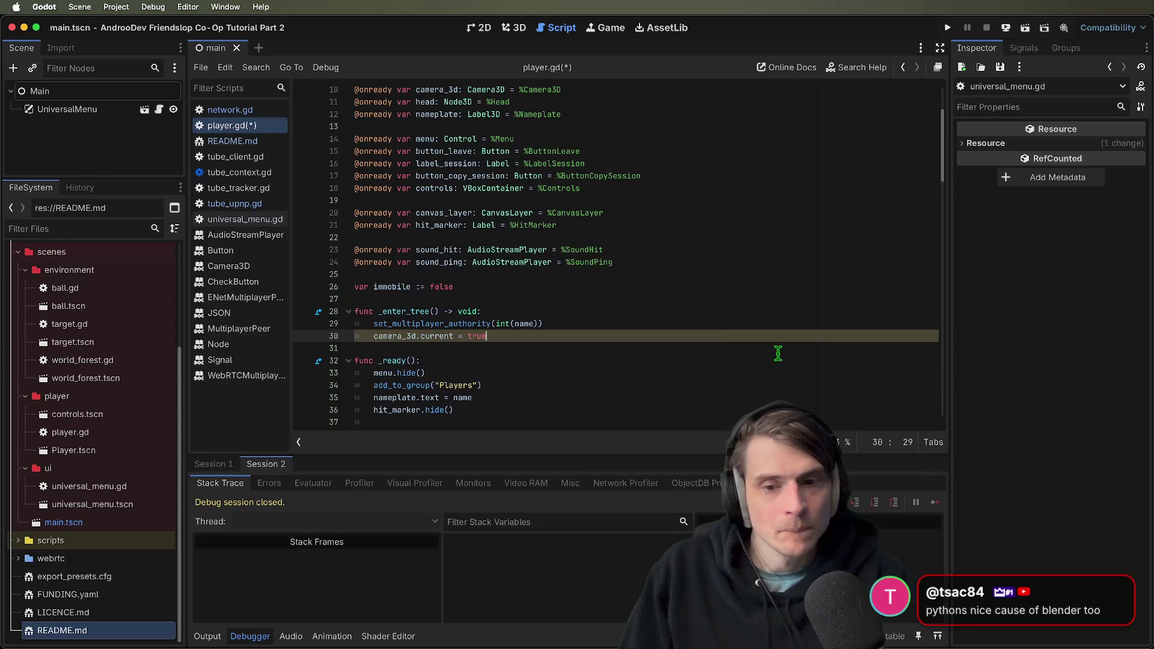
Save player.gd and try different values (1, then 3) in the camera_3d.current assignment
{"action": "key", "text": "BackSpace"}
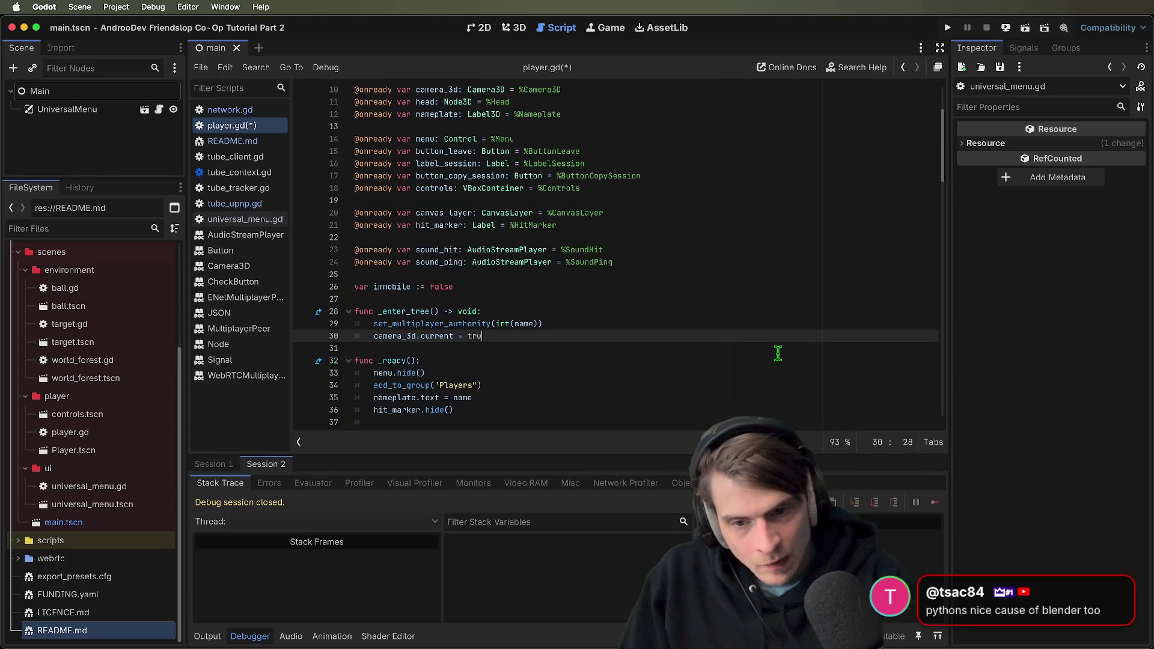
{"action": "type", "text": "0"}
{"action": "key", "text": "Down"}
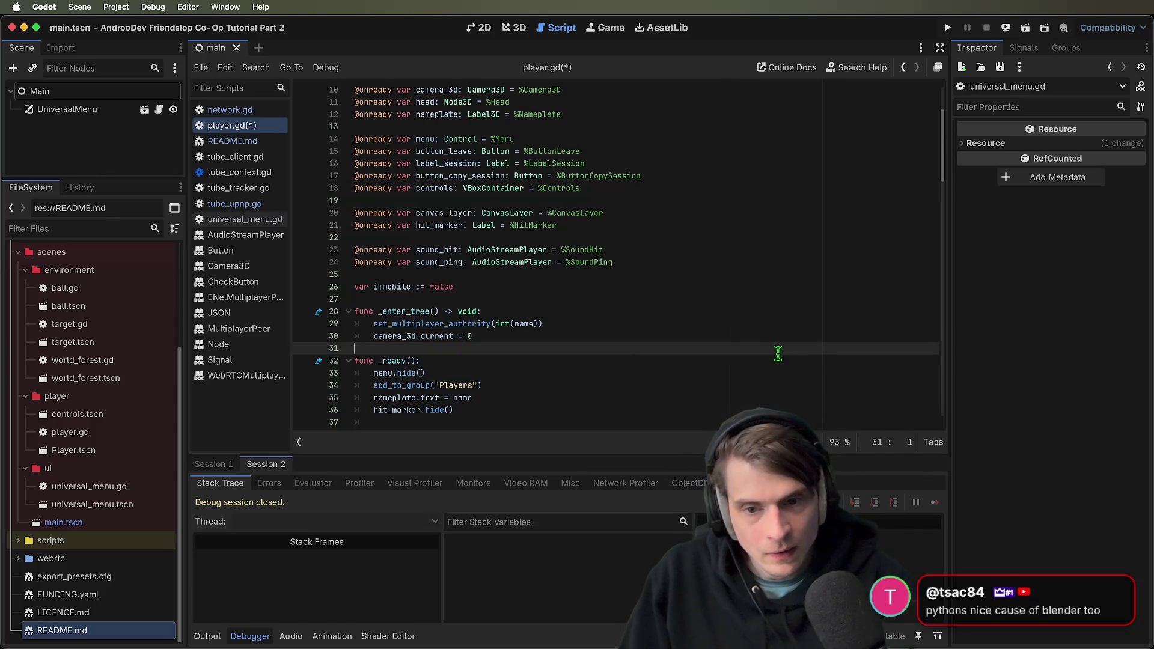
{"action": "key", "text": "cmd+s"}
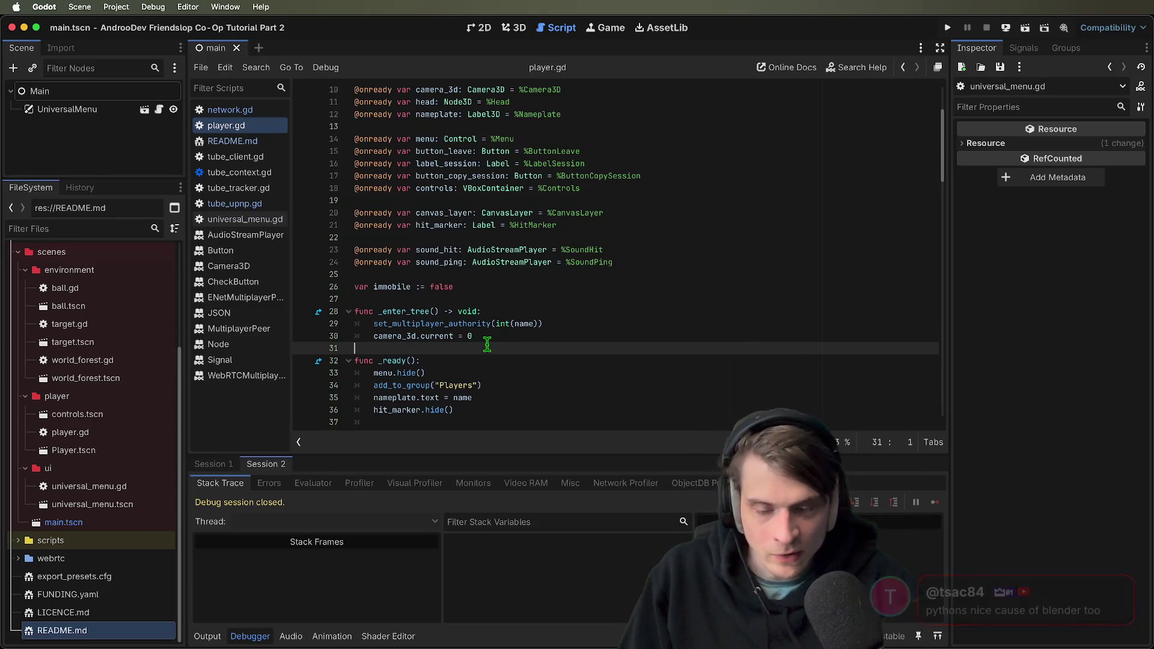
{"action": "left_click", "coordinate": [496, 335]}
{"action": "key", "text": "BackSpace"}
{"action": "type", "text": "1"}
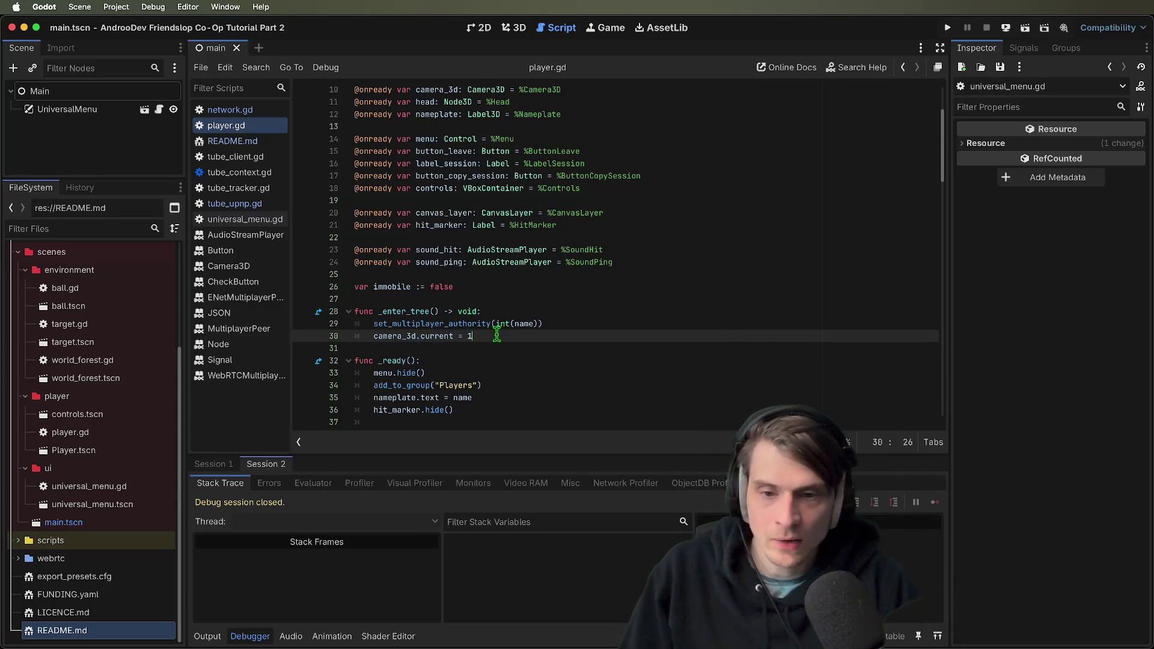
{"action": "key", "text": "BackSpace"}
{"action": "type", "text": "3"}
Leave 'camera_3d.current =' without a value and open Camera3D's documentation for current
{"action": "left_click", "coordinate": [671, 306]}
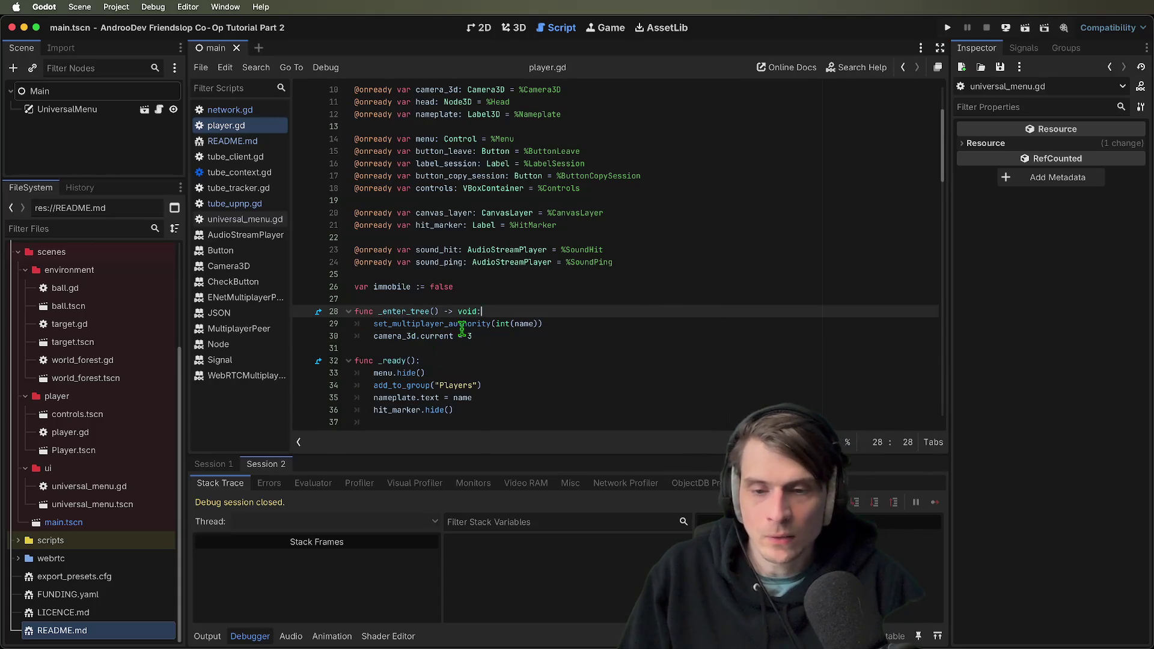
{"action": "left_click", "coordinate": [497, 335]}
{"action": "key", "text": "BackSpace"}
{"action": "left_click", "coordinate": [434, 335], "text": "ctrl"}
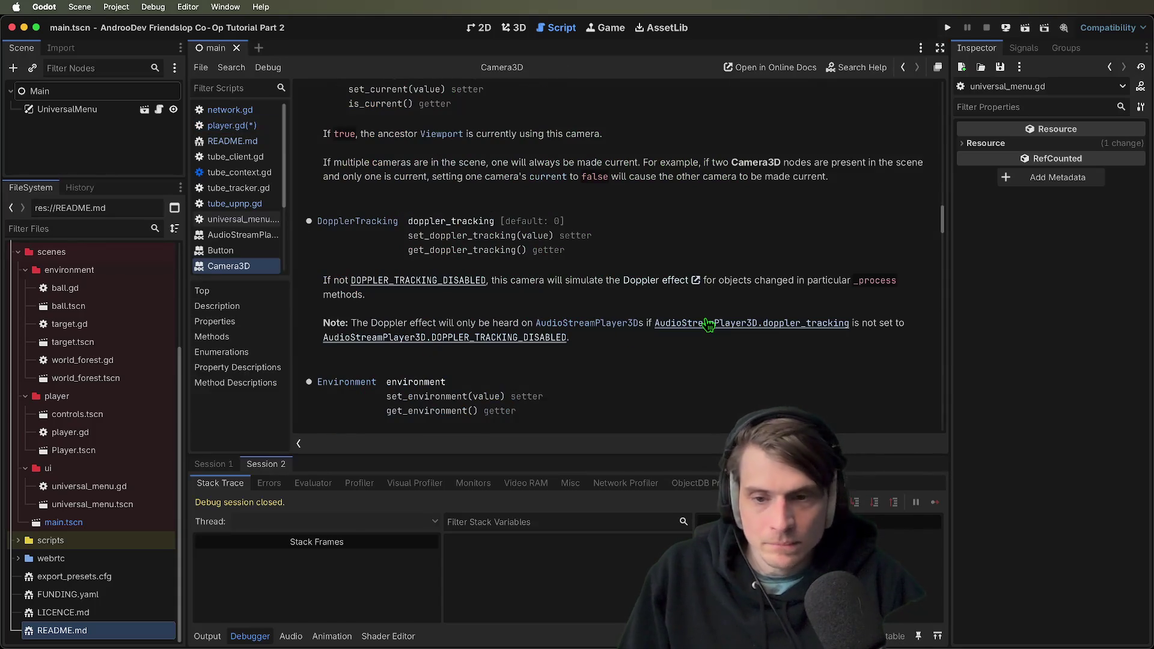
Read the Camera3D documentation for the current property
{"action": "scroll", "coordinate": [708, 324], "scroll_direction": "up", "scroll_amount": 3}
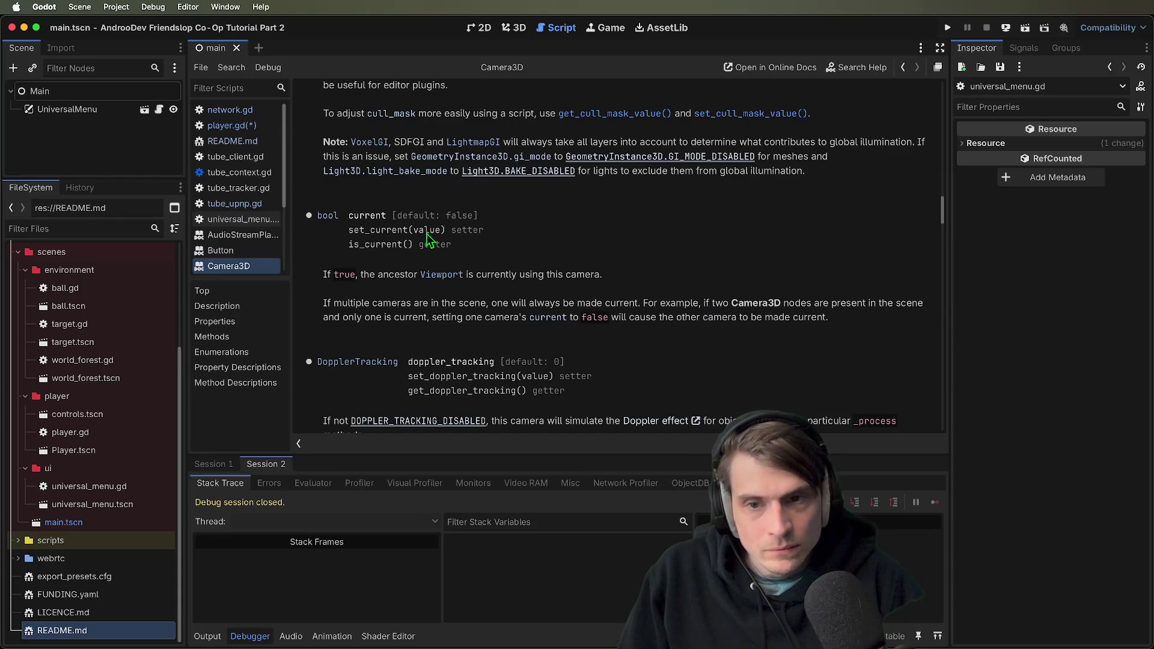
{"action": "scroll", "coordinate": [673, 293], "scroll_direction": "down", "scroll_amount": 1}
{"action": "scroll", "coordinate": [677, 301], "scroll_direction": "down", "scroll_amount": 2}
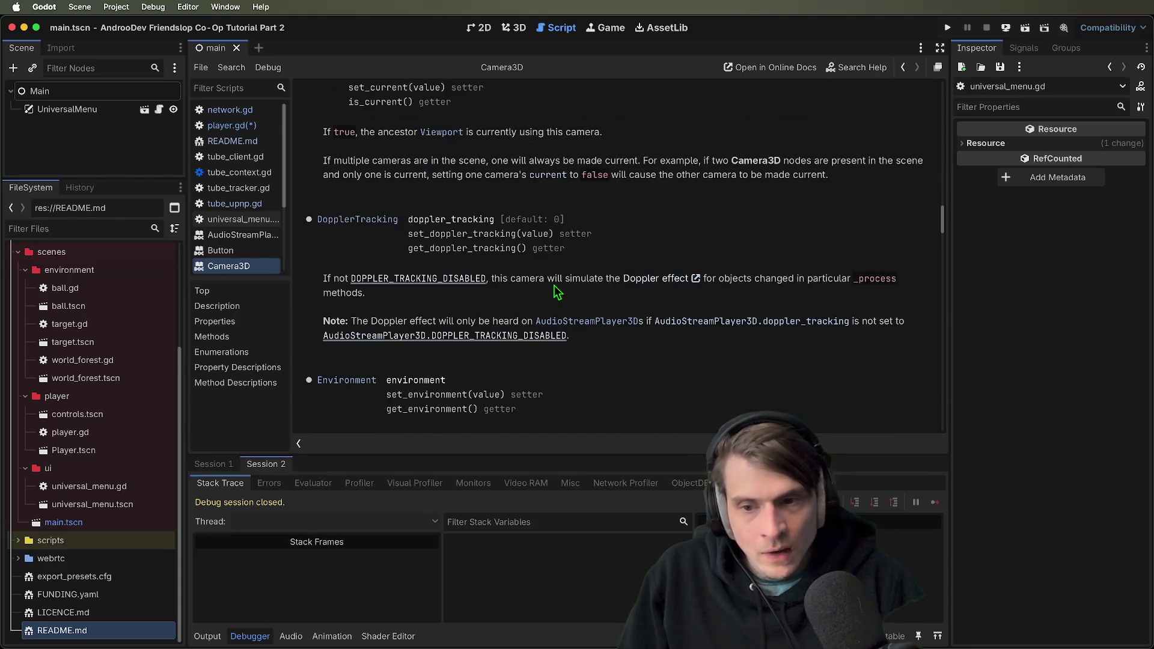
{"action": "scroll", "coordinate": [778, 255], "scroll_direction": "up", "scroll_amount": 4}
{"action": "scroll", "coordinate": [777, 255], "scroll_direction": "down", "scroll_amount": 2}
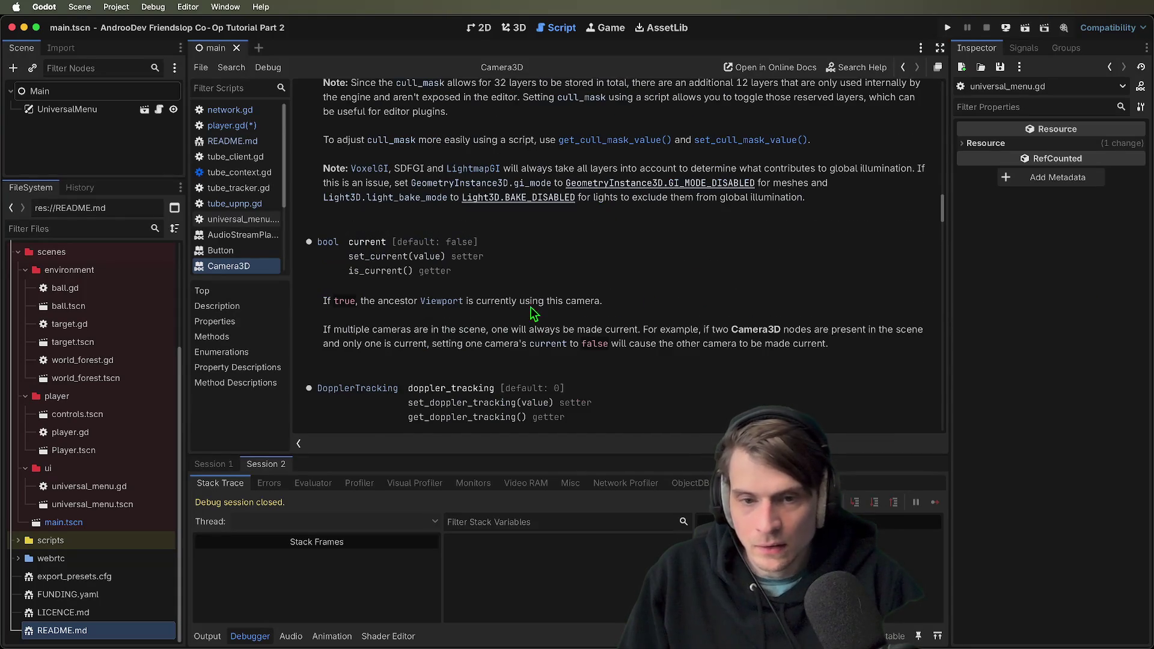
Look up the Viewport class properties, then close the Camera3D help to return to player.gd
{"action": "left_click", "coordinate": [463, 303]}
{"action": "scroll", "coordinate": [827, 304], "scroll_direction": "down", "scroll_amount": 5}
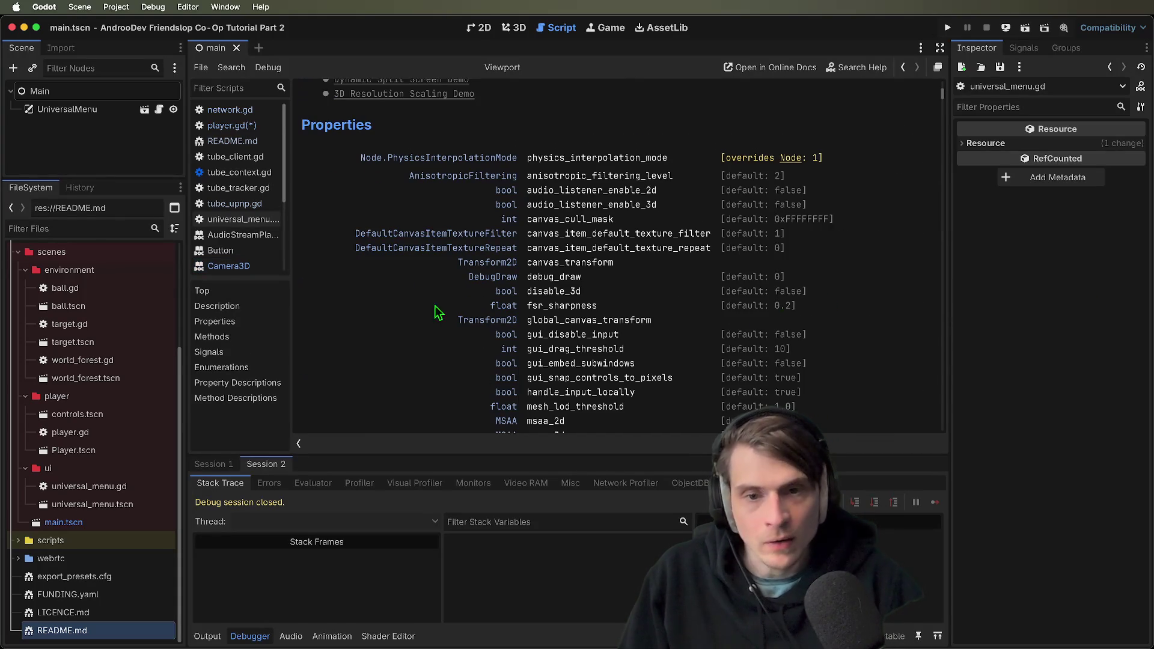
{"action": "scroll", "coordinate": [649, 355], "scroll_direction": "down", "scroll_amount": 8}
{"action": "scroll", "coordinate": [662, 211], "scroll_direction": "down", "scroll_amount": 5}
{"action": "scroll", "coordinate": [655, 229], "scroll_direction": "up", "scroll_amount": 8}
{"action": "key", "text": "alt+Left"}
{"action": "key", "text": "super+w"}
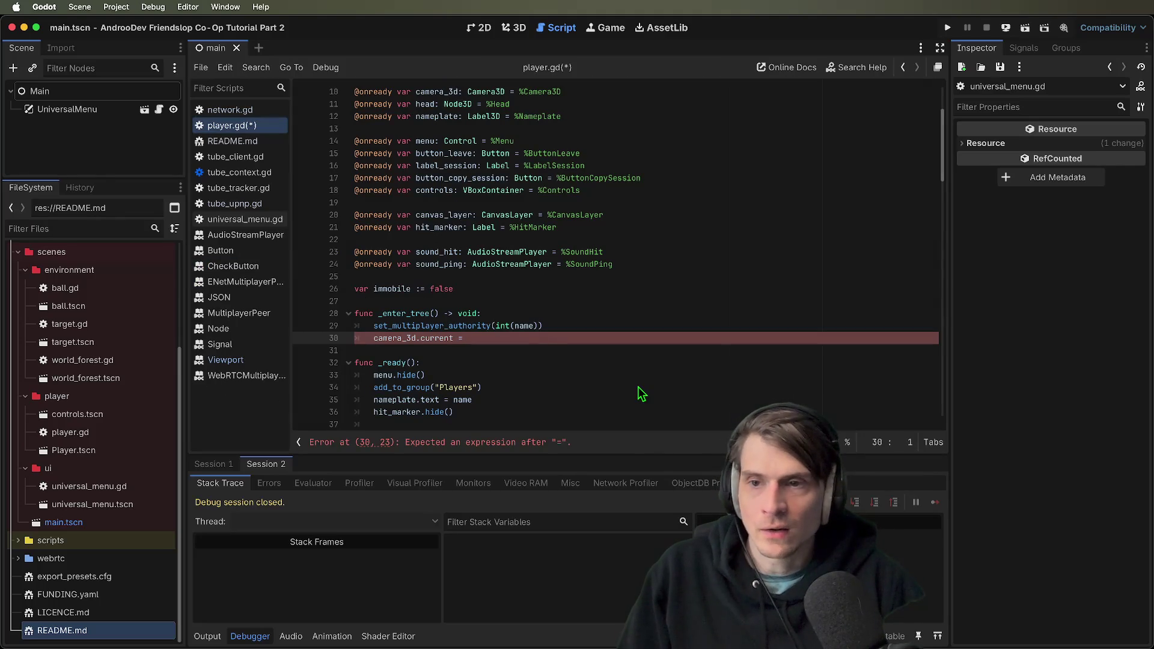
{"action": "key", "text": "super+shift+k"}
{"action": "scroll", "coordinate": [602, 271], "scroll_direction": "down", "scroll_amount": 5}
{"action": "left_click", "coordinate": [395, 181]}
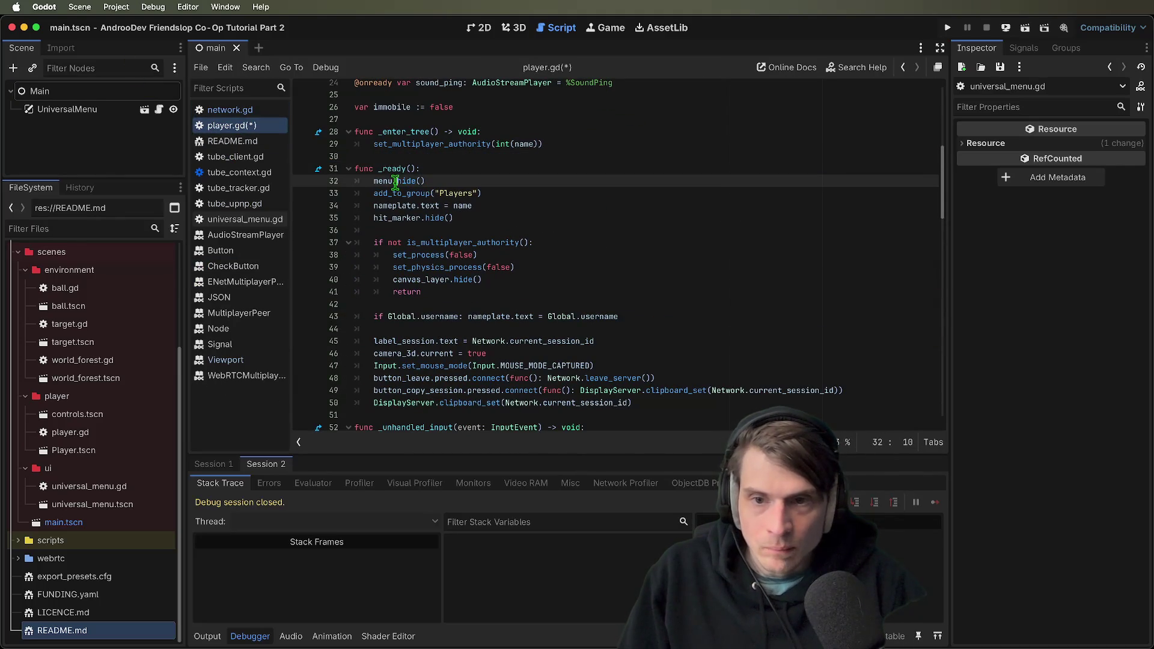
{"action": "double_click", "coordinate": [414, 193]}
{"action": "double_click", "coordinate": [411, 206]}
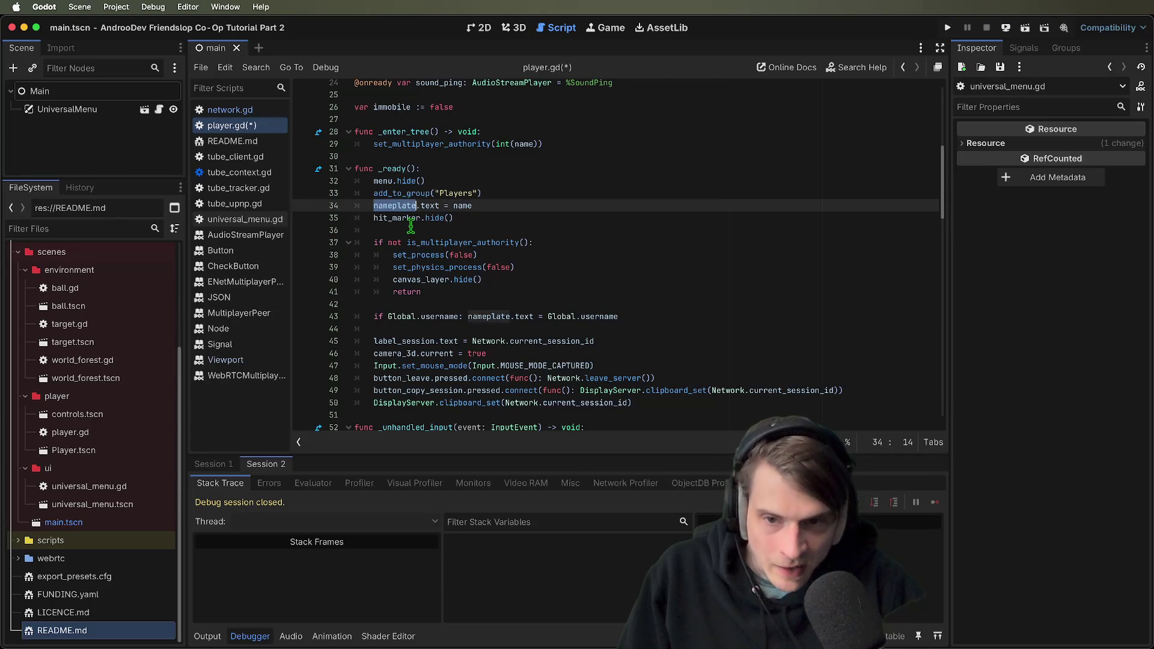
{"action": "double_click", "coordinate": [430, 218]}
{"action": "scroll", "coordinate": [397, 260], "scroll_direction": "down", "scroll_amount": 2}
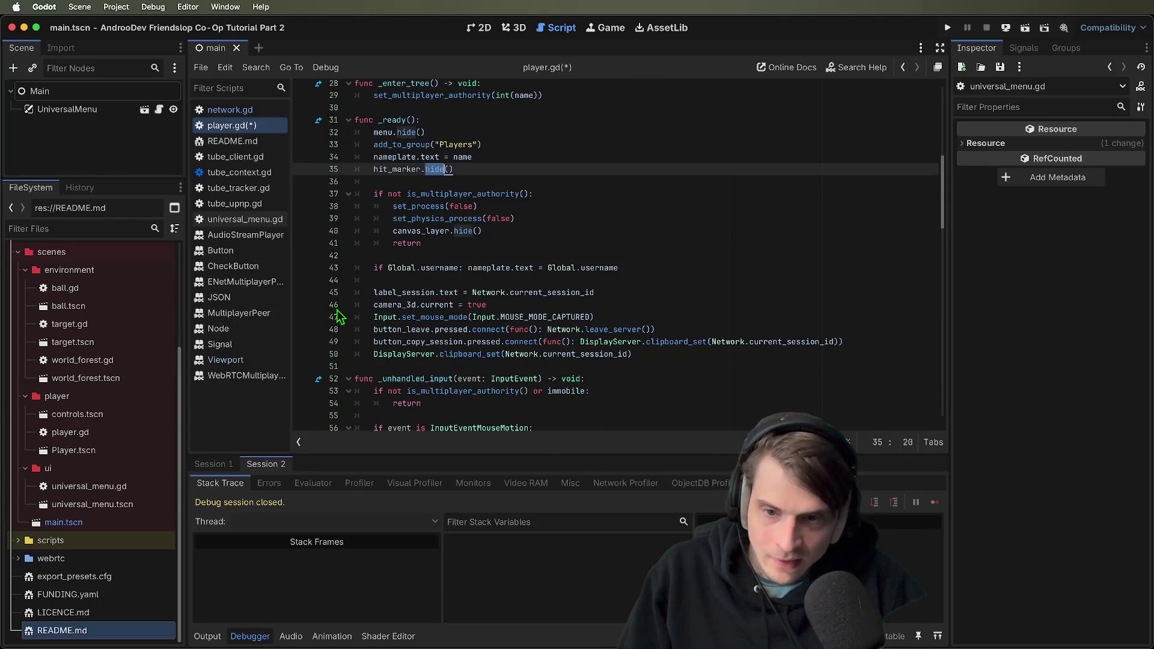
{"action": "left_click", "coordinate": [458, 293]}
{"action": "left_click", "coordinate": [445, 305]}
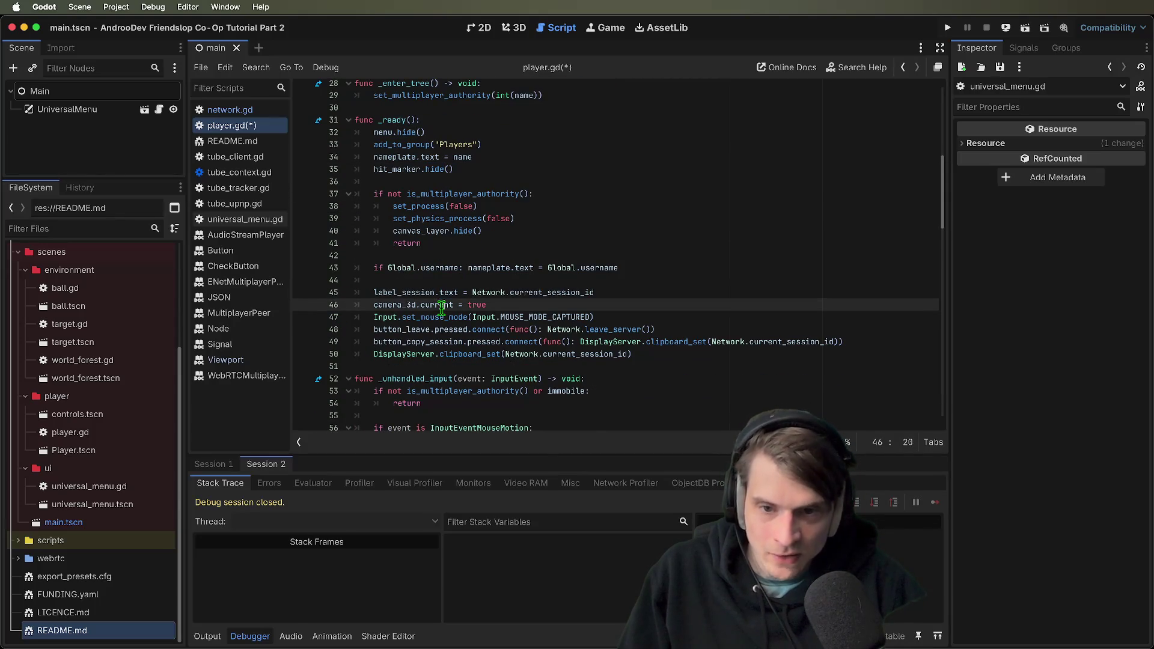
{"action": "scroll", "coordinate": [752, 268], "scroll_direction": "down", "scroll_amount": 5}
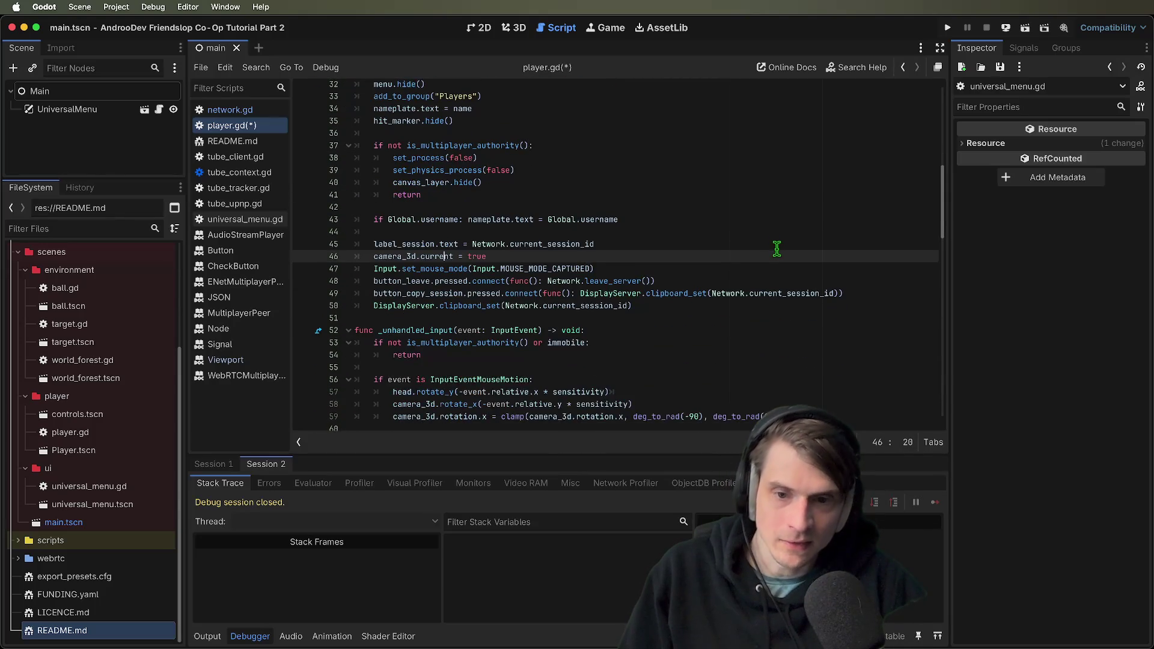
{"action": "scroll", "coordinate": [727, 360], "scroll_direction": "down", "scroll_amount": 8}
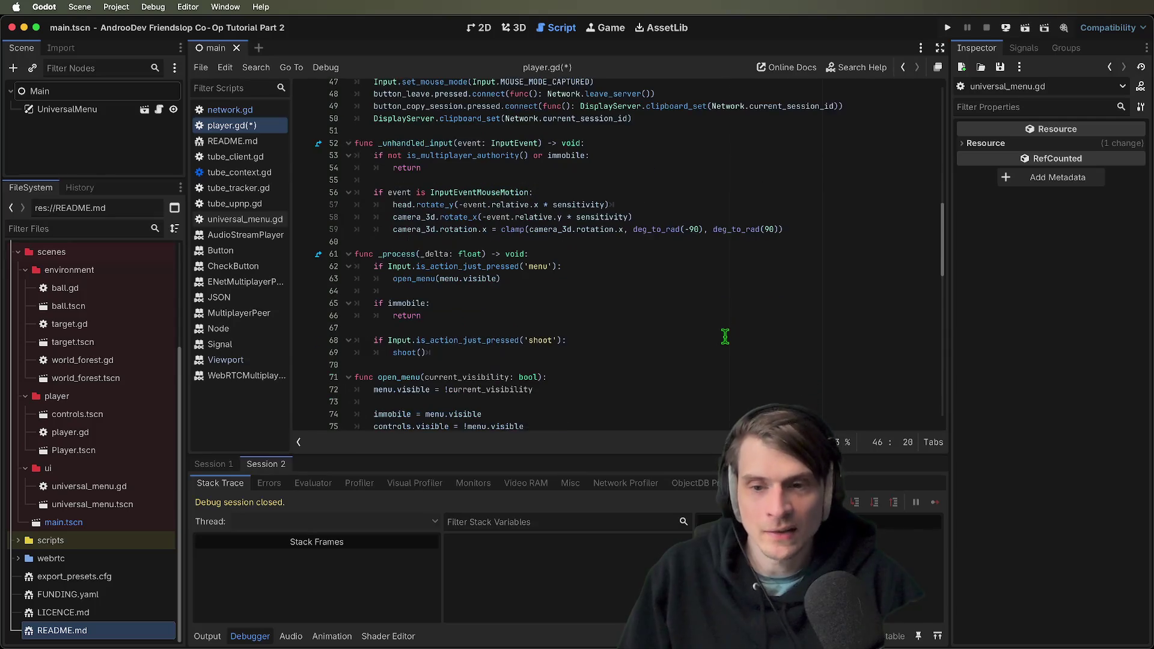
{"action": "scroll", "coordinate": [732, 394], "scroll_direction": "down", "scroll_amount": 8}
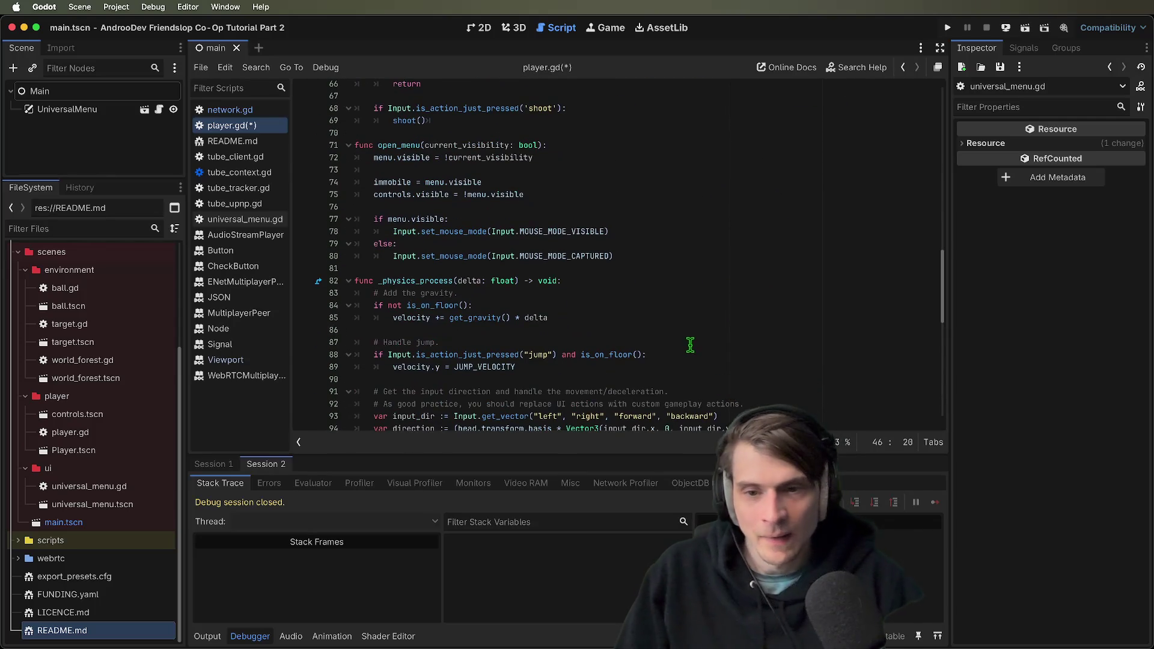
{"action": "scroll", "coordinate": [689, 341], "scroll_direction": "down", "scroll_amount": 11}
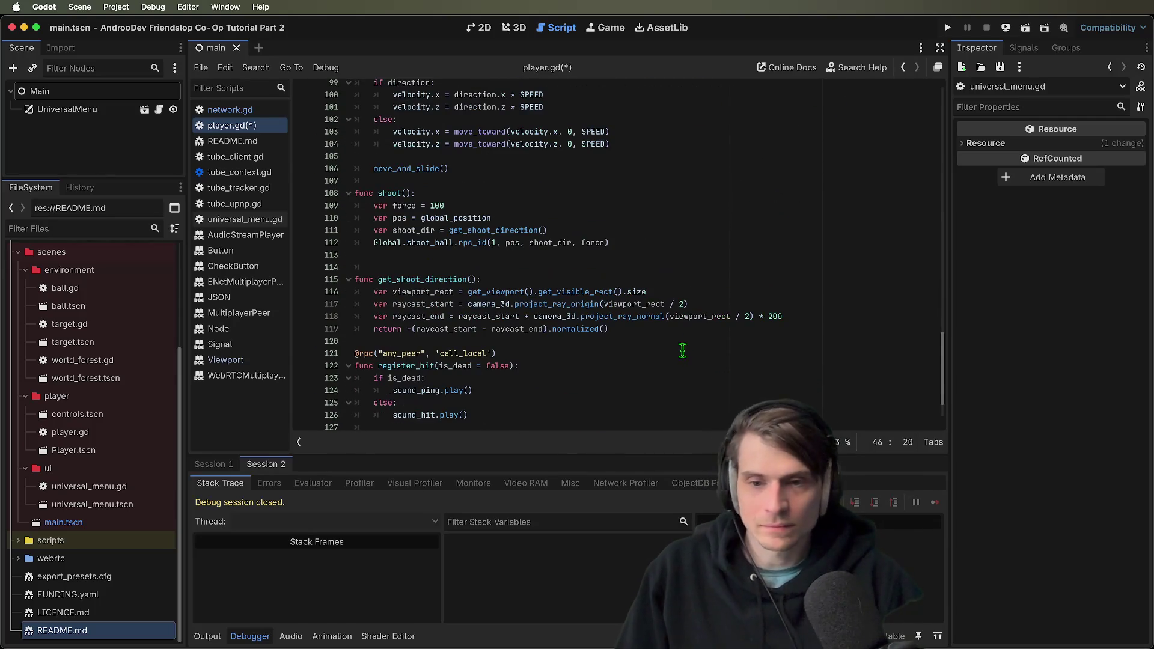
{"action": "left_click_drag", "start_coordinate": [697, 323], "coordinate": [284, 279]}
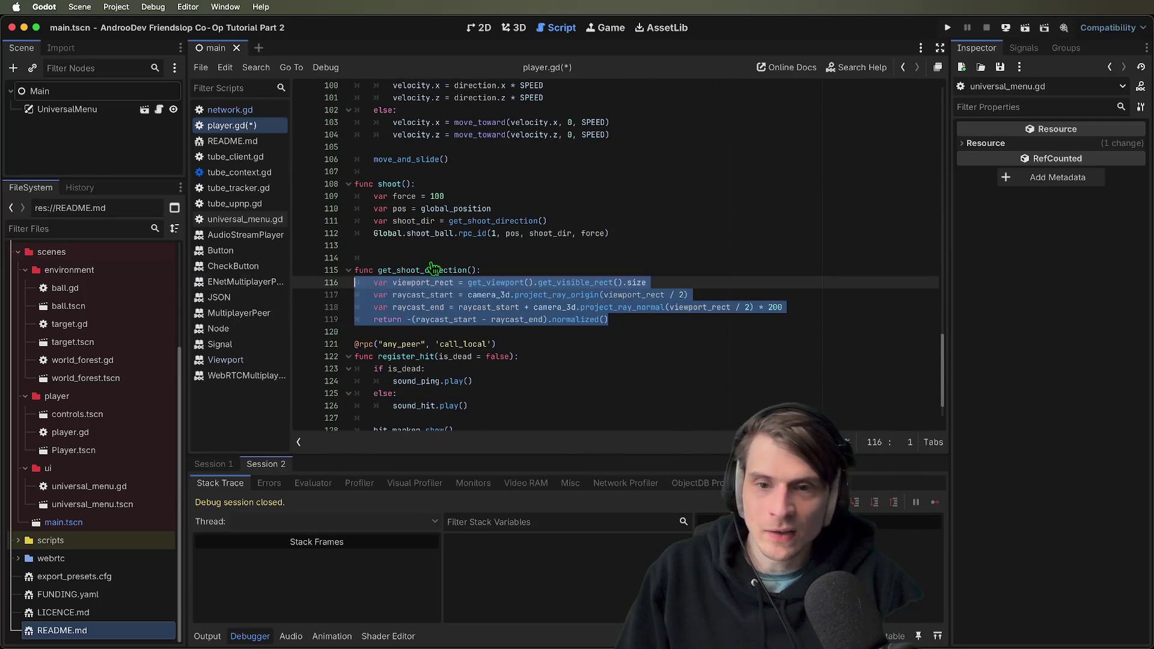
Insert a blank line between the raycast_end line and the return in get_shoot_direction
{"action": "left_click_drag", "start_coordinate": [620, 236], "coordinate": [421, 209]}
{"action": "left_click", "coordinate": [710, 210]}
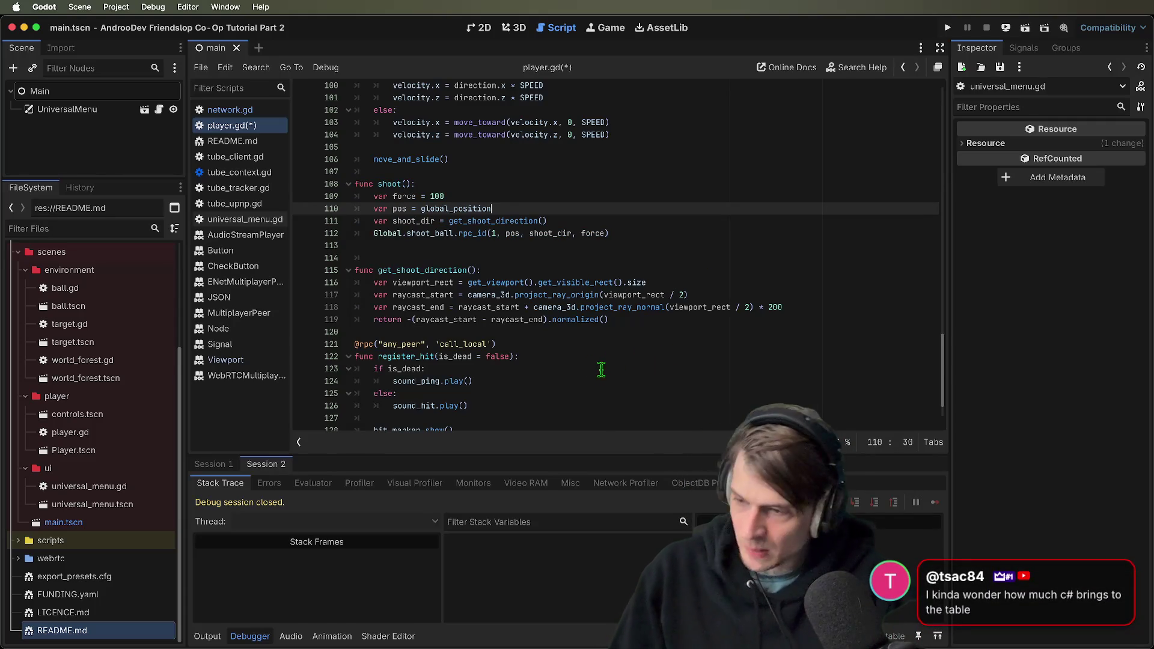
{"action": "left_click", "coordinate": [857, 300]}
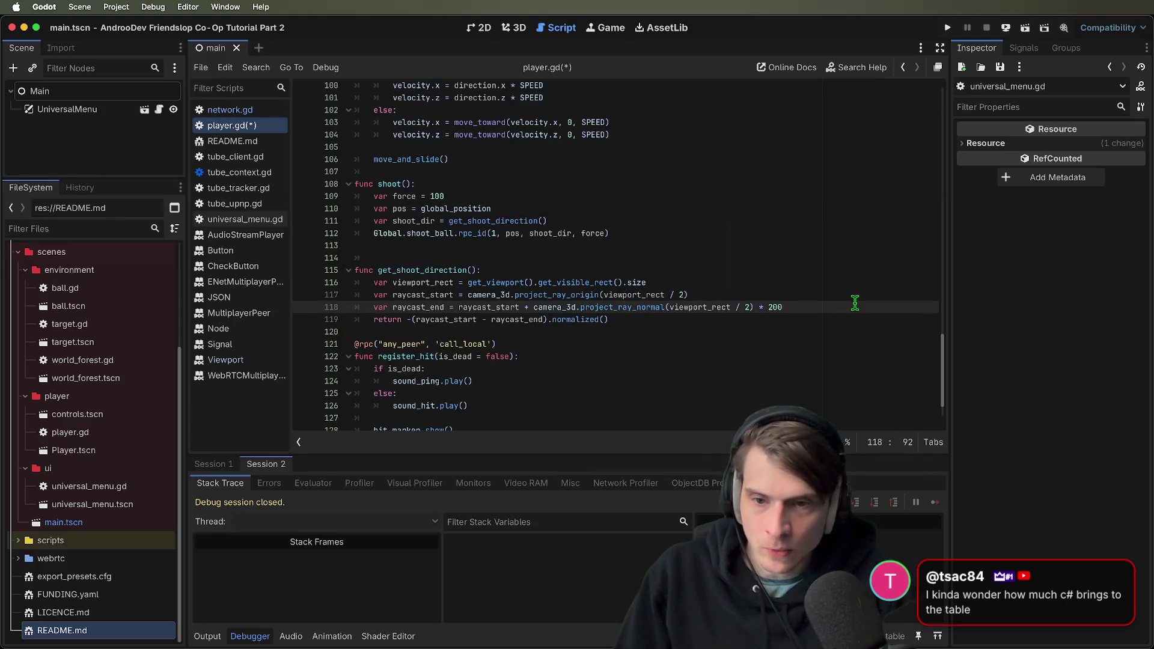
{"action": "key", "text": "Return"}
{"action": "key", "text": "Down"}
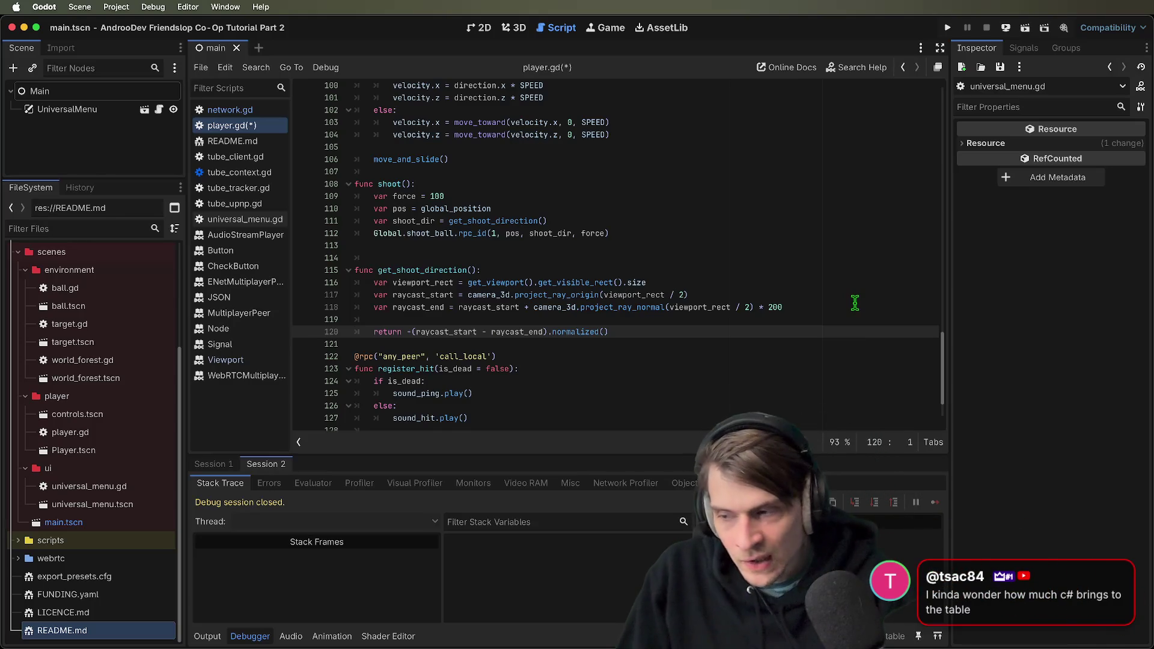
{"action": "left_click", "coordinate": [813, 308]}
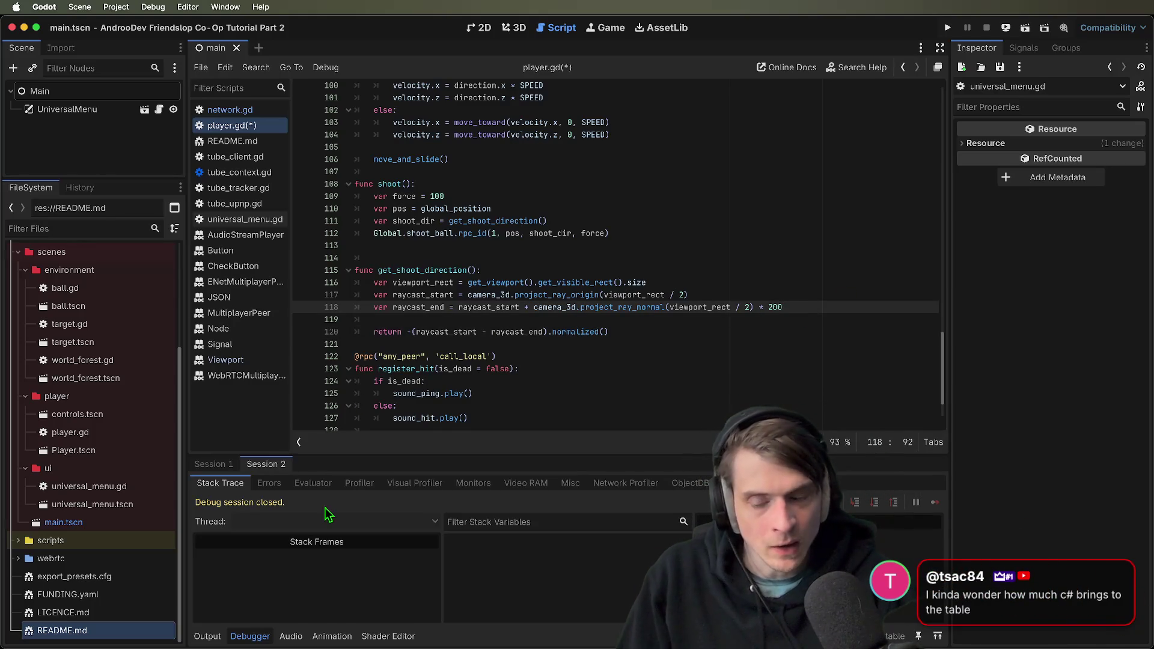
{"action": "key", "text": "Down"}
{"action": "scroll", "coordinate": [573, 414], "scroll_direction": "down", "scroll_amount": 2}
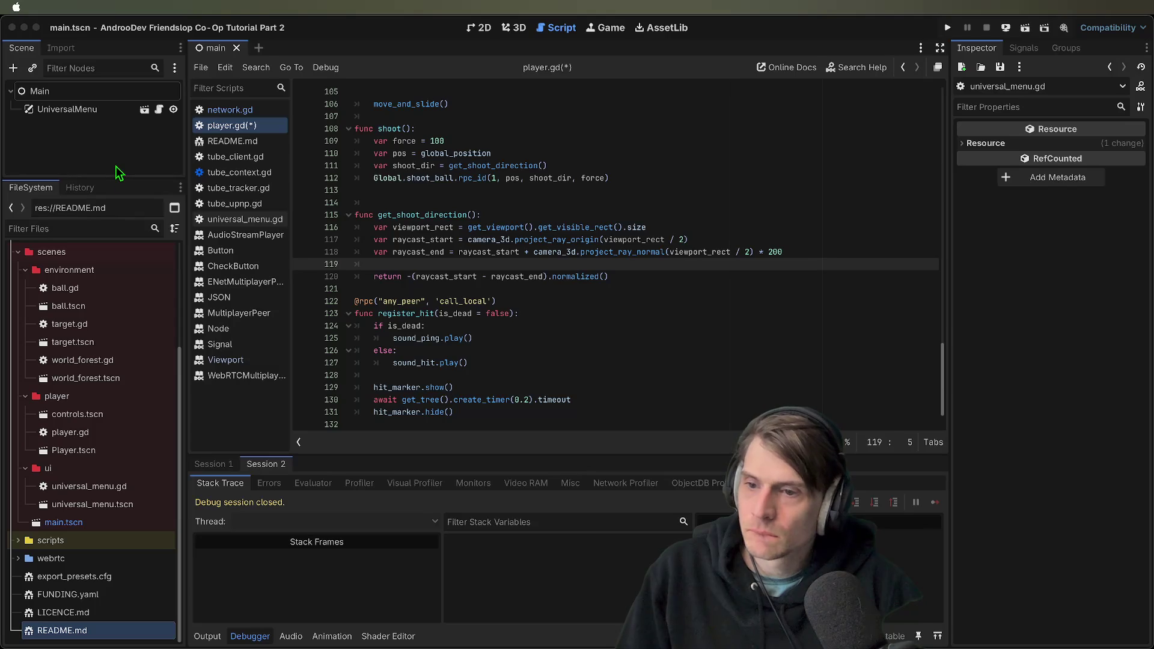
Save player.gd with Ctrl+S and switch to the AssetLib view
{"action": "left_click", "coordinate": [660, 298]}
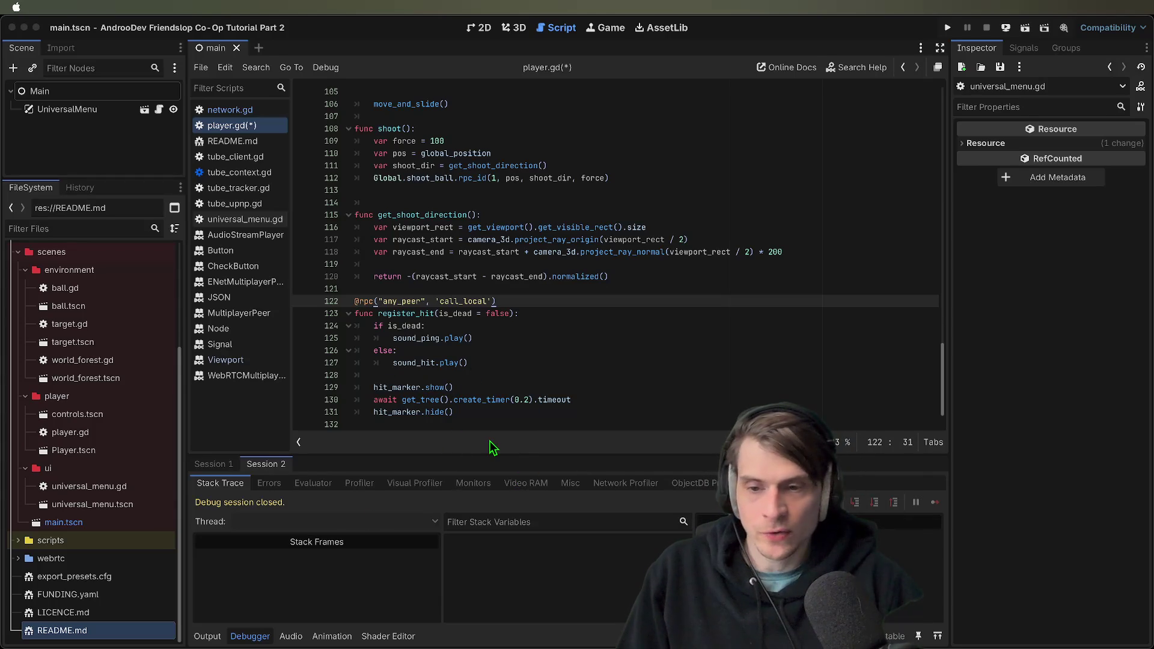
{"action": "left_click", "coordinate": [659, 334]}
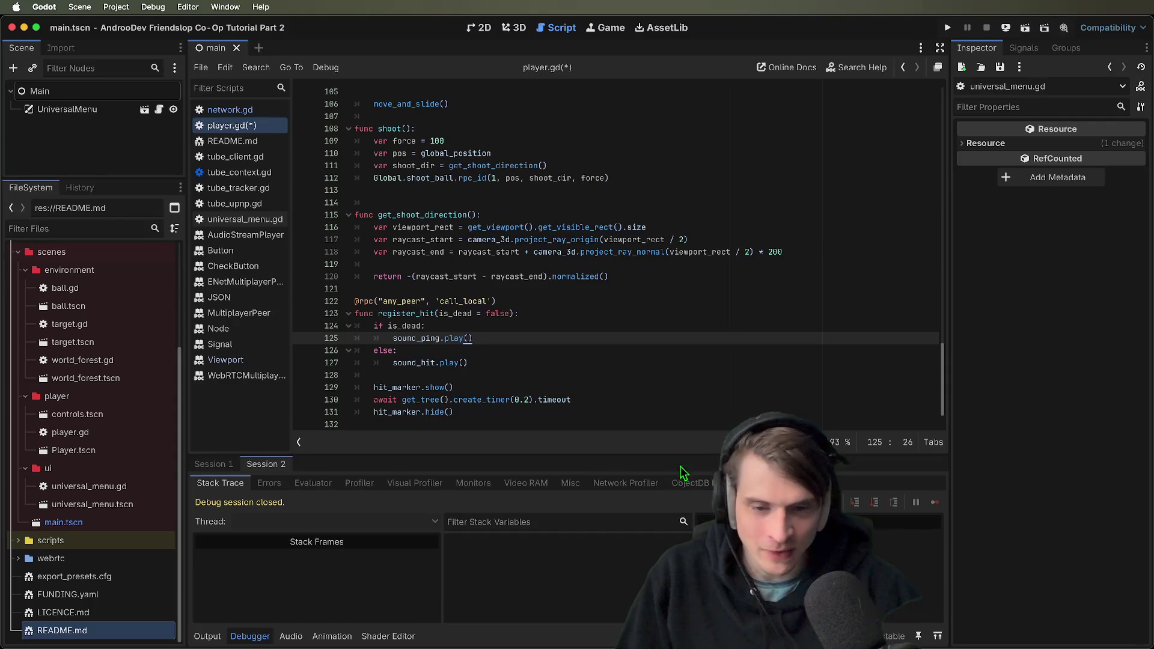
{"action": "left_click", "coordinate": [601, 352]}
{"action": "key", "text": "ctrl+s"}
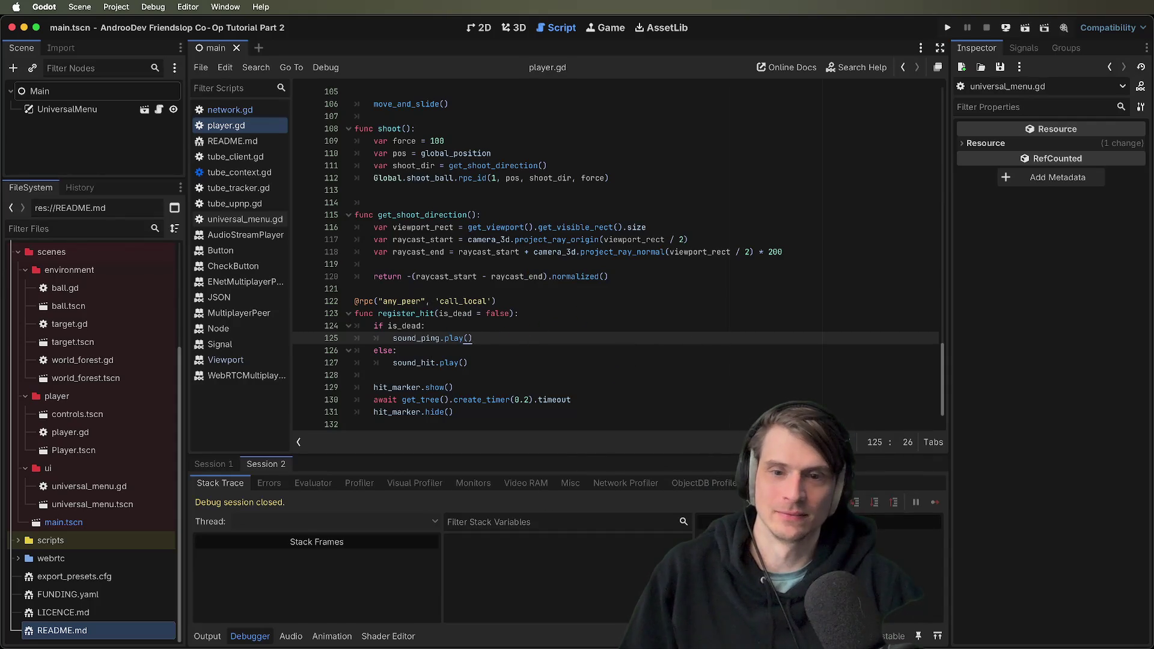
{"action": "left_click", "coordinate": [546, 421]}
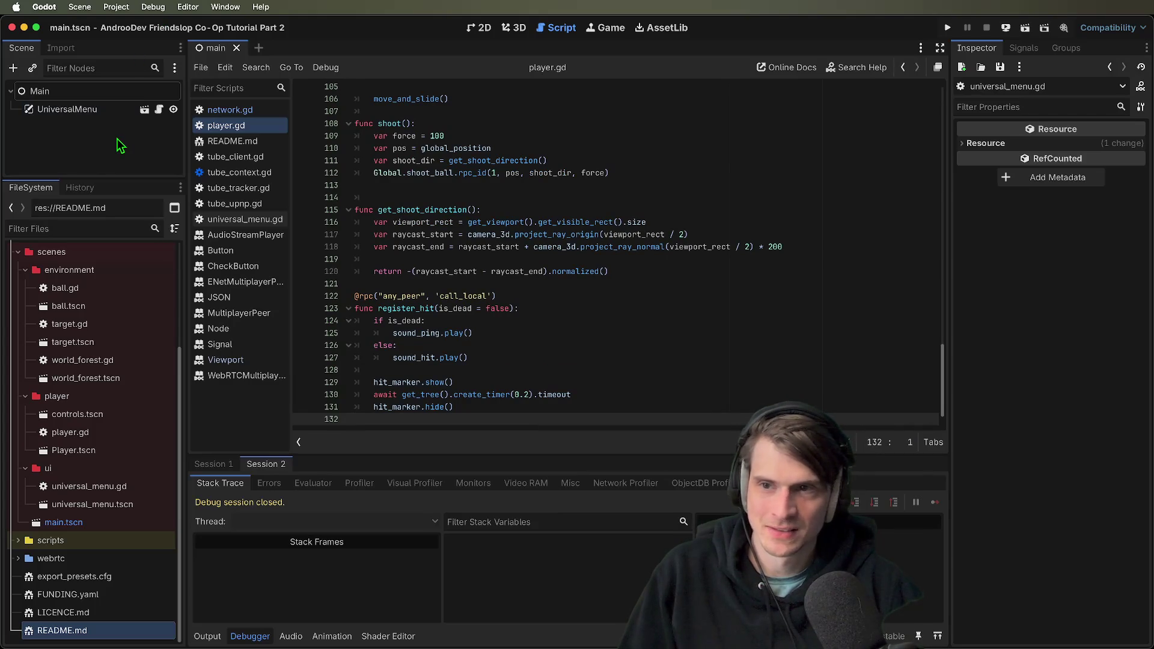
{"action": "left_click", "coordinate": [667, 27]}
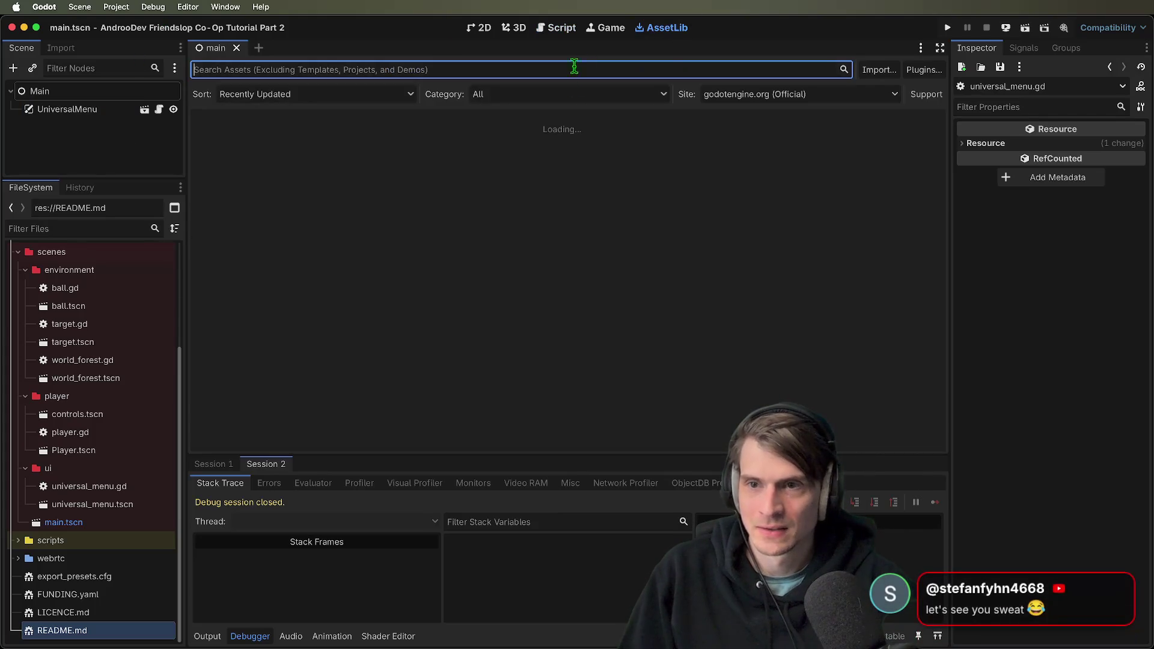
Search AssetLib for 'steam' and view Fxll3n's Steam Integration details
{"action": "type", "text": "steam"}
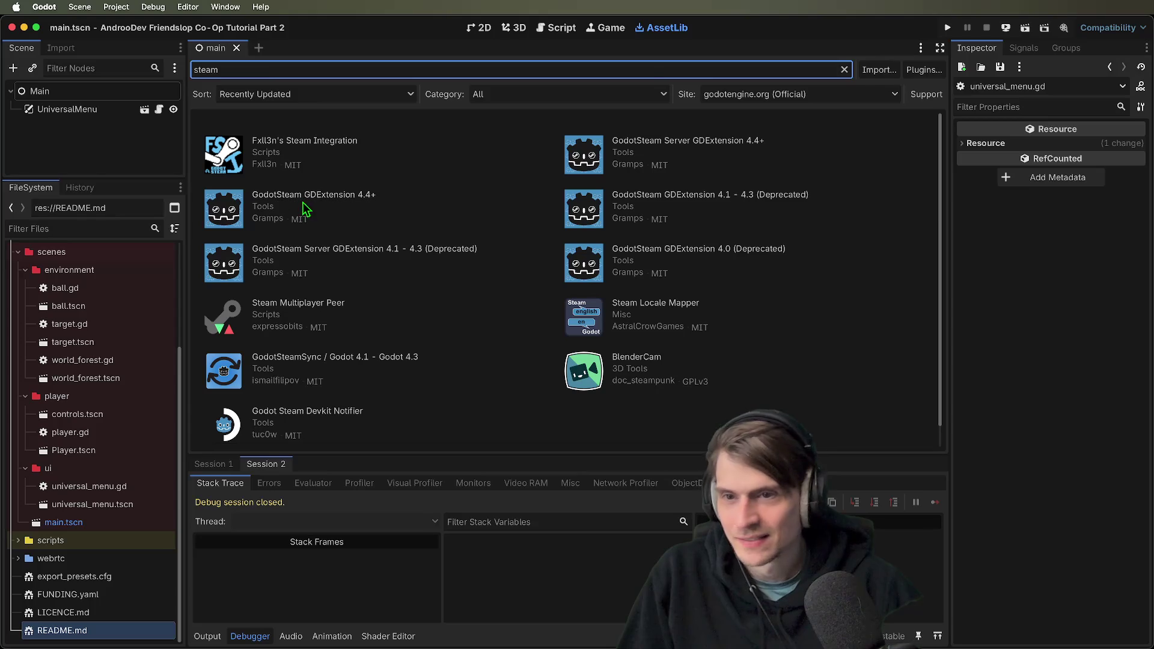
{"action": "left_click", "coordinate": [215, 165]}
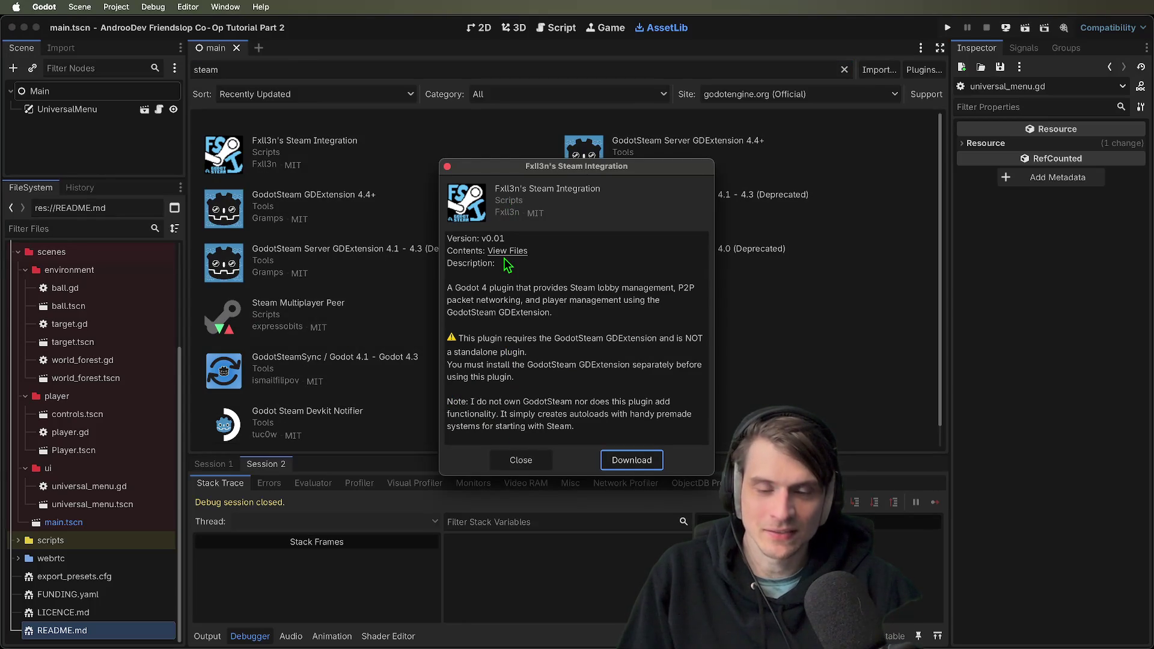
{"action": "mouse_move", "coordinate": [504, 300]}
{"action": "left_mouse_down"}
{"action": "mouse_move", "coordinate": [579, 355]}
{"action": "mouse_move", "coordinate": [576, 390]}
{"action": "left_mouse_up"}
{"action": "left_click", "coordinate": [578, 354]}
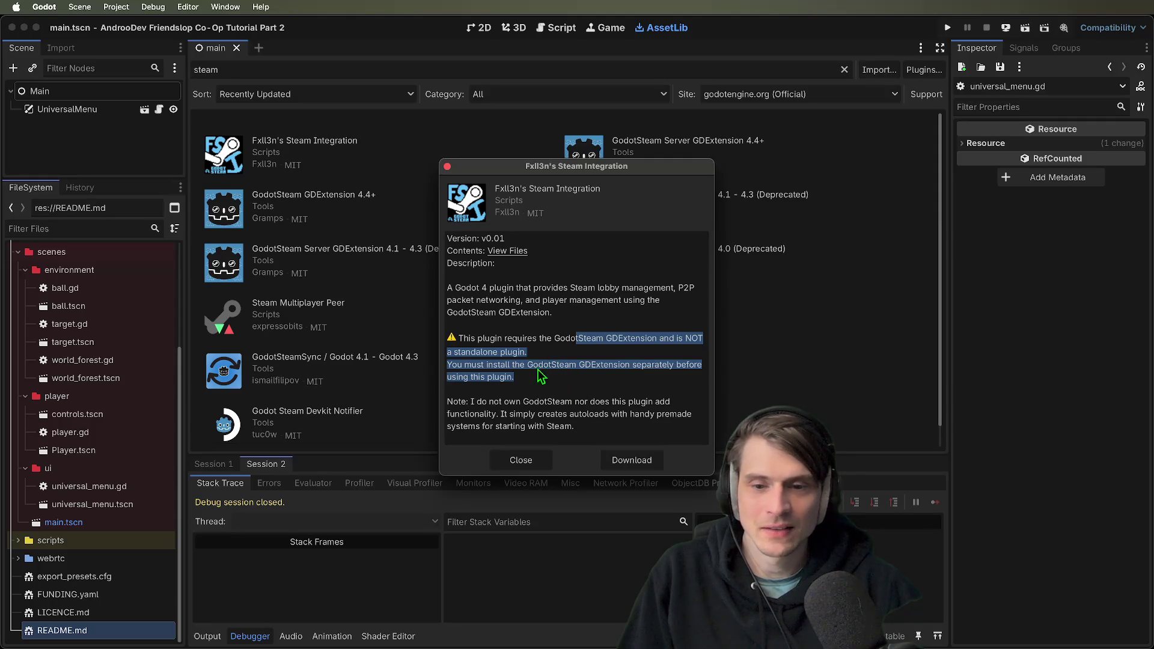
{"action": "left_click_drag", "start_coordinate": [587, 430], "coordinate": [568, 415]}
{"action": "left_click", "coordinate": [559, 407]}
{"action": "key", "text": "Escape"}
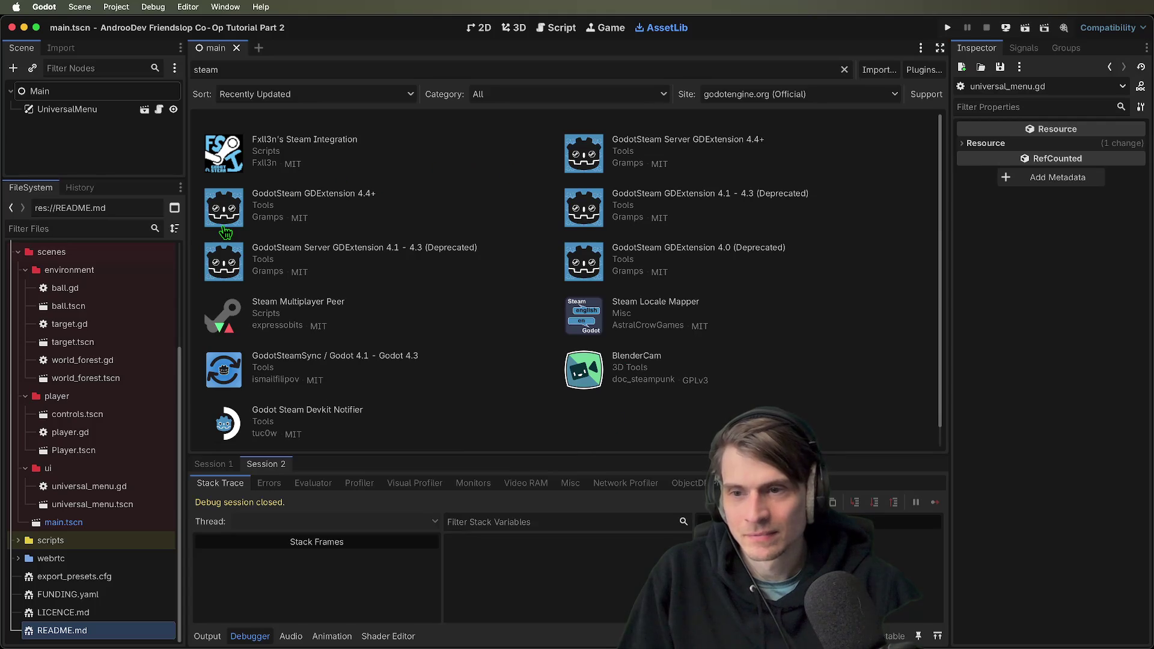
{"action": "left_click", "coordinate": [698, 141]}
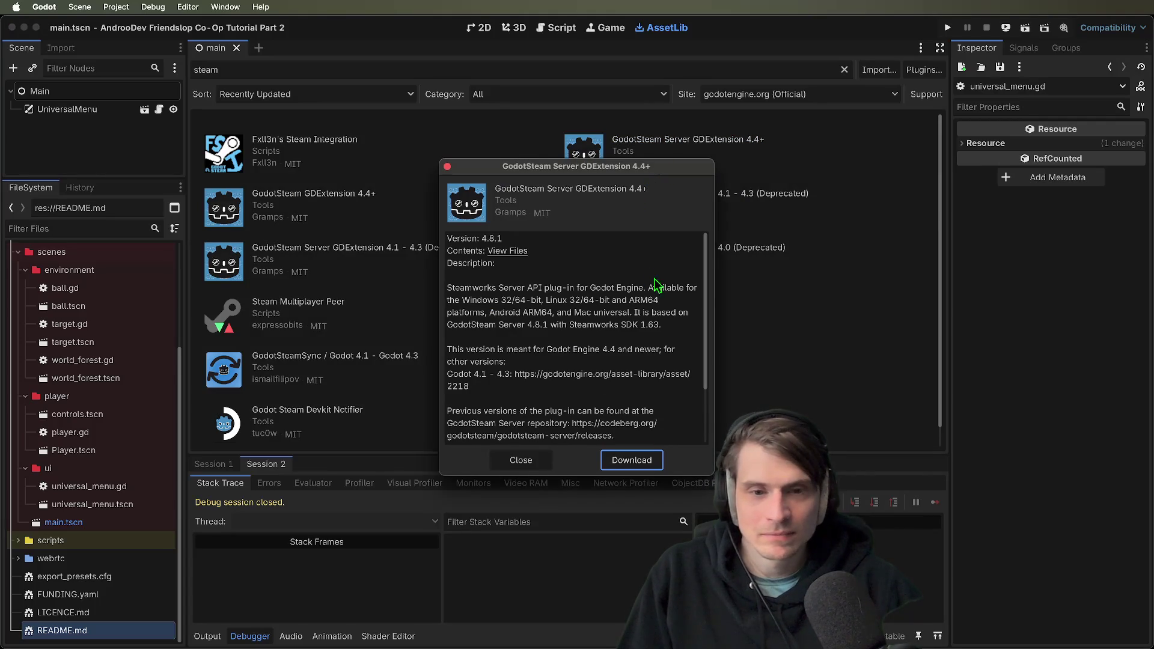
{"action": "scroll", "coordinate": [601, 360], "scroll_direction": "down", "scroll_amount": 3}
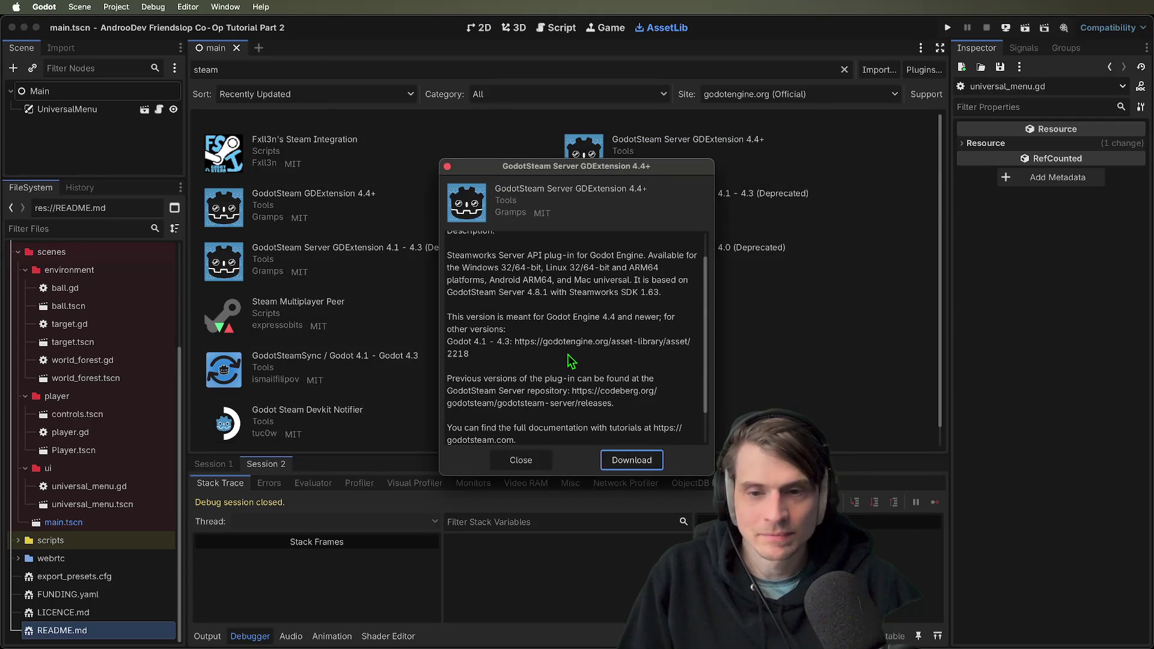
{"action": "scroll", "coordinate": [570, 364], "scroll_direction": "down", "scroll_amount": 3}
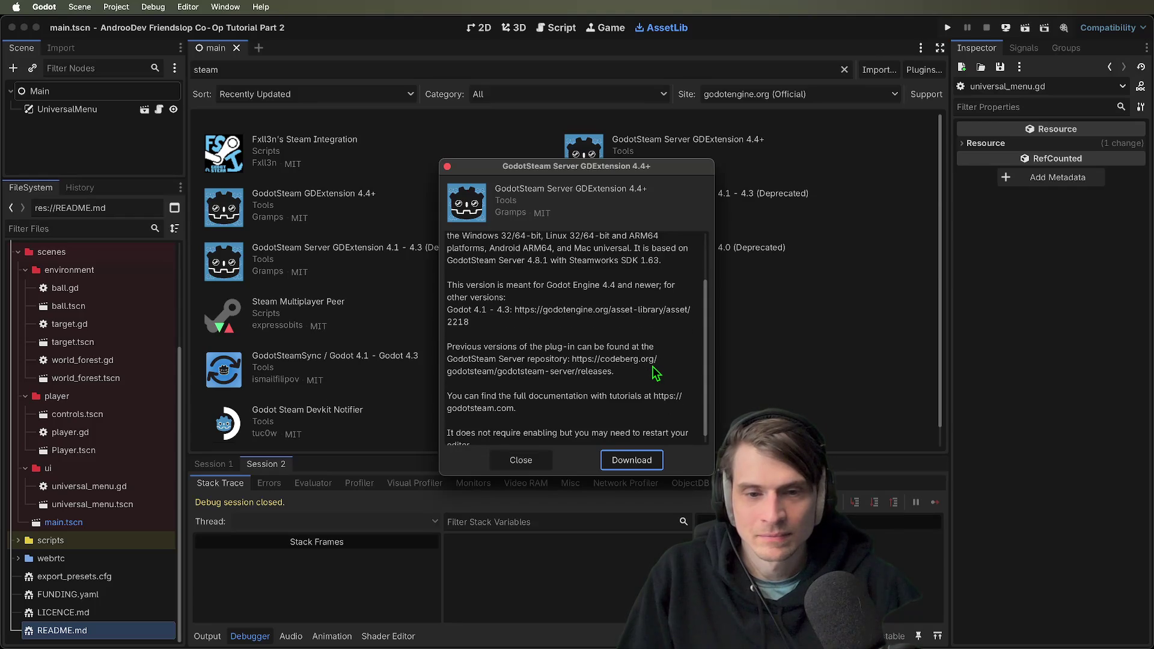
{"action": "key", "text": "Escape"}
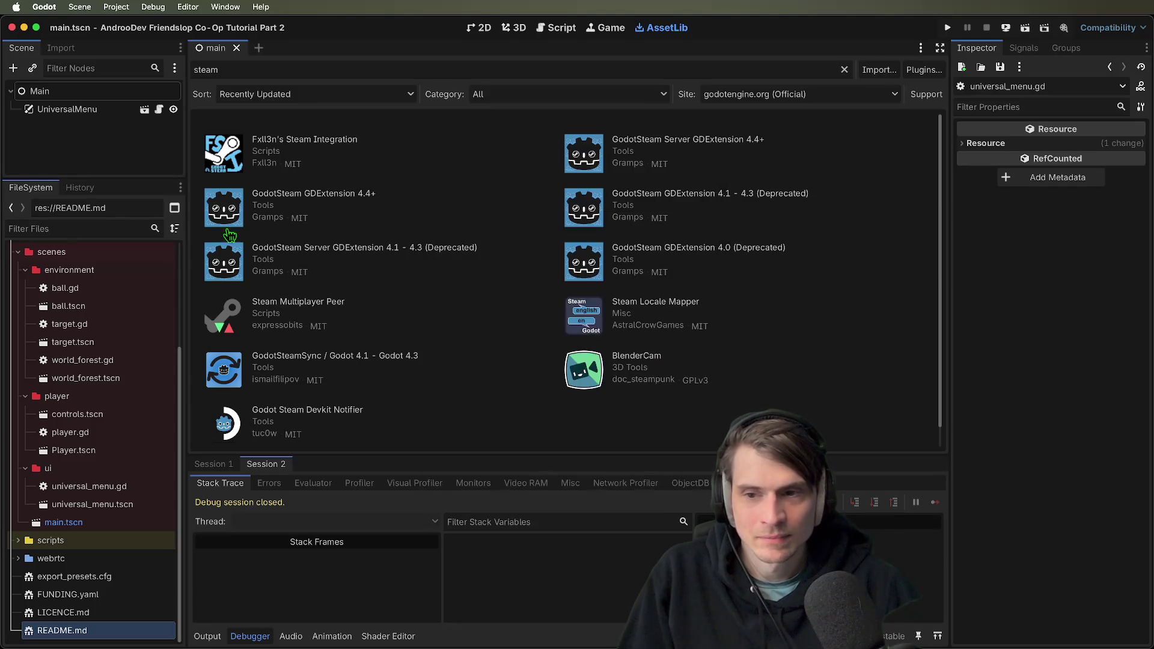
{"action": "left_click", "coordinate": [313, 193]}
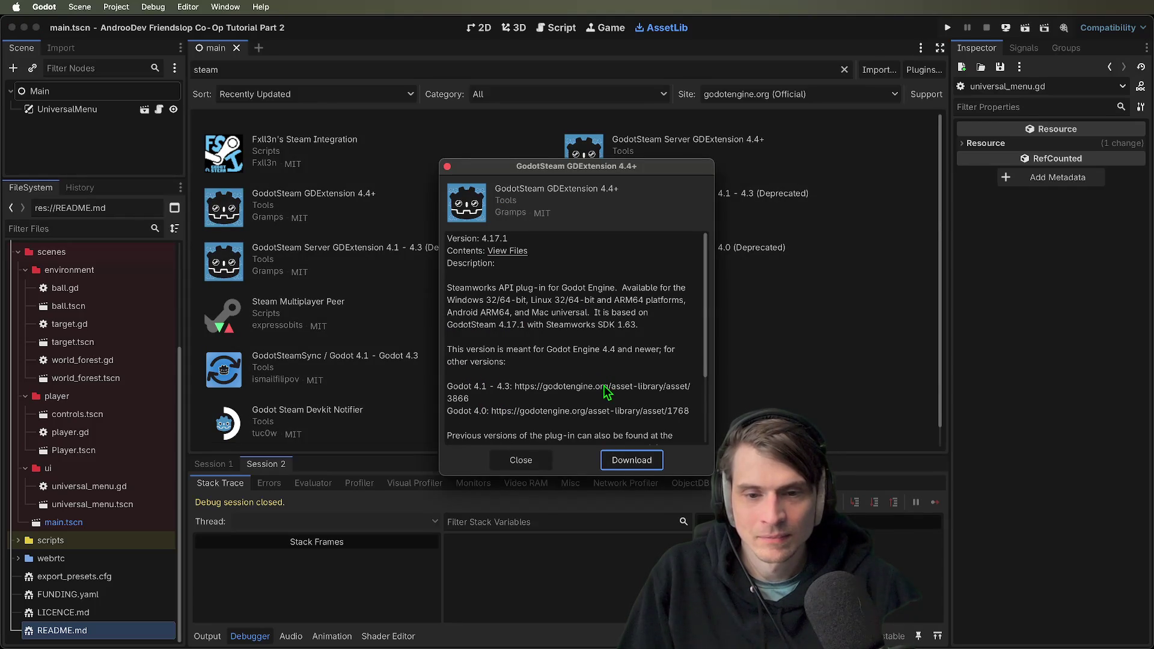
{"action": "scroll", "coordinate": [605, 386], "scroll_direction": "down", "scroll_amount": 5}
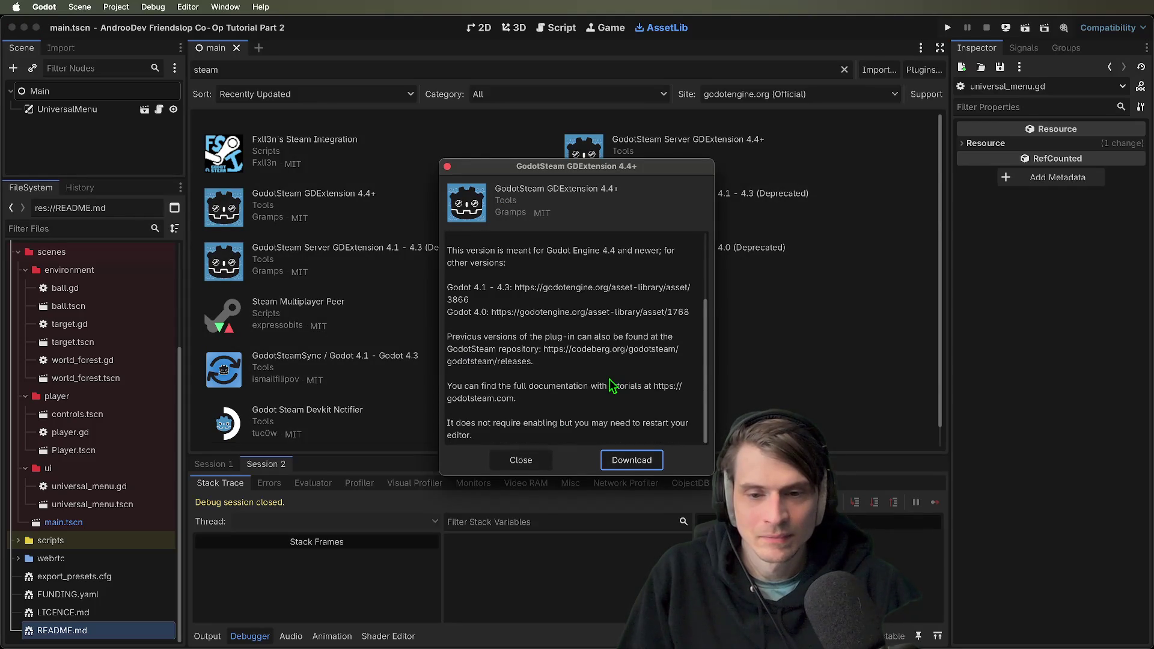
{"action": "key", "text": "Escape"}
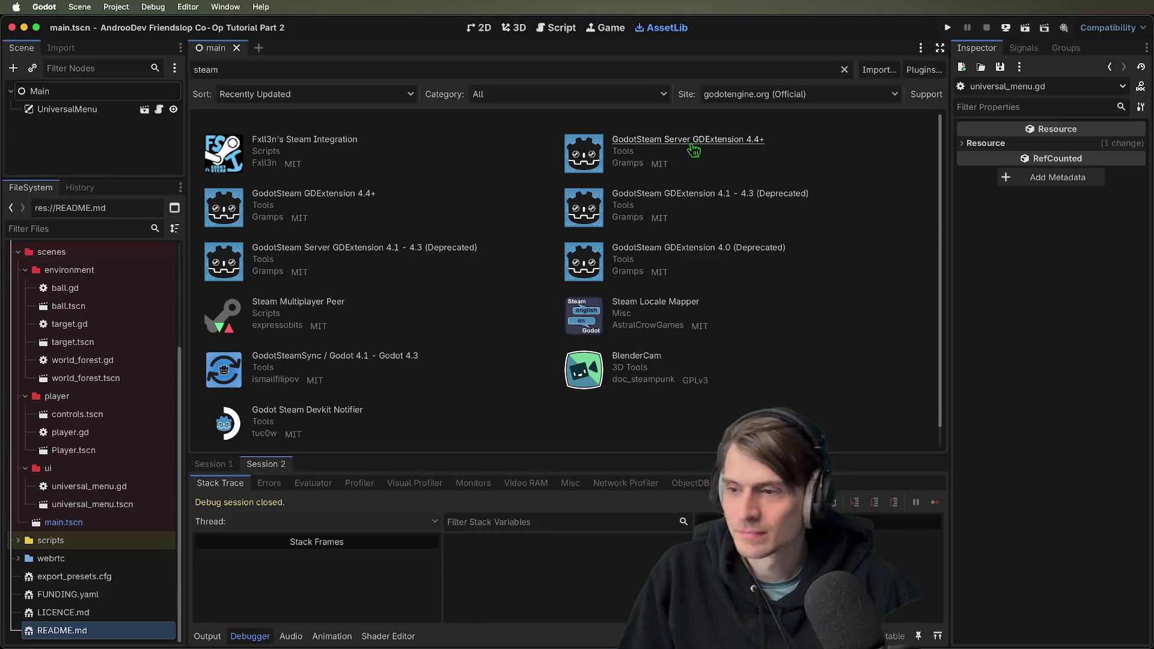
Download GodotSteam Server GDExtension 4.4+ and install its files into the project
{"action": "left_click", "coordinate": [691, 145]}
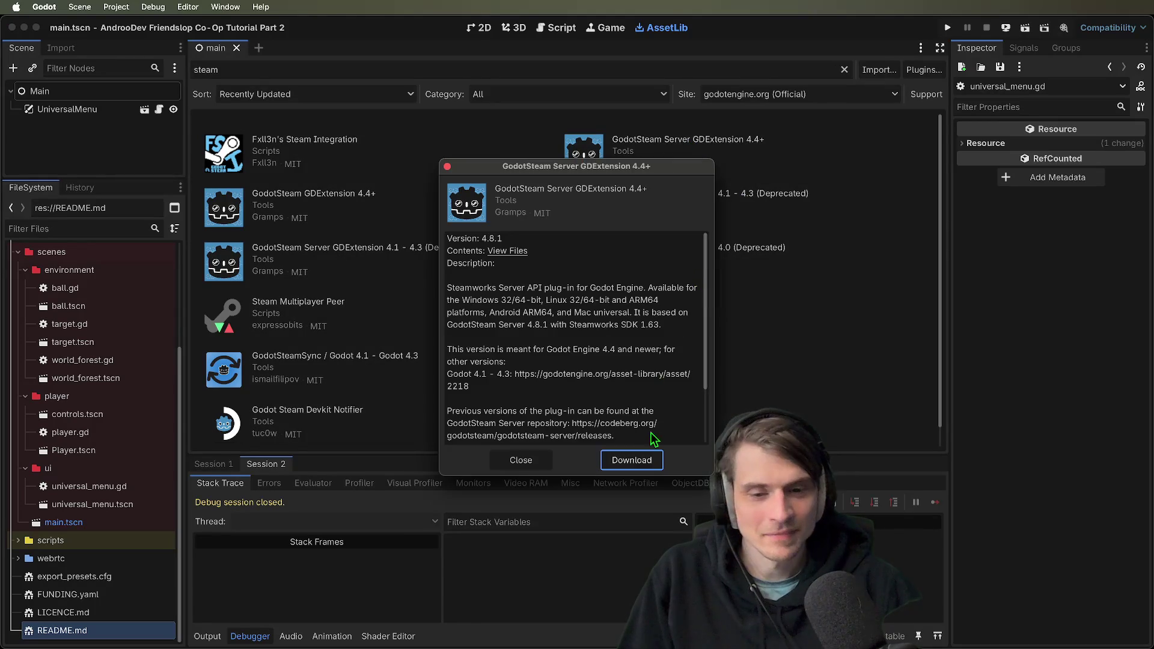
{"action": "left_click", "coordinate": [643, 460]}
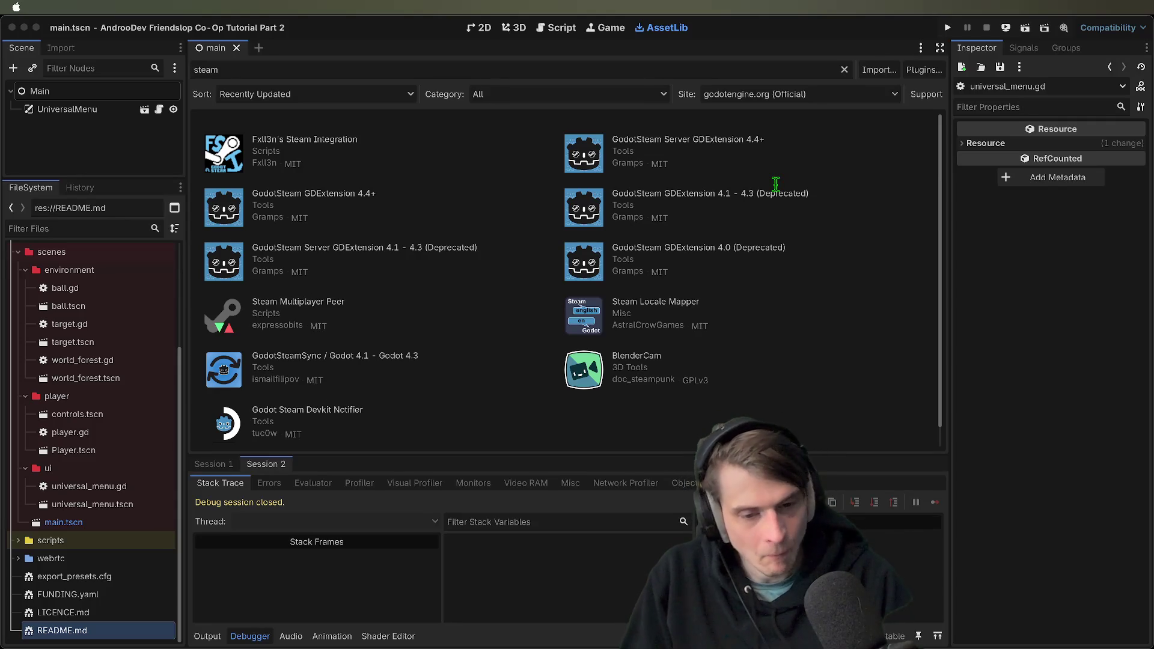
{"action": "left_click", "coordinate": [743, 145]}
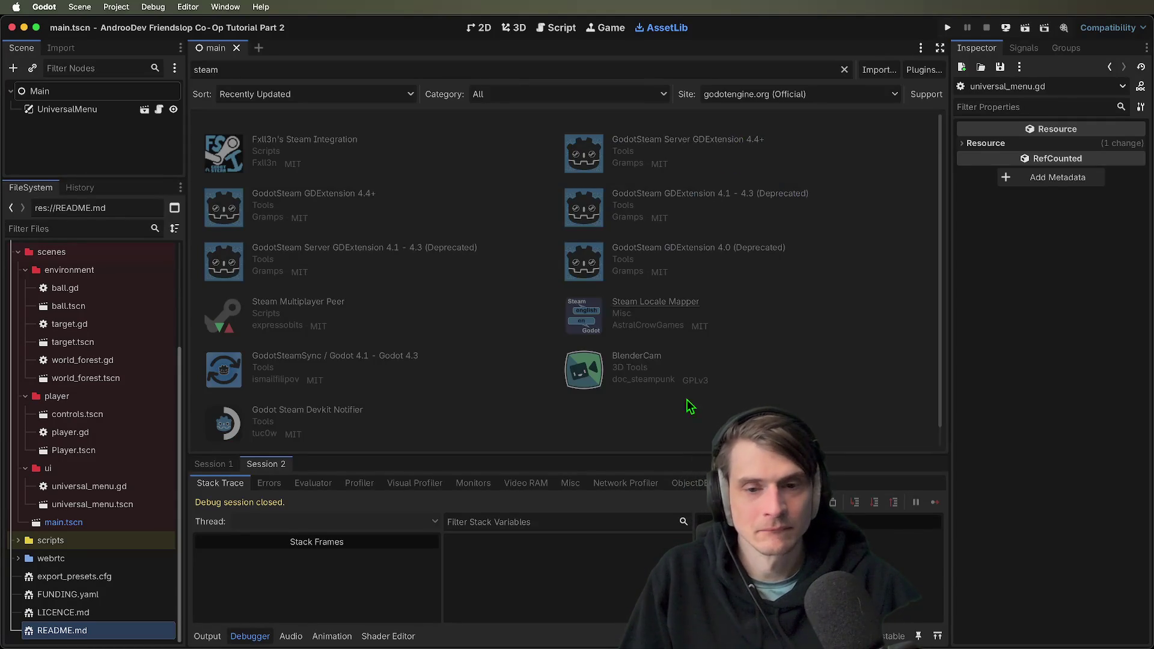
{"action": "left_click", "coordinate": [626, 460]}
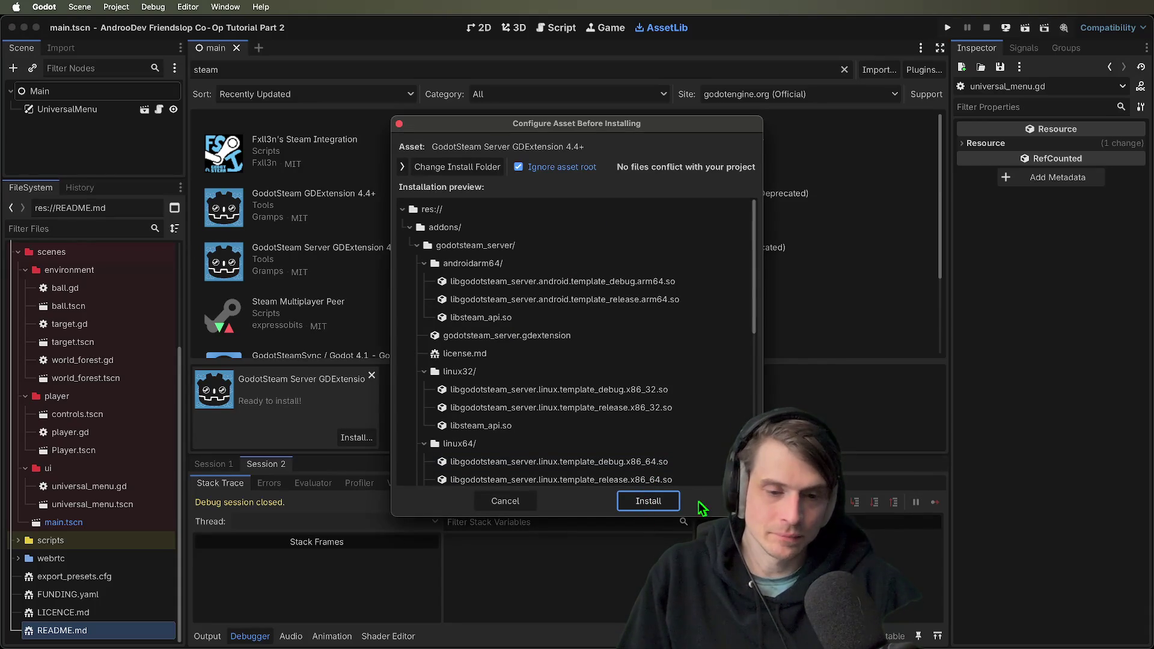
{"action": "left_click", "coordinate": [649, 501]}
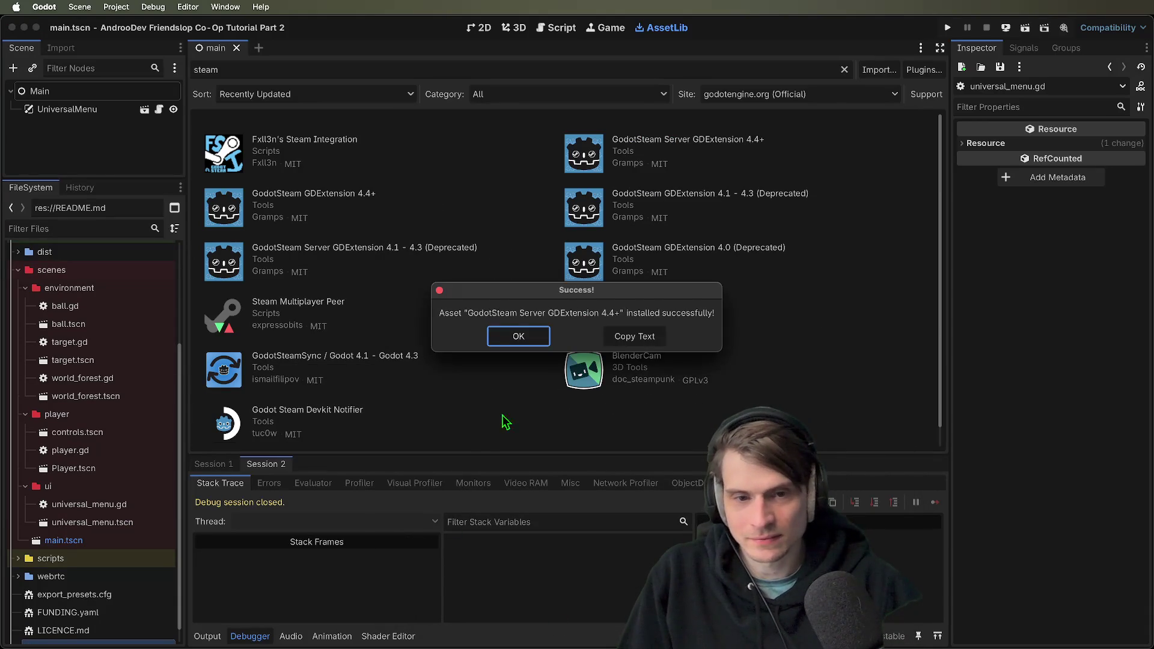
{"action": "left_click", "coordinate": [504, 339]}
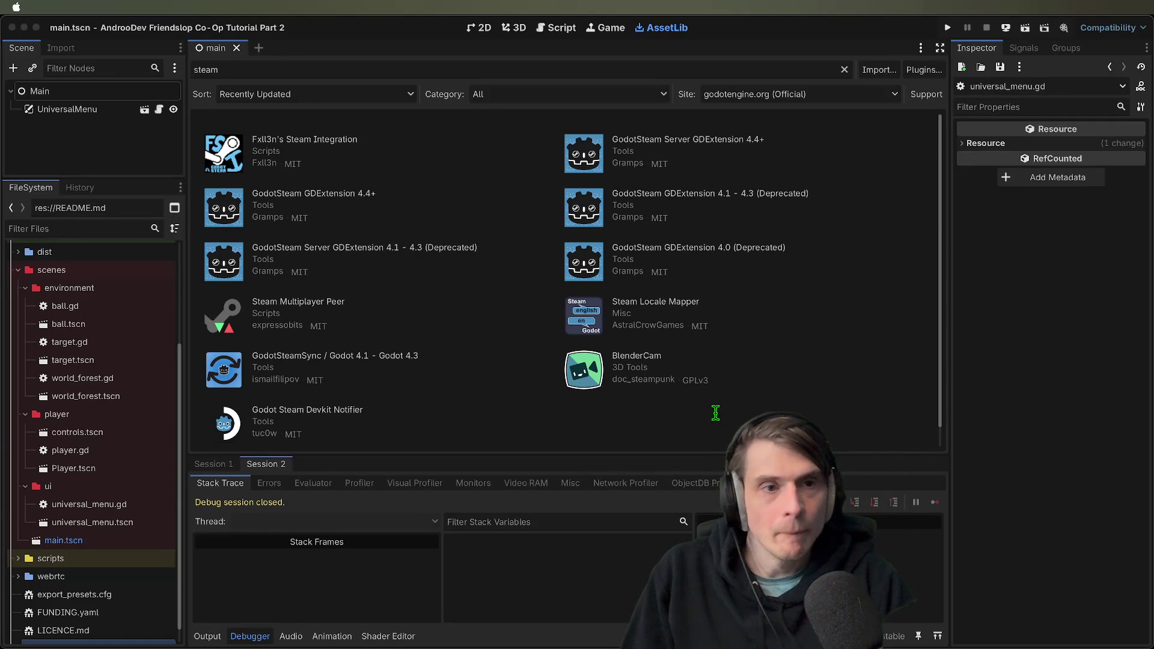
{"action": "left_click", "coordinate": [720, 421]}
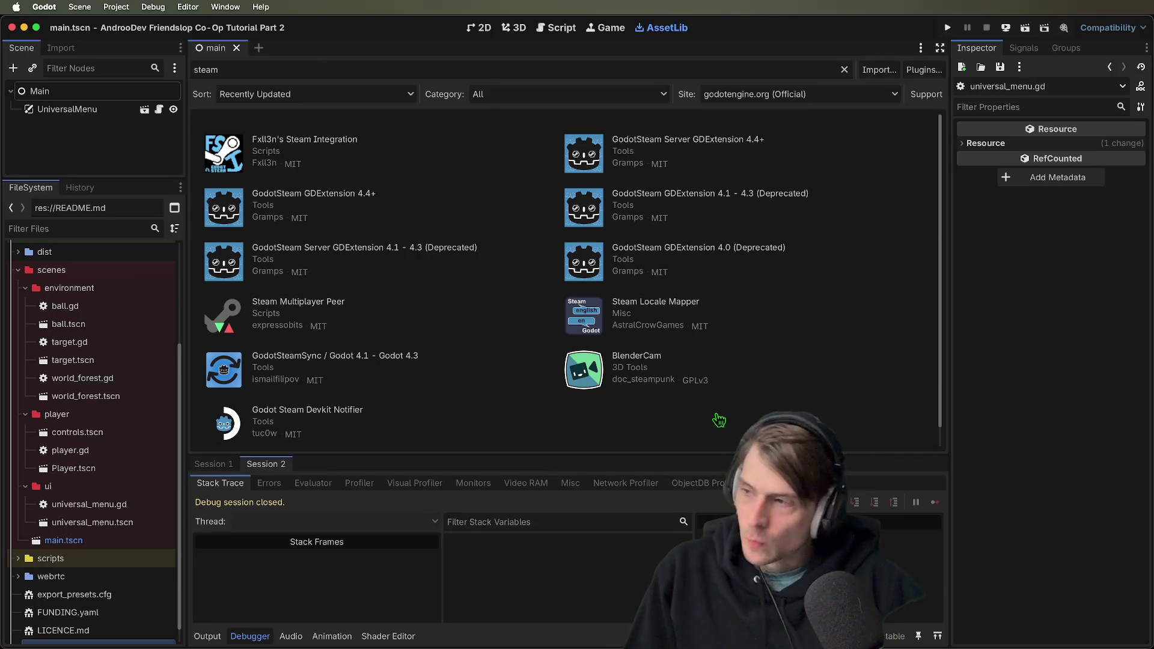
{"action": "key", "text": "super+Tab"}
{"action": "left_click", "coordinate": [426, 467]}
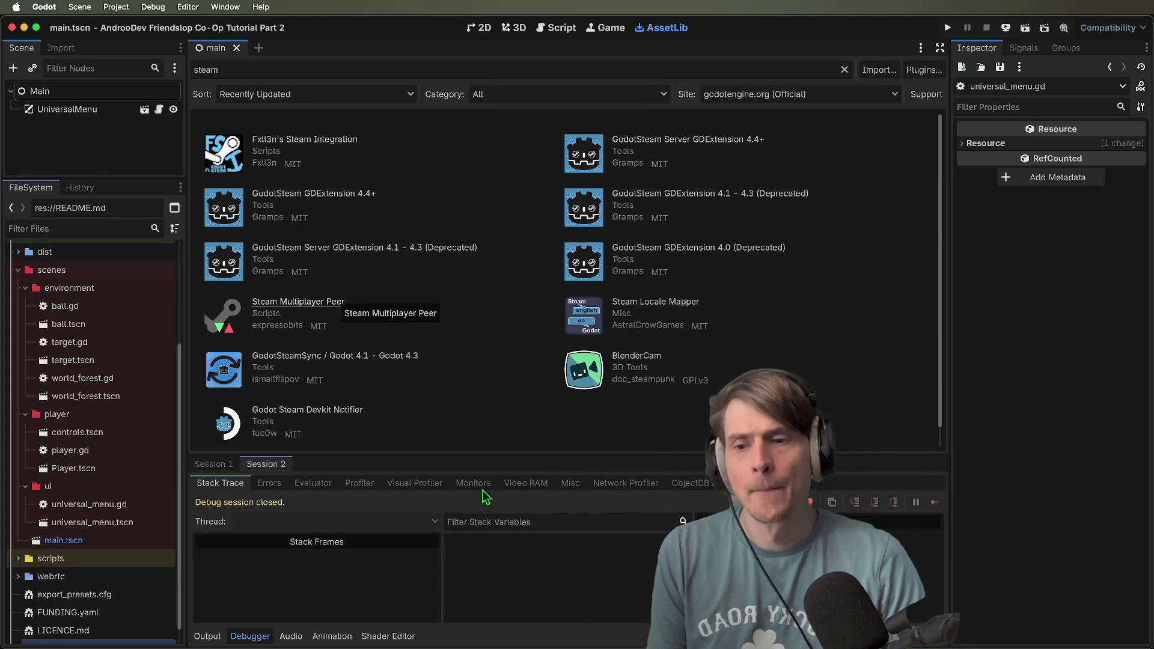
Clear the 'steam' AssetLib search, then go back to the GodotSteam compiling guide in Firefox
{"action": "left_click", "coordinate": [288, 335]}
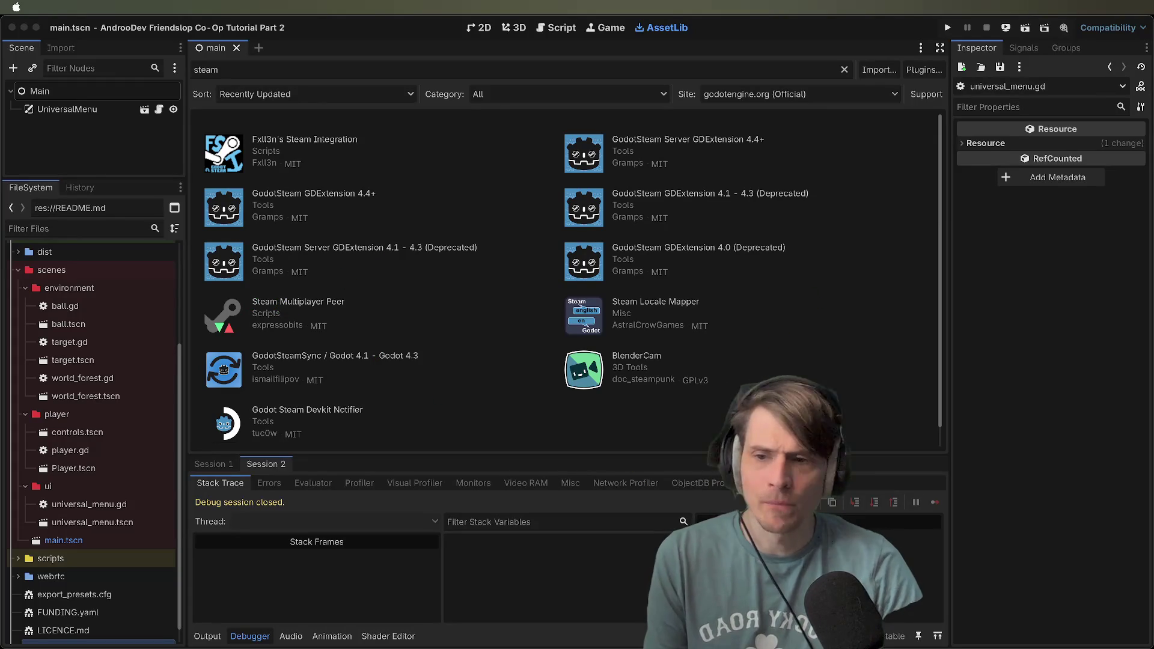
{"action": "key", "text": "super+Tab"}
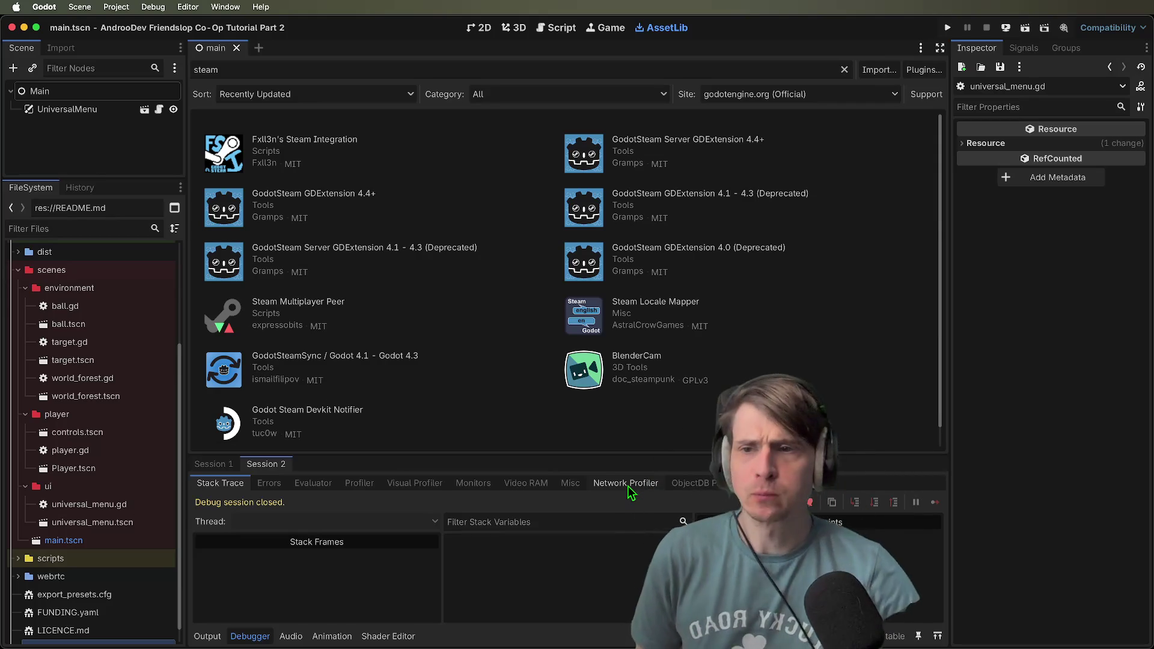
{"action": "double_click", "coordinate": [399, 71]}
{"action": "key", "text": "BackSpace"}
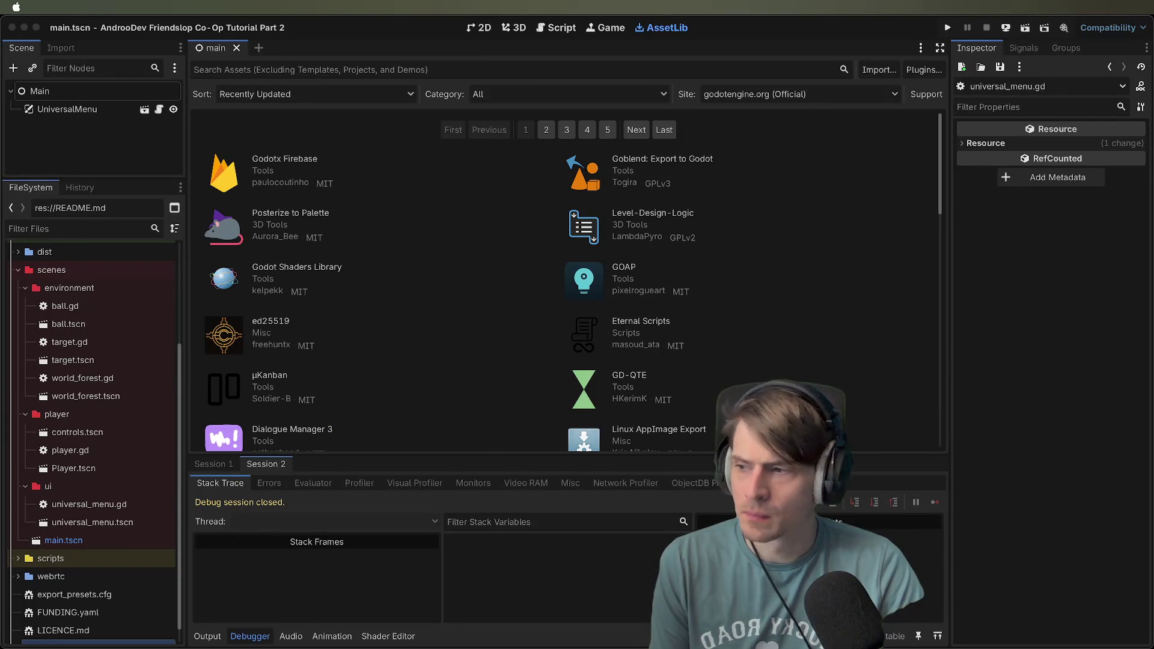
{"action": "key", "text": "super+Tab"}
{"action": "scroll", "coordinate": [485, 463], "scroll_direction": "down", "scroll_amount": 2}
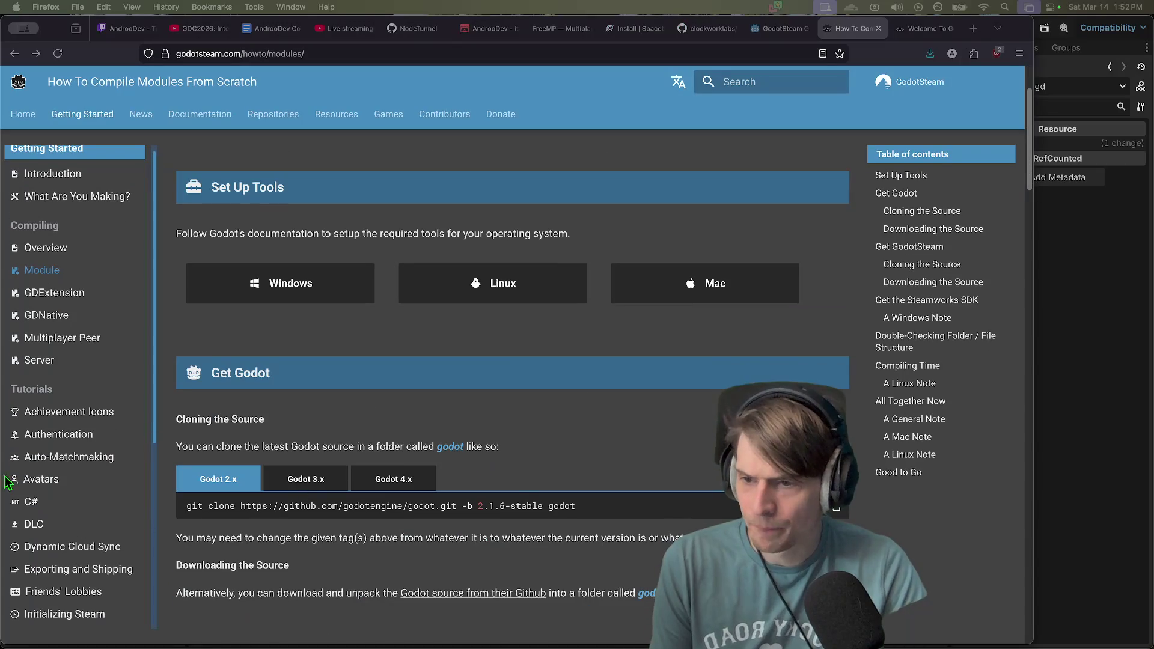
Skim the modules compiling page, then open the GDExtension compiling guide from the sidebar
{"action": "scroll", "coordinate": [99, 384], "scroll_direction": "up", "scroll_amount": 2}
{"action": "scroll", "coordinate": [544, 277], "scroll_direction": "down", "scroll_amount": 2}
{"action": "scroll", "coordinate": [547, 361], "scroll_direction": "down", "scroll_amount": 6}
{"action": "scroll", "coordinate": [538, 380], "scroll_direction": "down", "scroll_amount": 6}
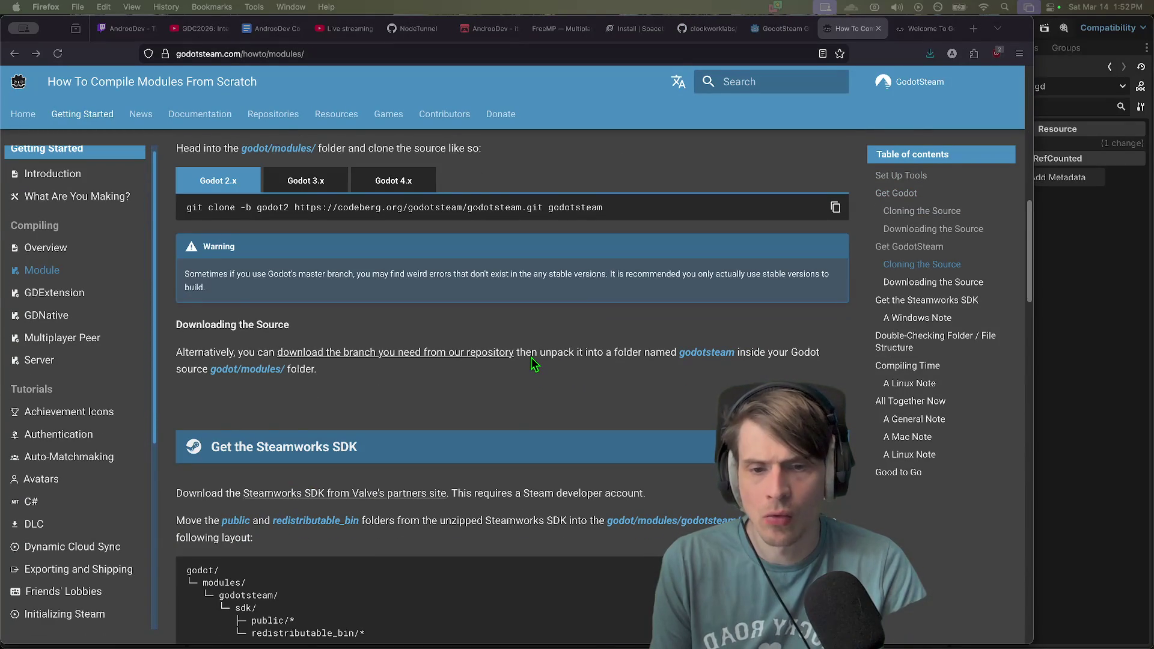
{"action": "left_click_drag", "start_coordinate": [531, 357], "coordinate": [528, 378]}
{"action": "left_click", "coordinate": [529, 374]}
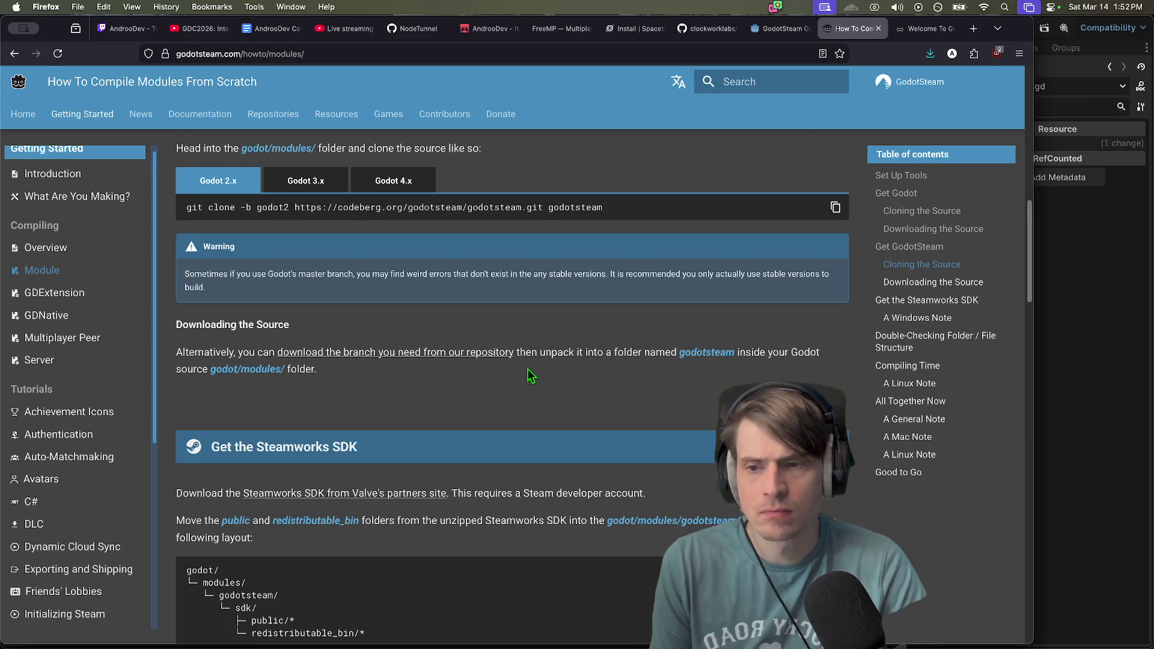
{"action": "scroll", "coordinate": [531, 376], "scroll_direction": "down", "scroll_amount": 2}
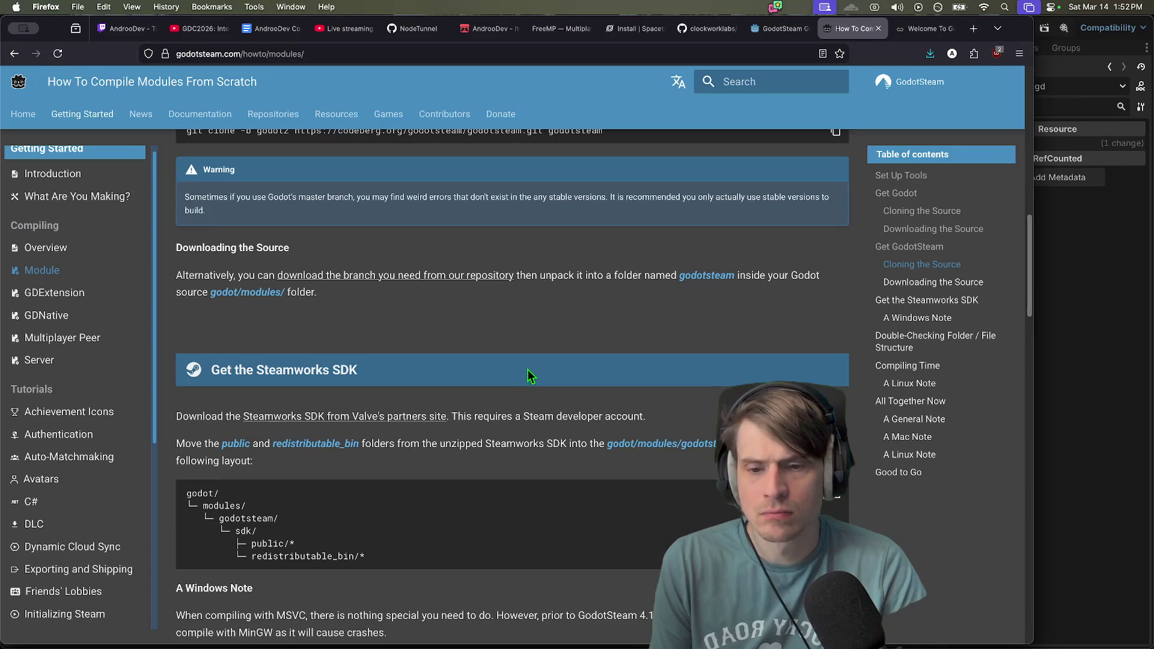
{"action": "scroll", "coordinate": [531, 376], "scroll_direction": "down", "scroll_amount": 1}
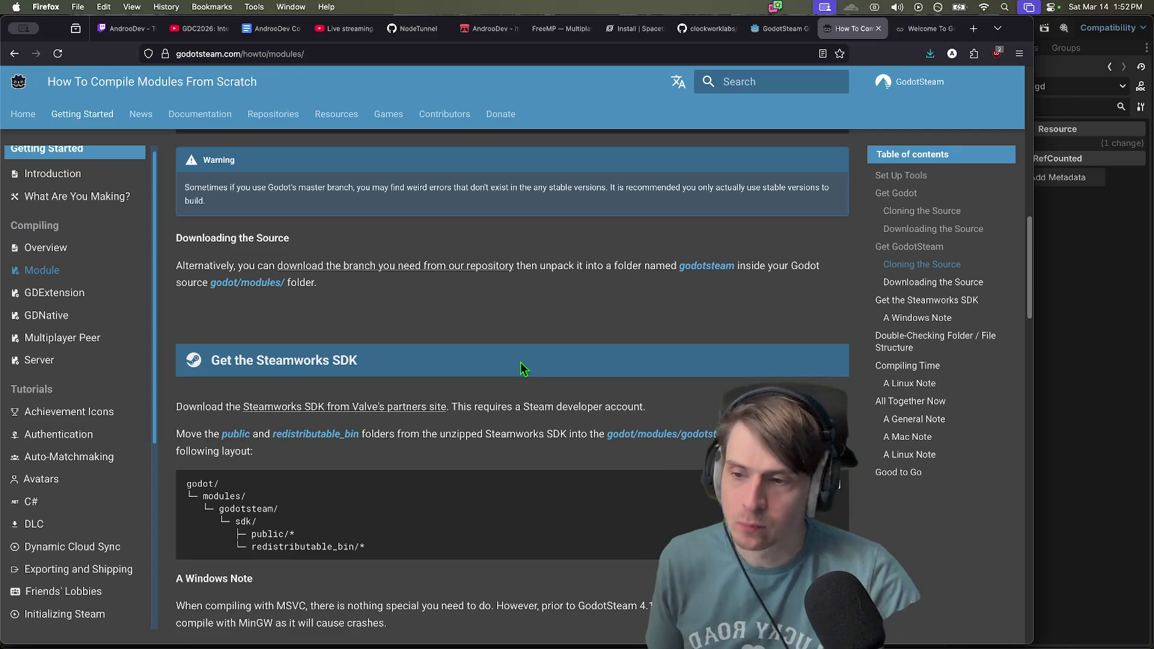
{"action": "left_click", "coordinate": [23, 295]}
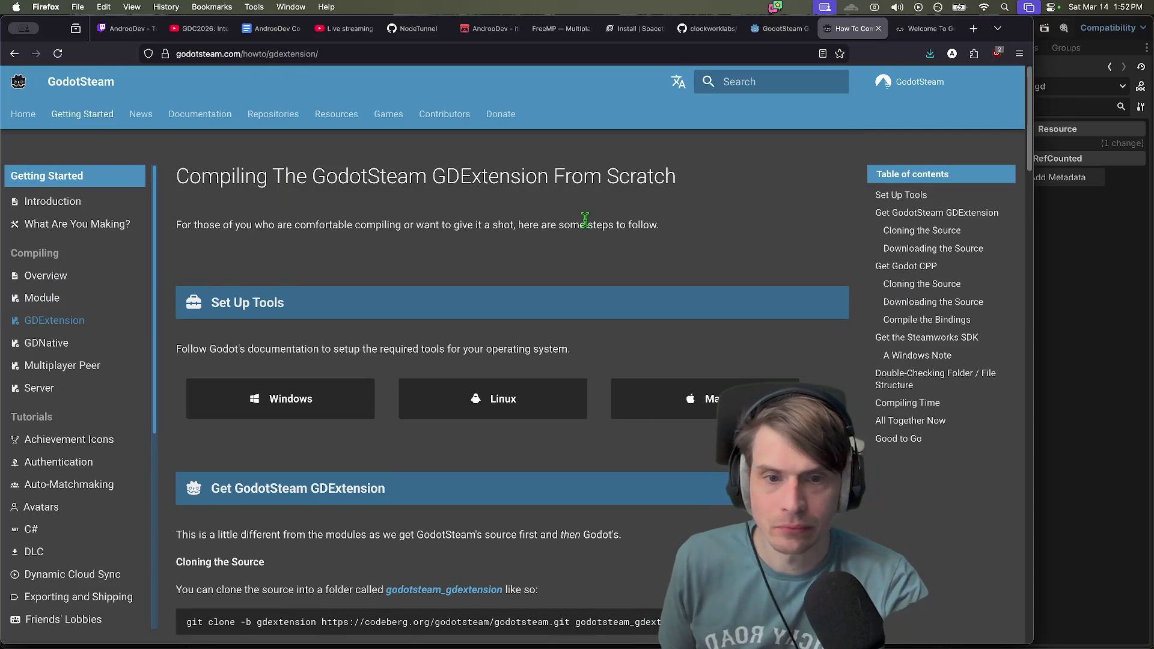
{"action": "scroll", "coordinate": [381, 283], "scroll_direction": "down", "scroll_amount": 1}
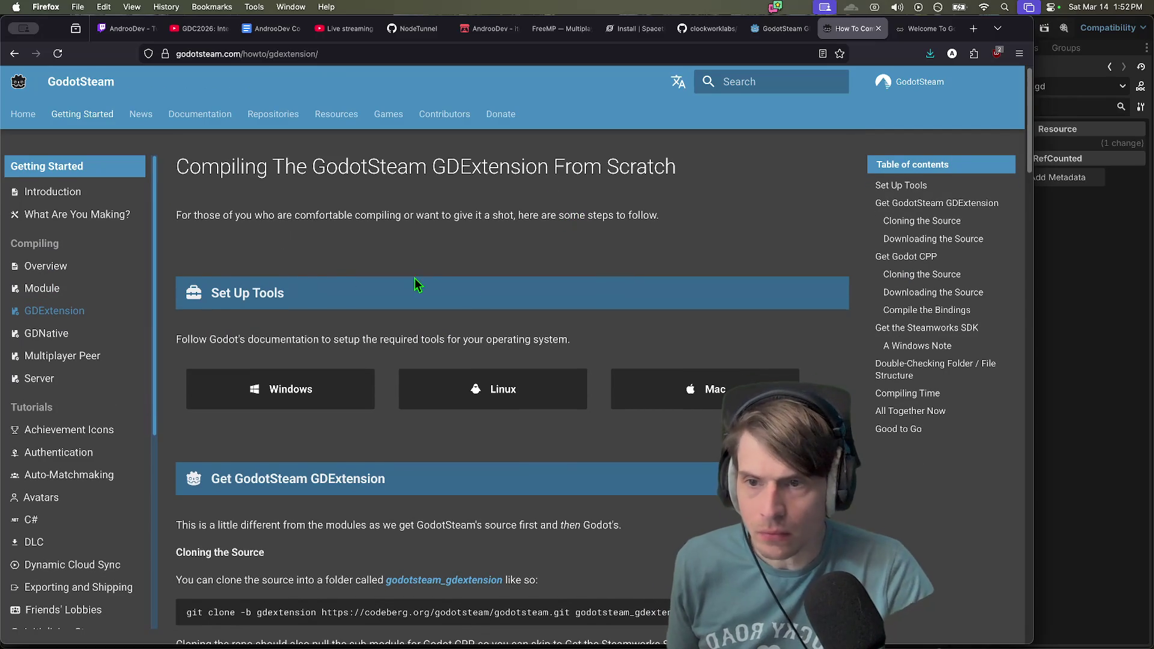
Read the compiling Overview and What Are You Making pages, then open the Main class reference
{"action": "left_click", "coordinate": [45, 266]}
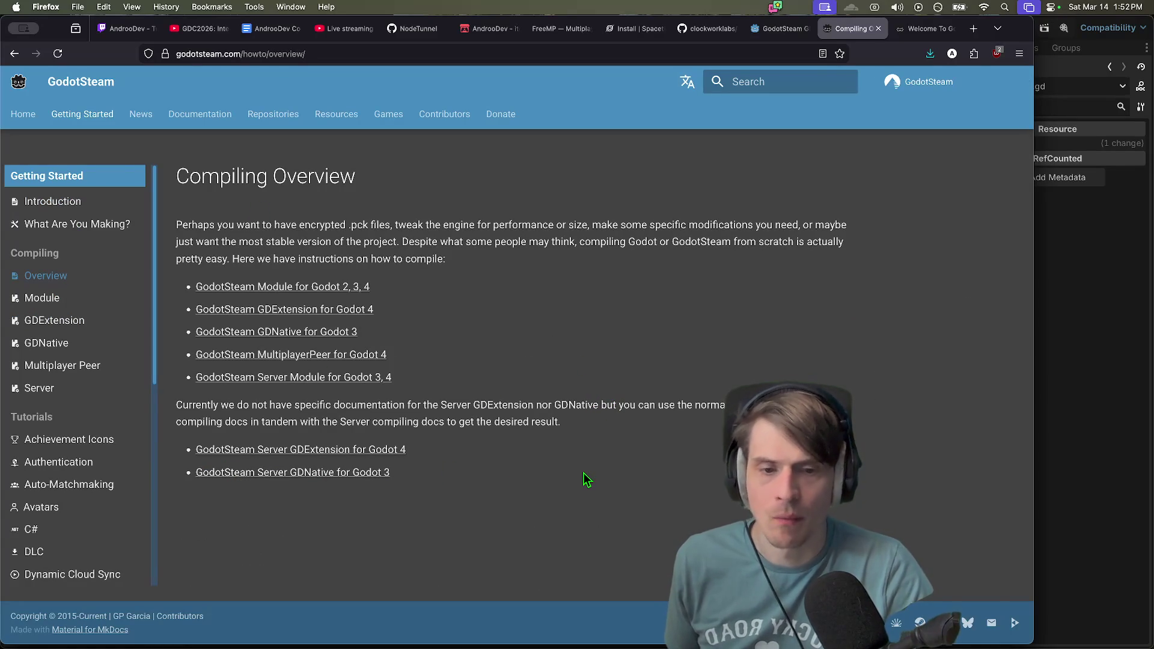
{"action": "left_click_drag", "start_coordinate": [176, 224], "coordinate": [736, 229]}
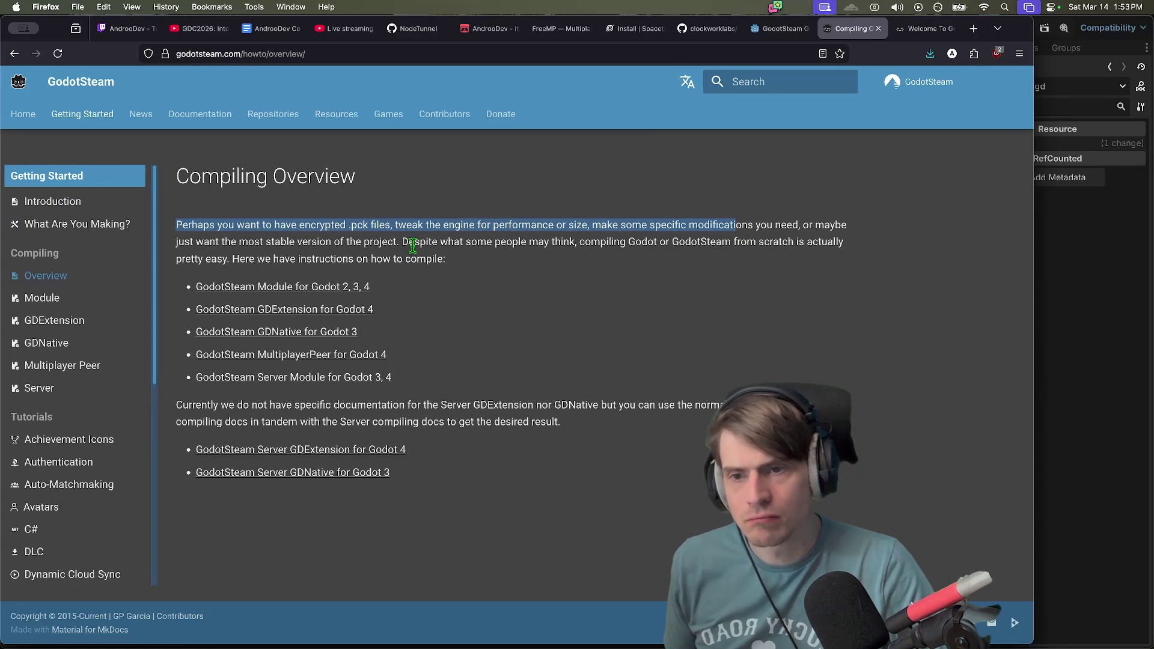
{"action": "left_click_drag", "start_coordinate": [413, 245], "coordinate": [549, 261]}
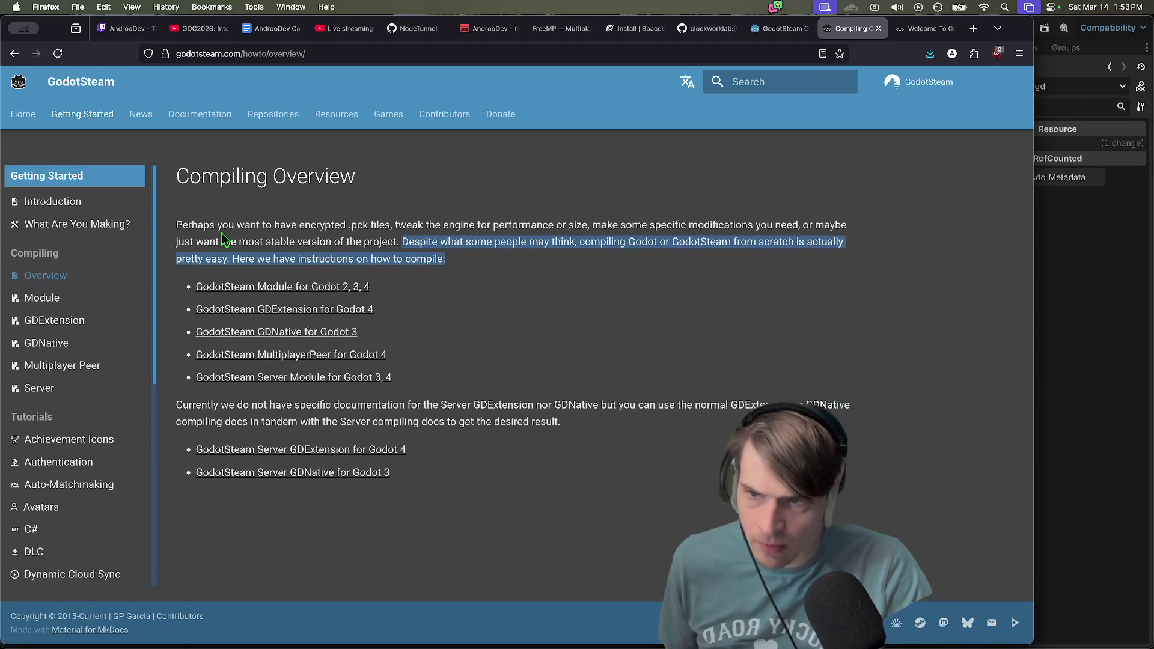
{"action": "left_click", "coordinate": [126, 224]}
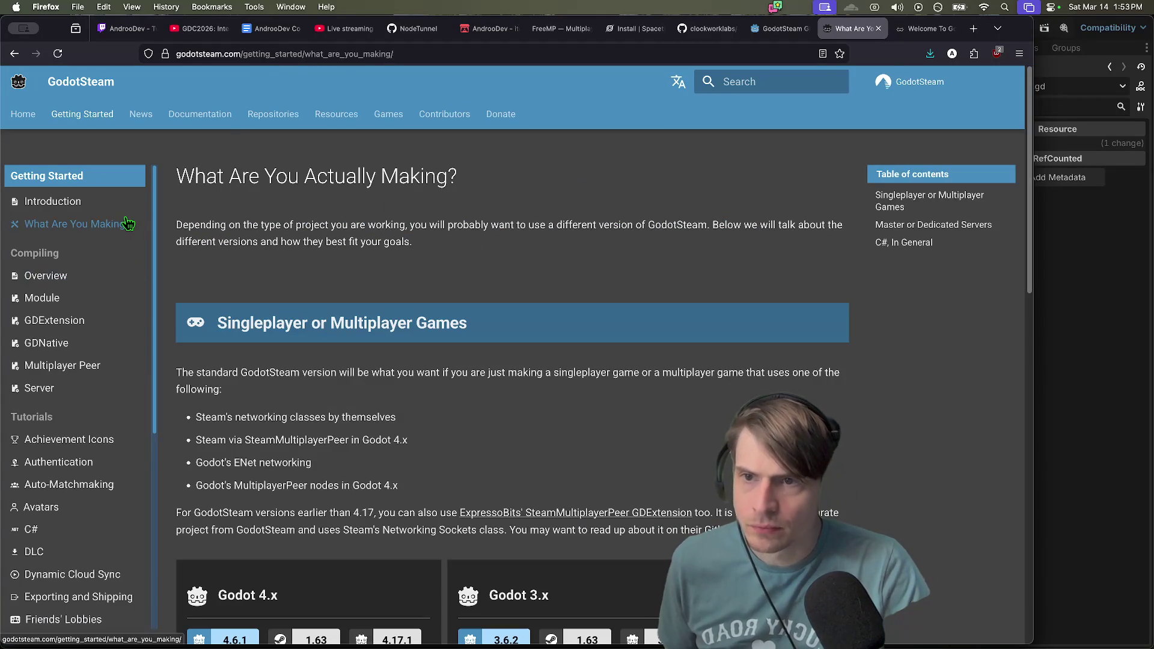
{"action": "left_click", "coordinate": [223, 114]}
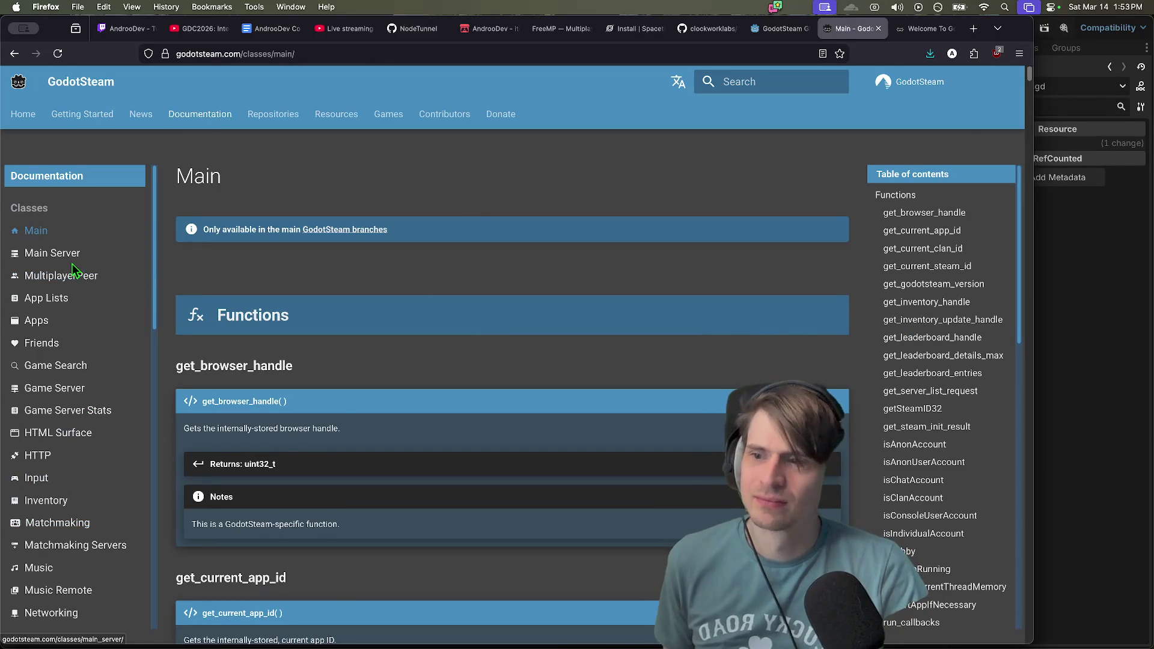
Browse the Main Server and MultiplayerPeer class reference pages in the GodotSteam docs
{"action": "scroll", "coordinate": [318, 316], "scroll_direction": "down", "scroll_amount": 2}
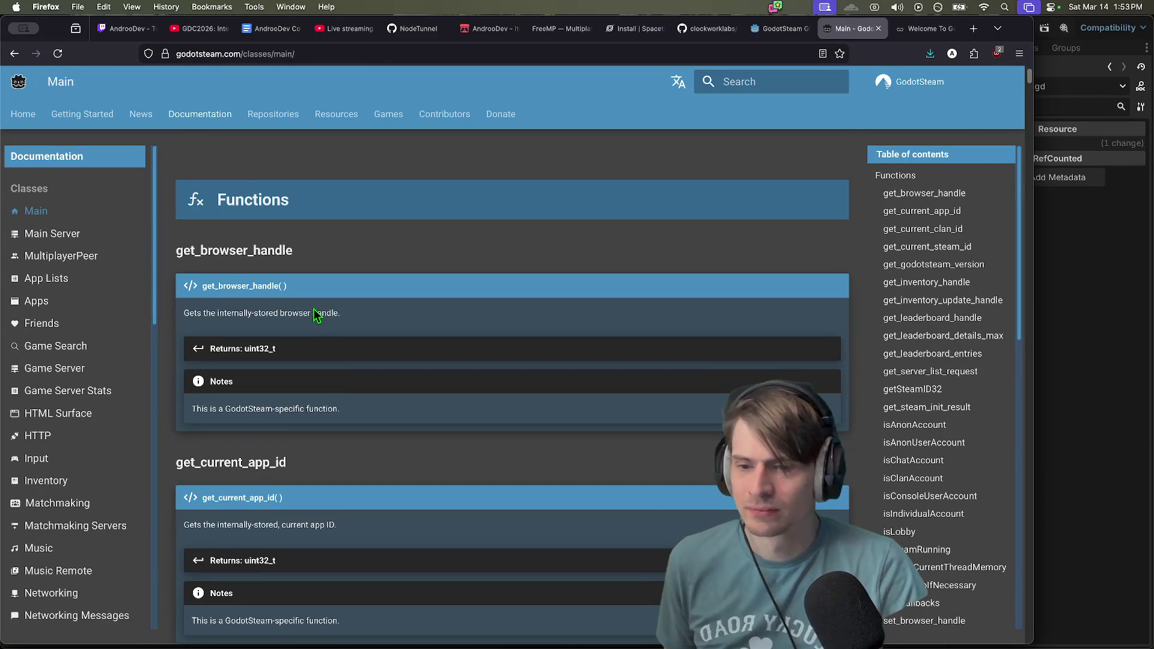
{"action": "left_click", "coordinate": [63, 235]}
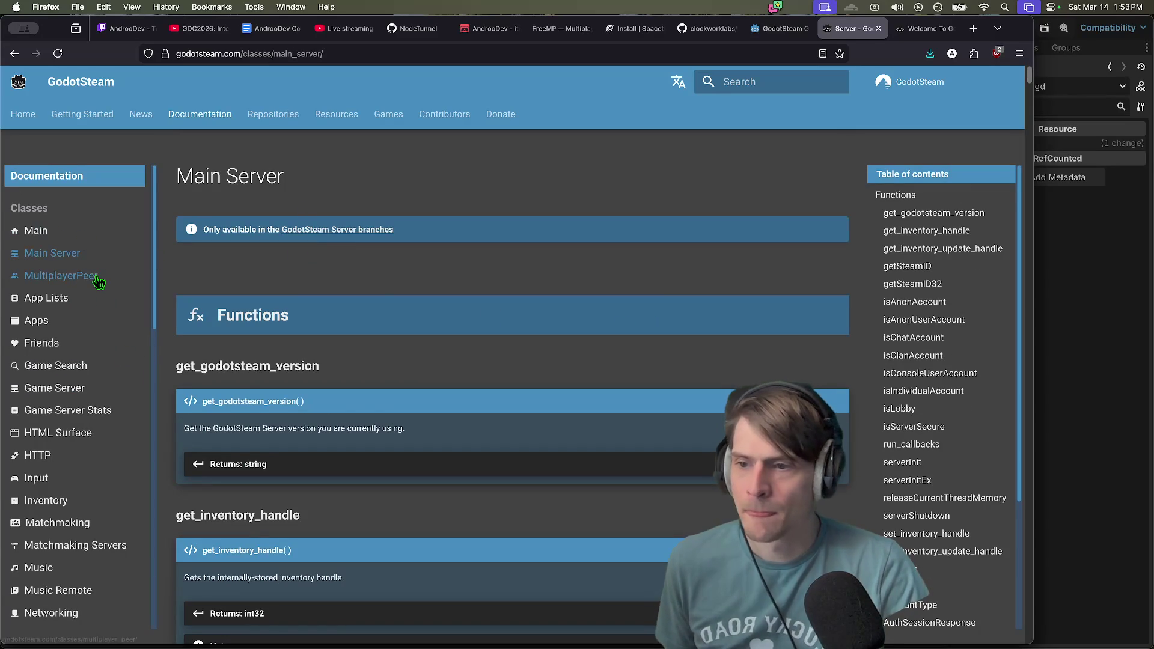
{"action": "left_click", "coordinate": [96, 278]}
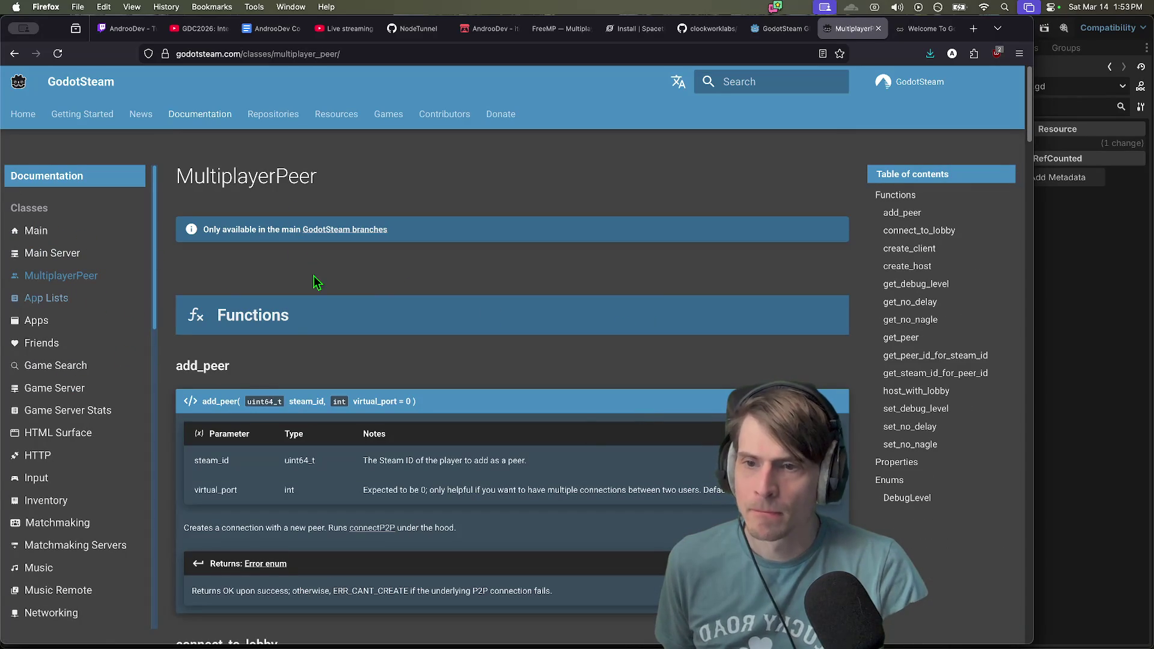
{"action": "scroll", "coordinate": [355, 301], "scroll_direction": "down", "scroll_amount": 2}
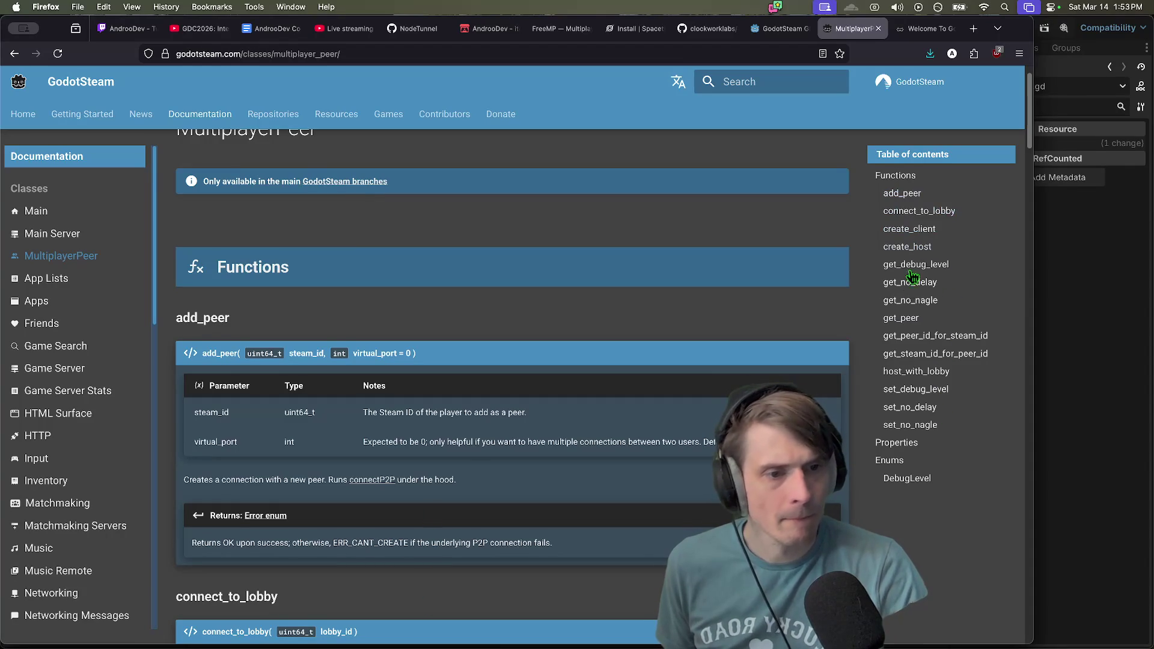
{"action": "scroll", "coordinate": [625, 499], "scroll_direction": "down", "scroll_amount": 10}
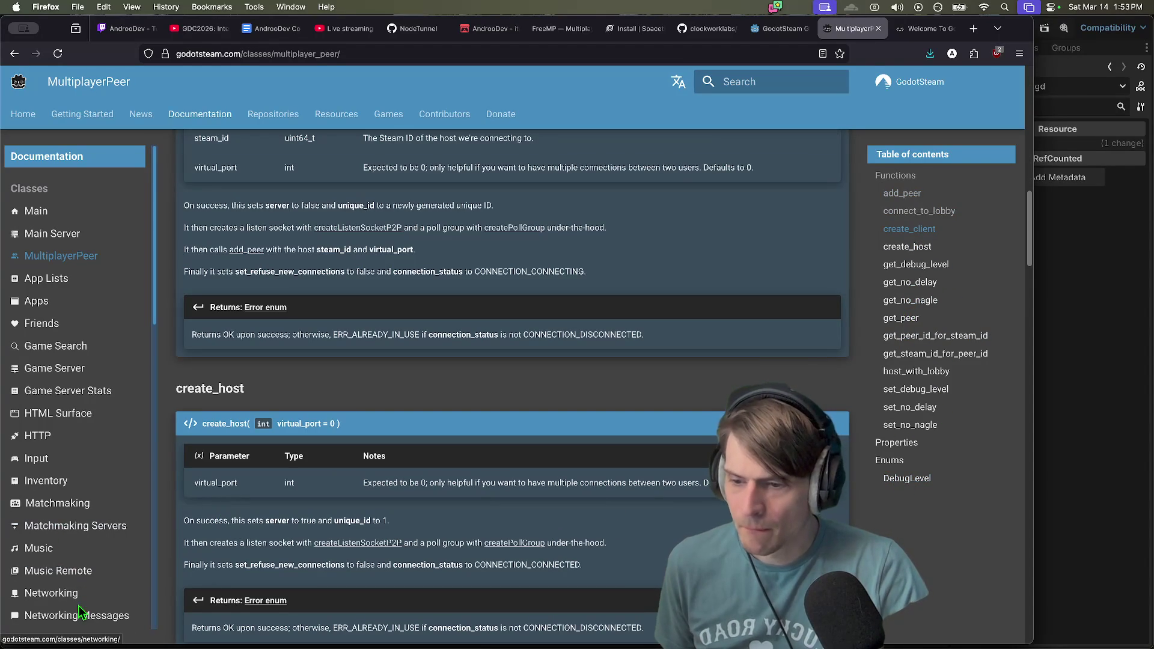
Return to Getting Started and highlight the sentence about pre-compiled template bundles
{"action": "left_click", "coordinate": [102, 114]}
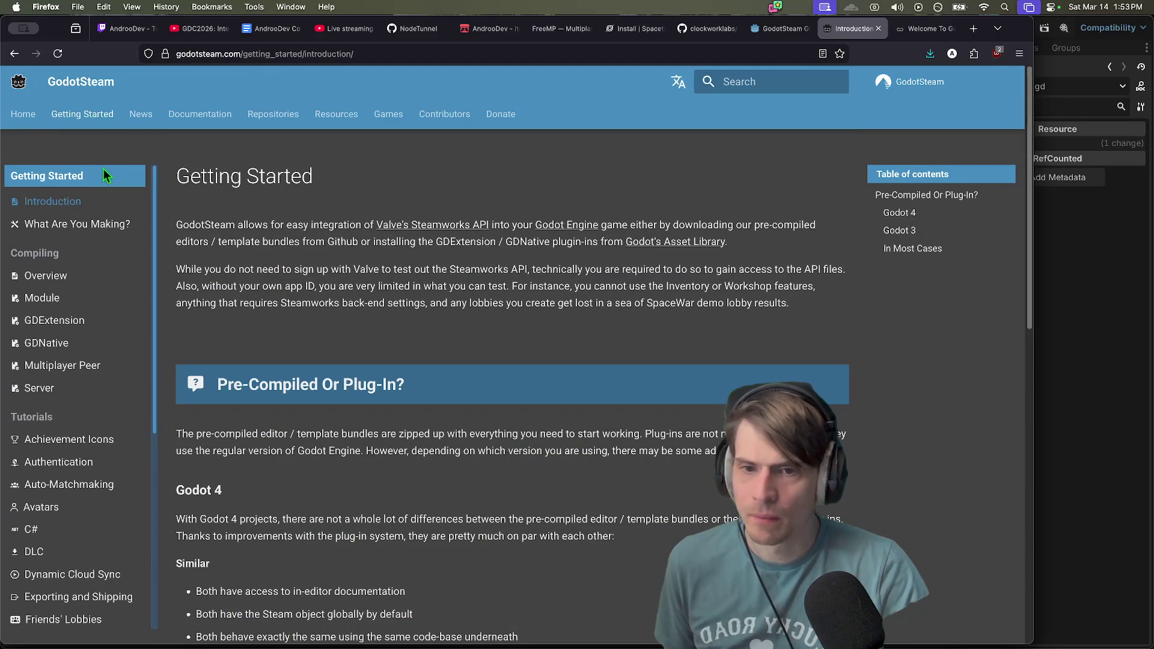
{"action": "scroll", "coordinate": [308, 310], "scroll_direction": "down", "scroll_amount": 2}
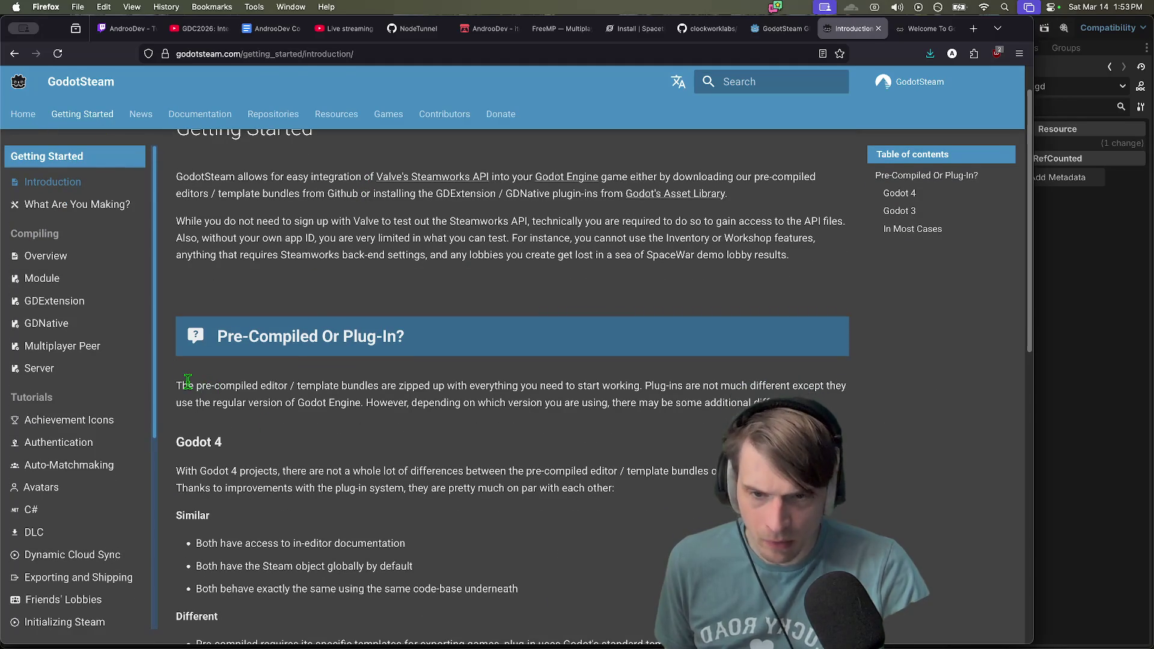
{"action": "mouse_move", "coordinate": [176, 385]}
{"action": "left_mouse_down"}
{"action": "mouse_move", "coordinate": [537, 400]}
{"action": "mouse_move", "coordinate": [607, 389]}
{"action": "left_mouse_up"}
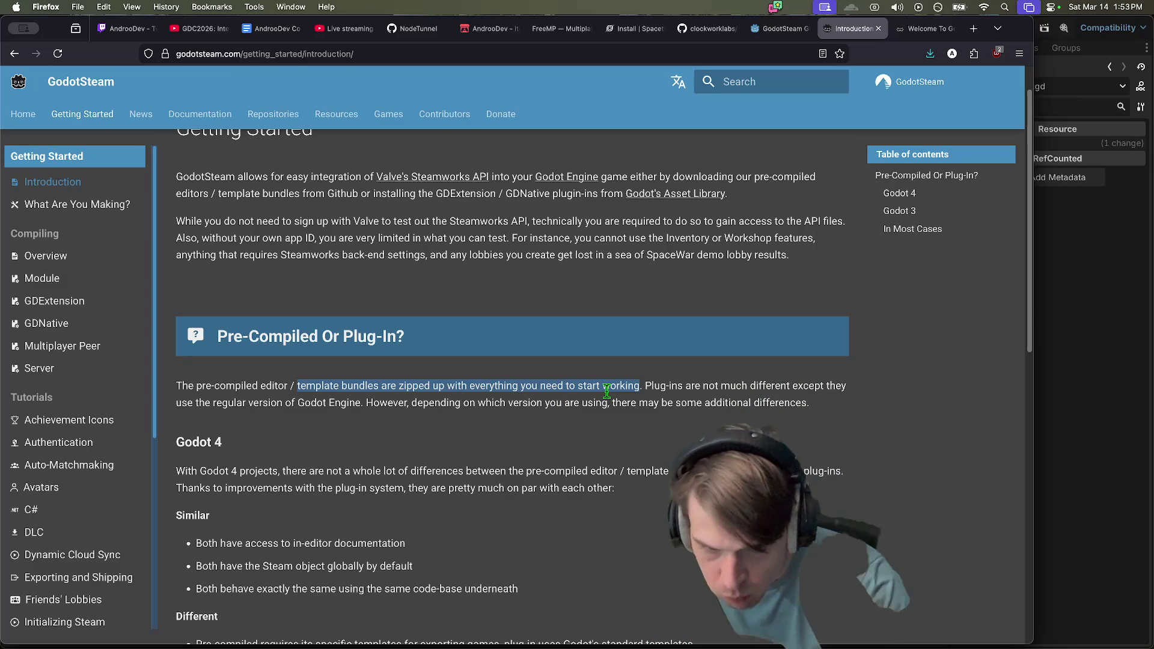
{"action": "left_click_drag", "start_coordinate": [678, 473], "coordinate": [383, 472]}
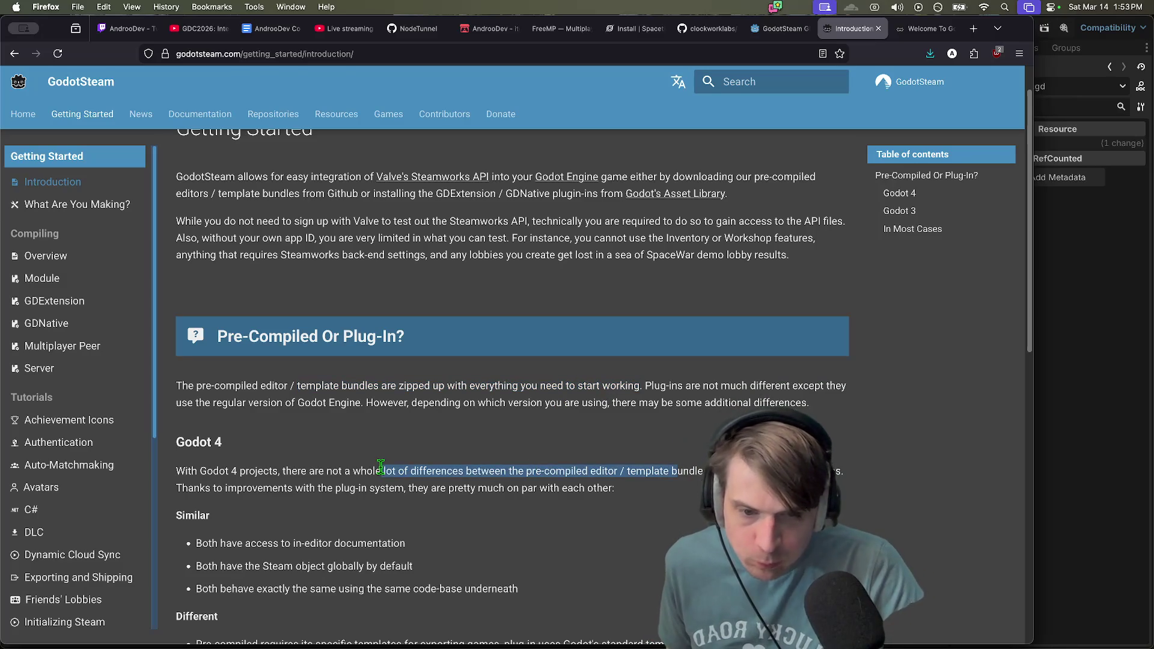
{"action": "scroll", "coordinate": [481, 469], "scroll_direction": "down", "scroll_amount": 3}
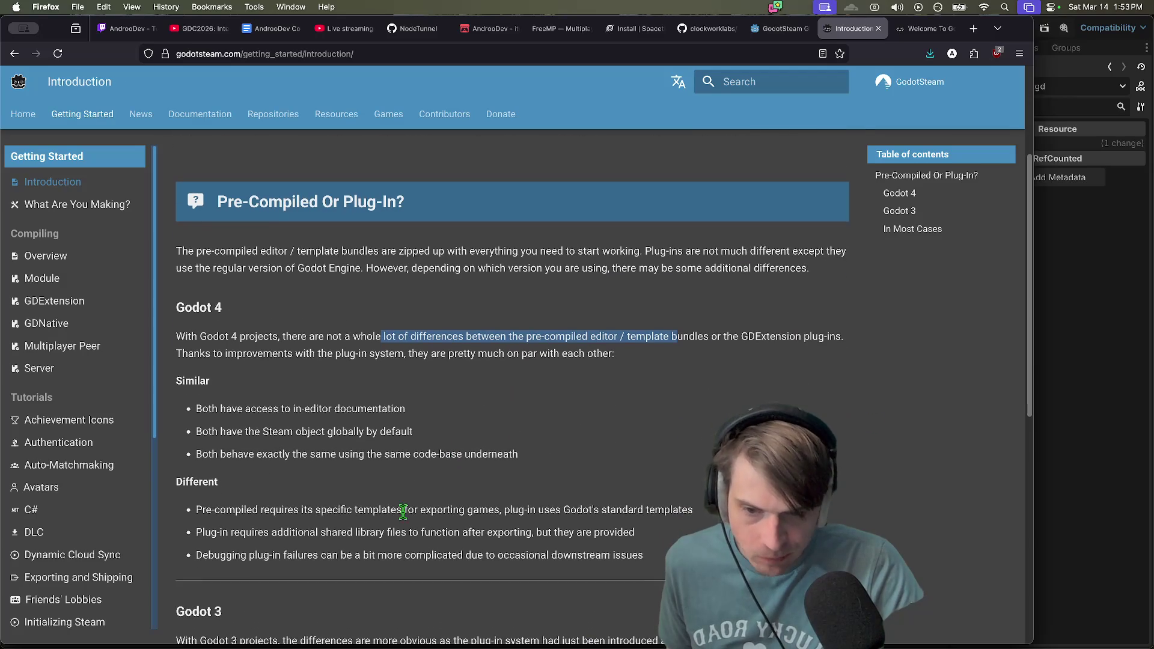
{"action": "left_click_drag", "start_coordinate": [195, 509], "coordinate": [850, 505]}
{"action": "scroll", "coordinate": [481, 384], "scroll_direction": "down", "scroll_amount": 2}
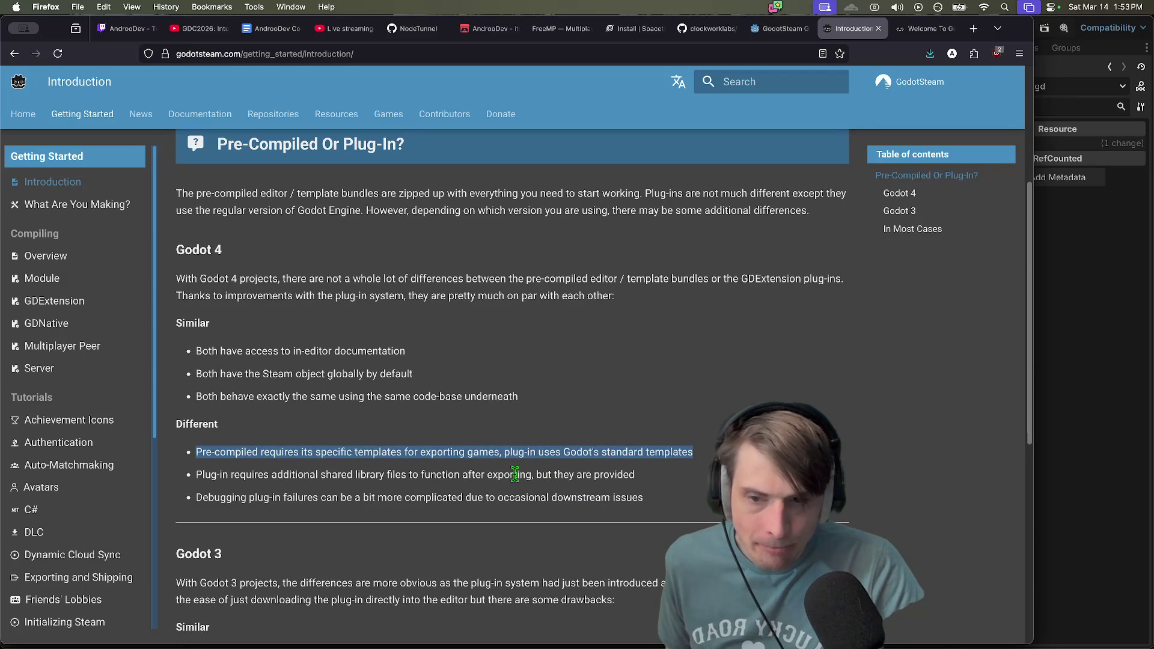
{"action": "left_click_drag", "start_coordinate": [196, 475], "coordinate": [643, 483]}
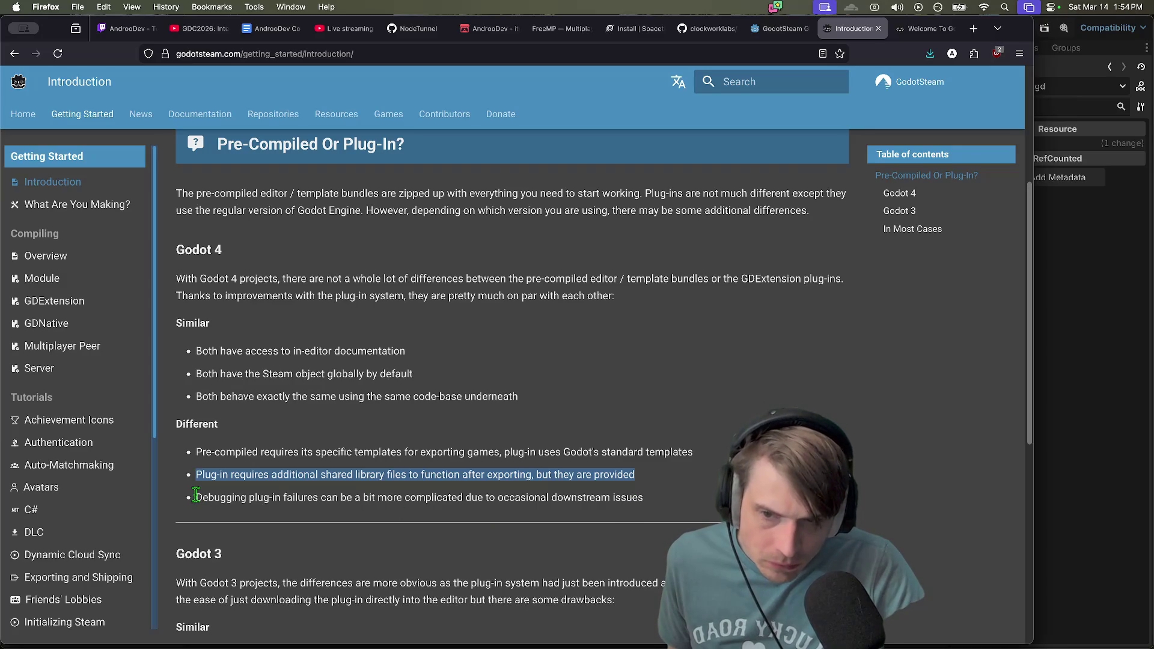
{"action": "mouse_move", "coordinate": [391, 374]}
{"action": "left_mouse_down"}
{"action": "mouse_move", "coordinate": [217, 397]}
{"action": "mouse_move", "coordinate": [479, 392]}
{"action": "left_mouse_up"}
{"action": "scroll", "coordinate": [291, 463], "scroll_direction": "down", "scroll_amount": 2}
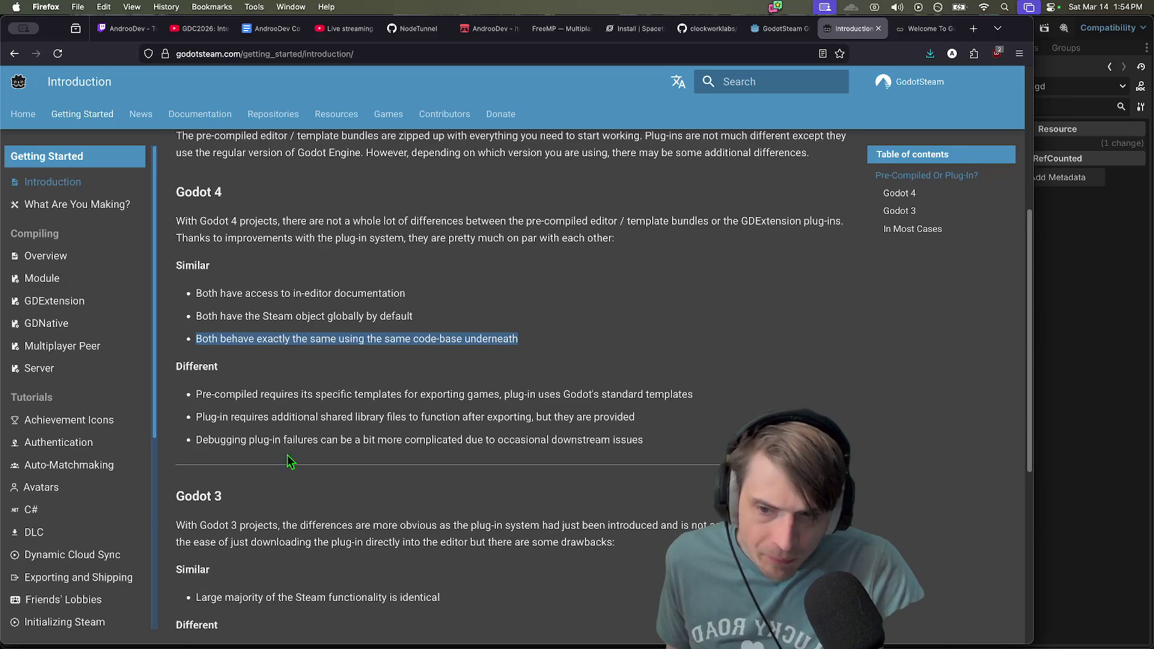
{"action": "left_click_drag", "start_coordinate": [226, 434], "coordinate": [666, 454]}
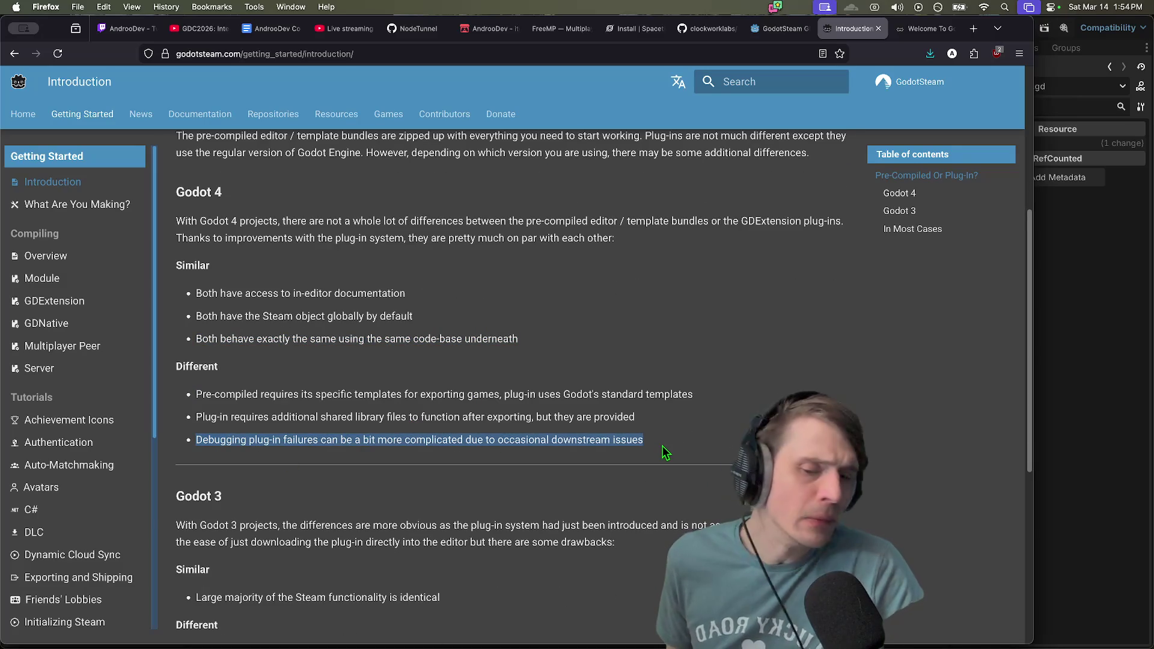
{"action": "scroll", "coordinate": [666, 454], "scroll_direction": "down", "scroll_amount": 6}
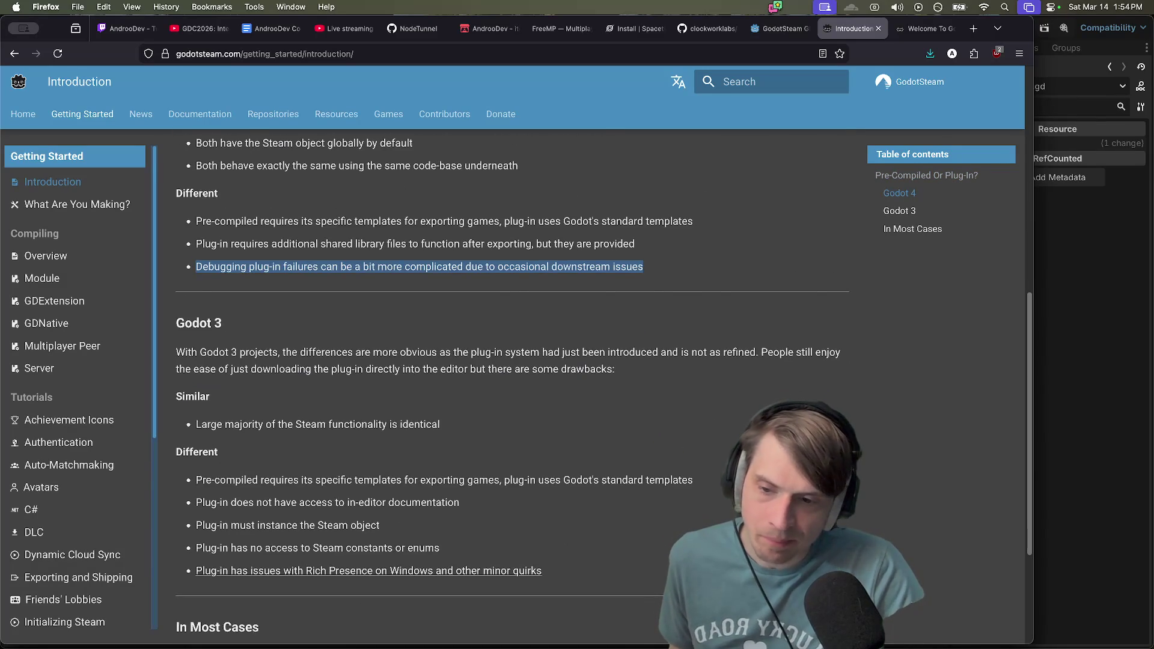
{"action": "scroll", "coordinate": [511, 385], "scroll_direction": "up", "scroll_amount": 7}
{"action": "scroll", "coordinate": [247, 423], "scroll_direction": "up", "scroll_amount": 4}
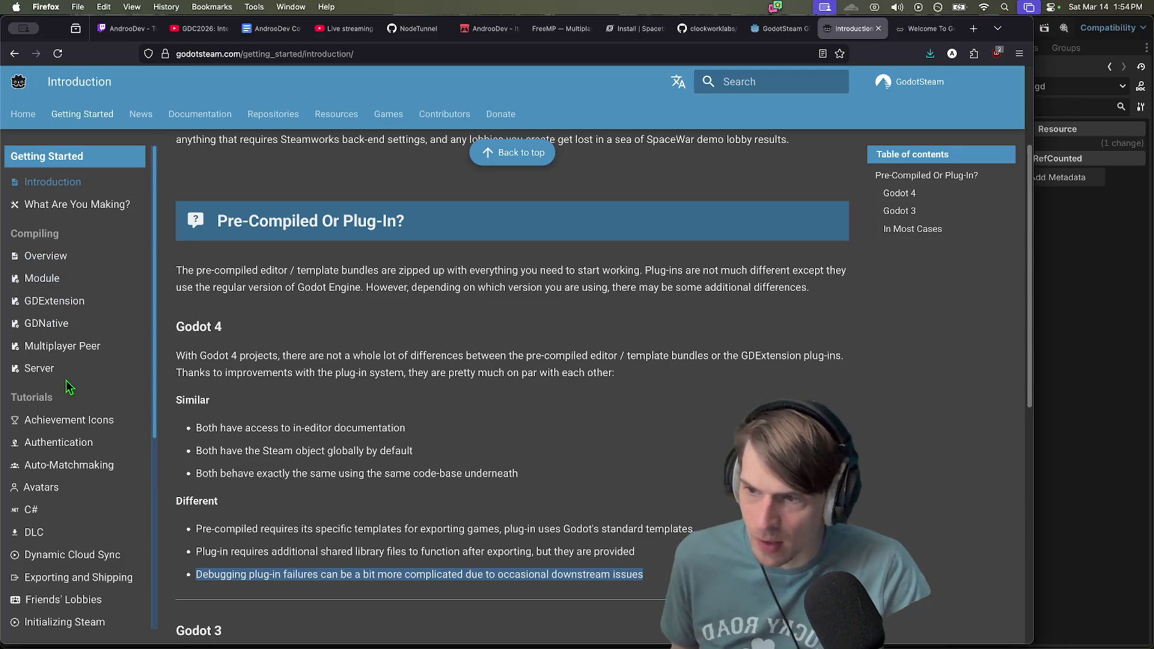
{"action": "scroll", "coordinate": [57, 322], "scroll_direction": "down", "scroll_amount": 1}
{"action": "scroll", "coordinate": [138, 466], "scroll_direction": "down", "scroll_amount": 2}
{"action": "scroll", "coordinate": [133, 451], "scroll_direction": "down", "scroll_amount": 5}
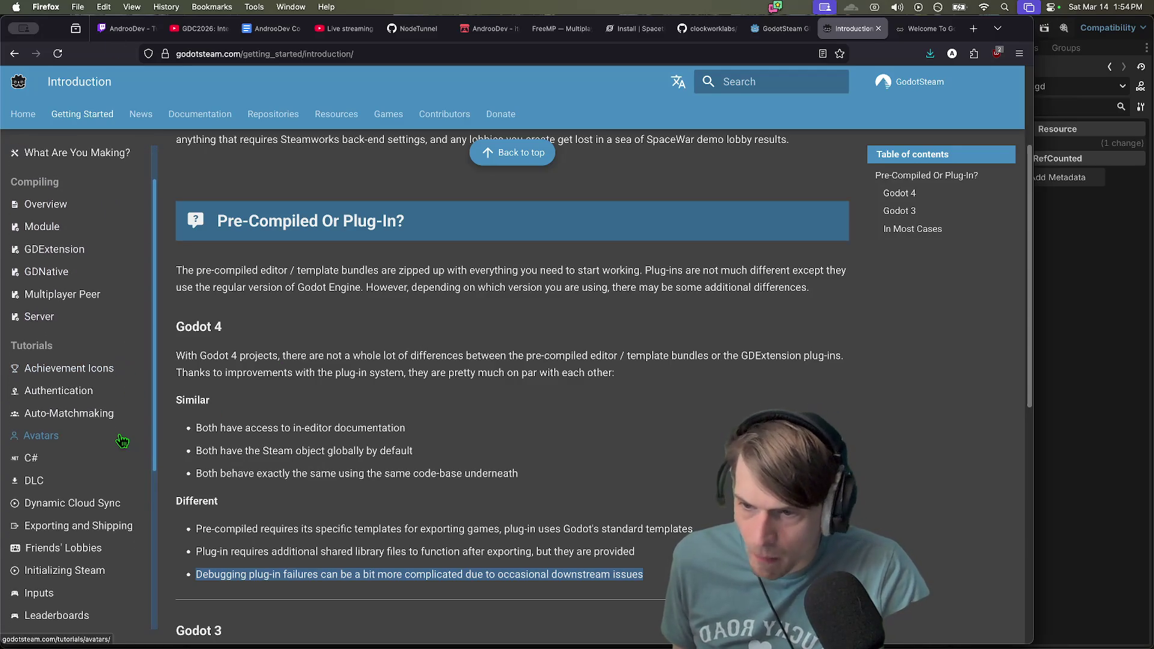
{"action": "scroll", "coordinate": [114, 457], "scroll_direction": "down", "scroll_amount": 10}
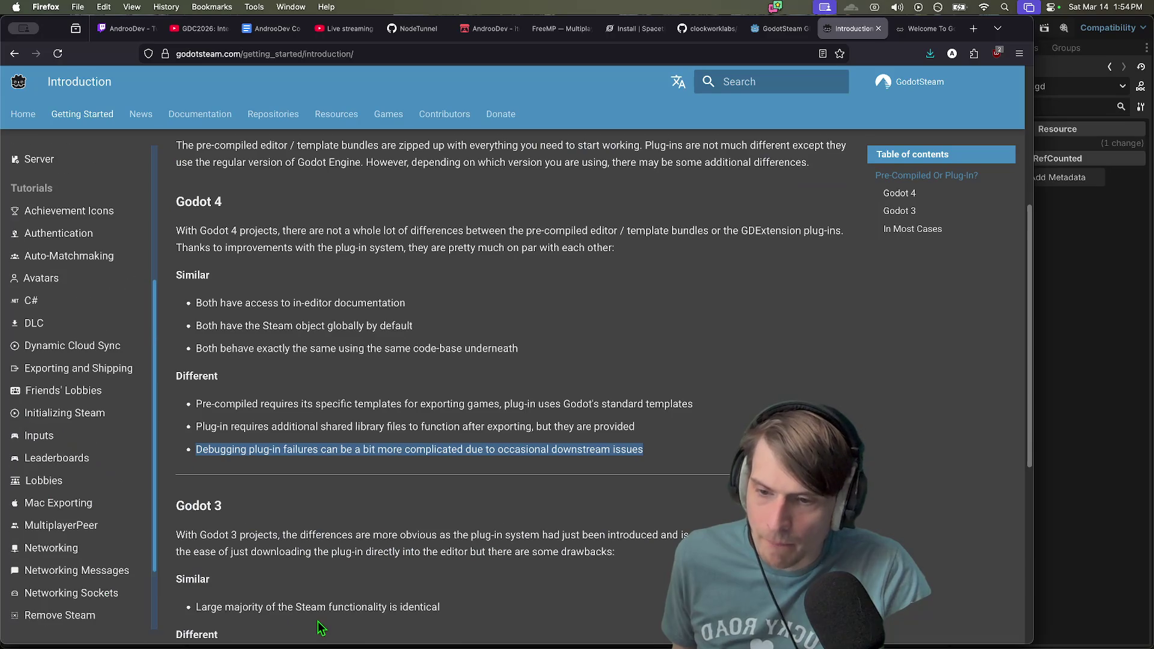
{"action": "scroll", "coordinate": [320, 626], "scroll_direction": "down", "scroll_amount": 12}
{"action": "mouse_move", "coordinate": [217, 469]}
{"action": "left_mouse_down"}
{"action": "mouse_move", "coordinate": [743, 472]}
{"action": "mouse_move", "coordinate": [322, 489]}
{"action": "left_mouse_up"}
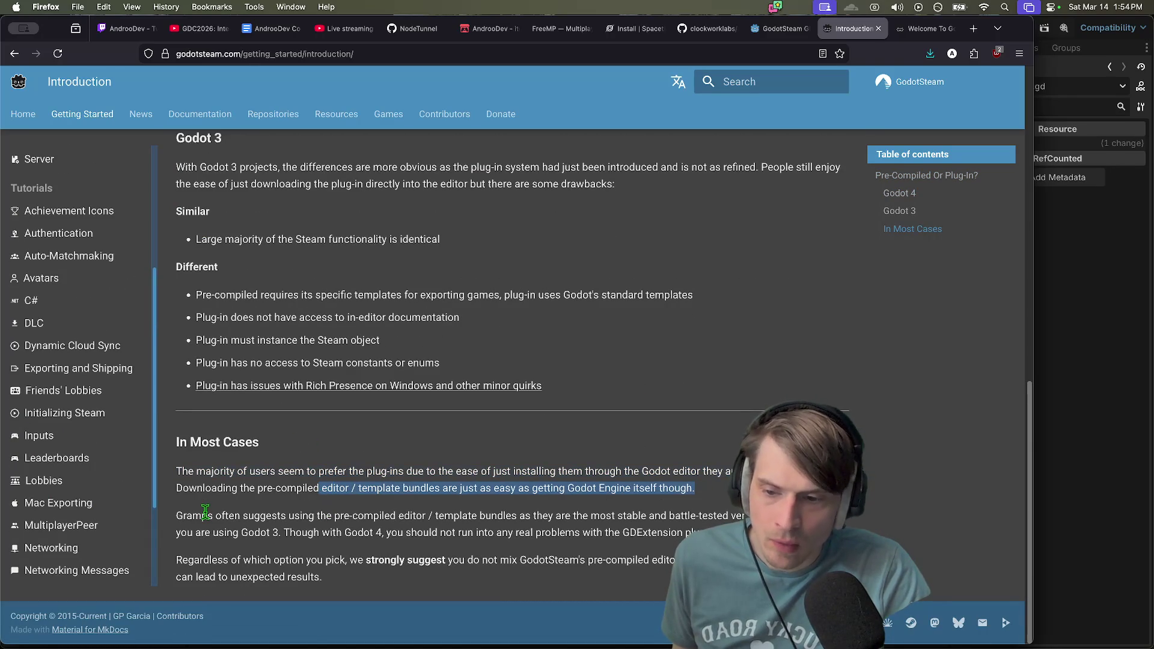
{"action": "left_click_drag", "start_coordinate": [710, 532], "coordinate": [202, 518]}
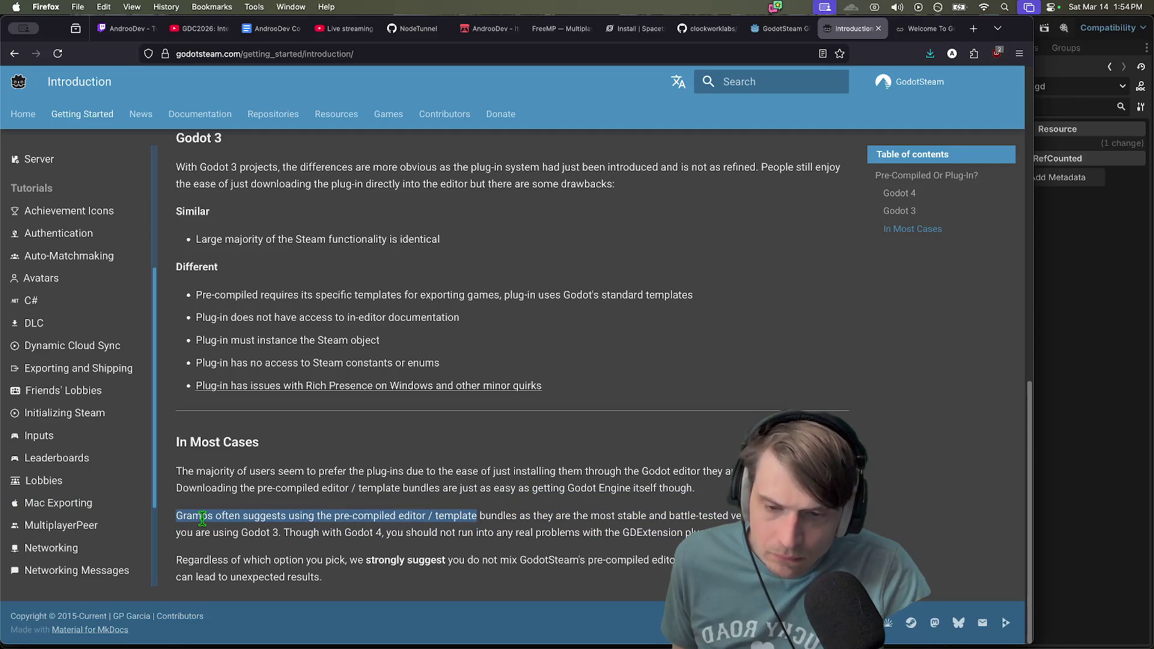
{"action": "left_click", "coordinate": [203, 518]}
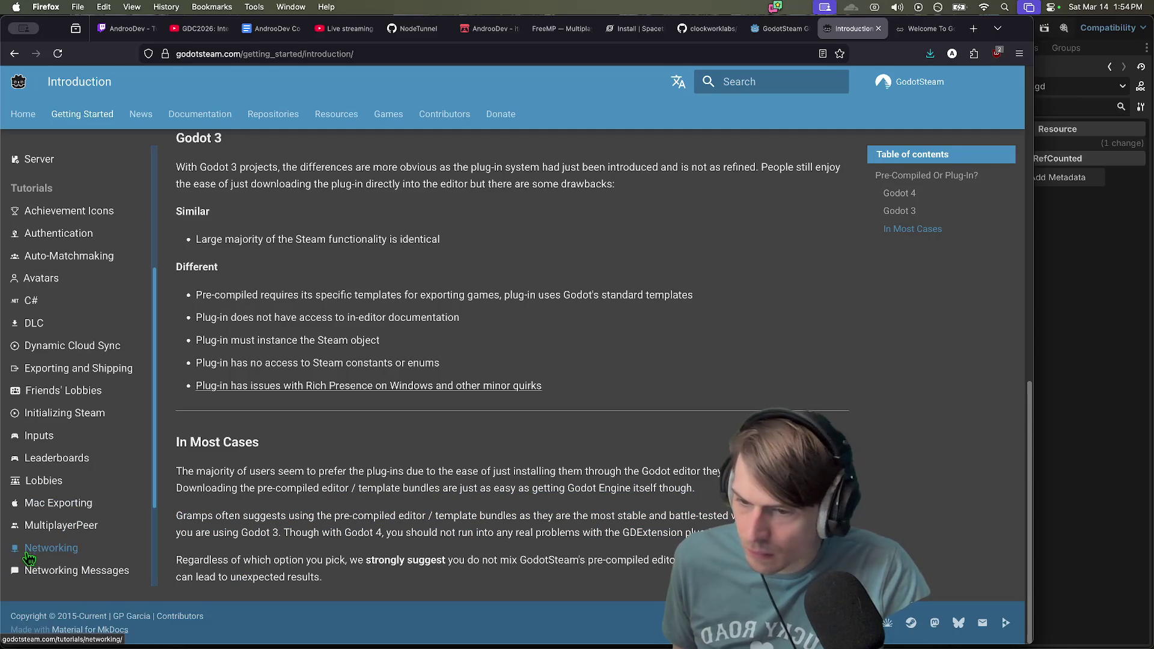
{"action": "left_click", "coordinate": [29, 526]}
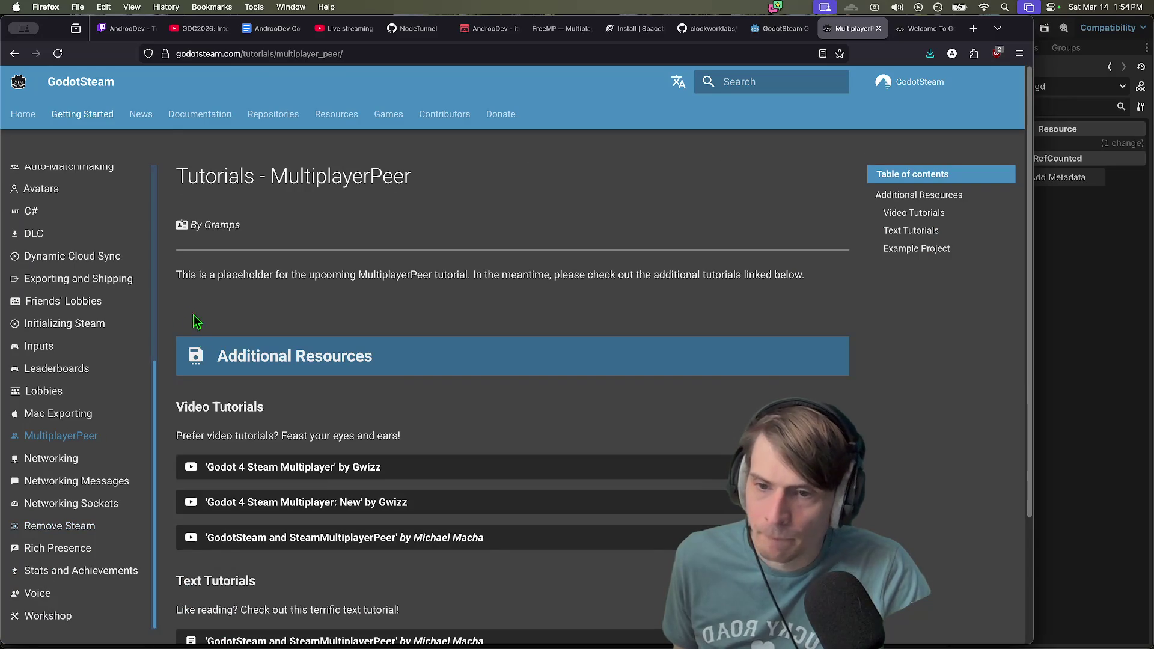
Highlight the placeholder tutorial notice on the MultiplayerPeer tutorial page
{"action": "left_click_drag", "start_coordinate": [177, 278], "coordinate": [460, 275]}
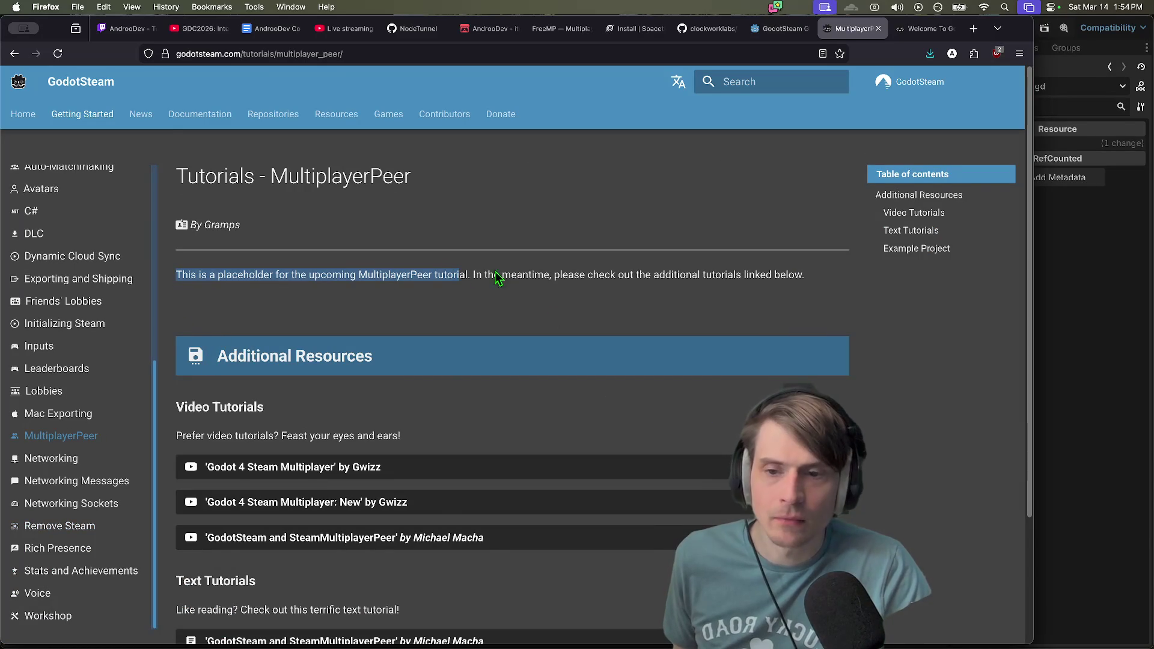
{"action": "double_click", "coordinate": [454, 277]}
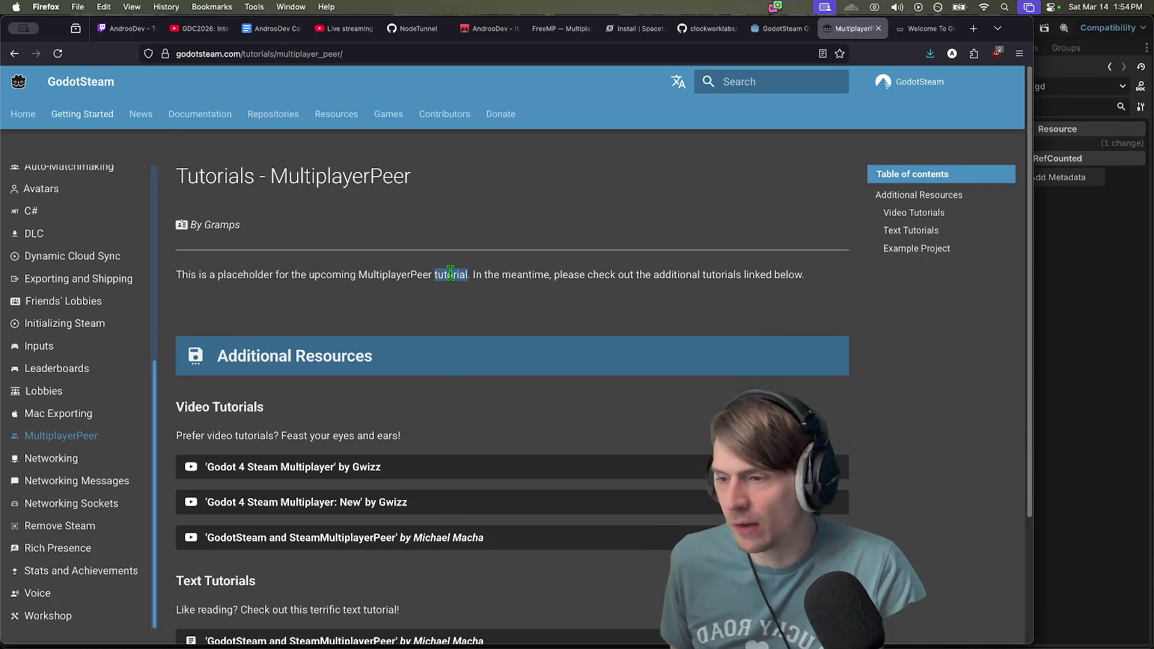
{"action": "left_click_drag", "start_coordinate": [453, 277], "coordinate": [255, 281]}
{"action": "left_click_drag", "start_coordinate": [486, 275], "coordinate": [802, 274]}
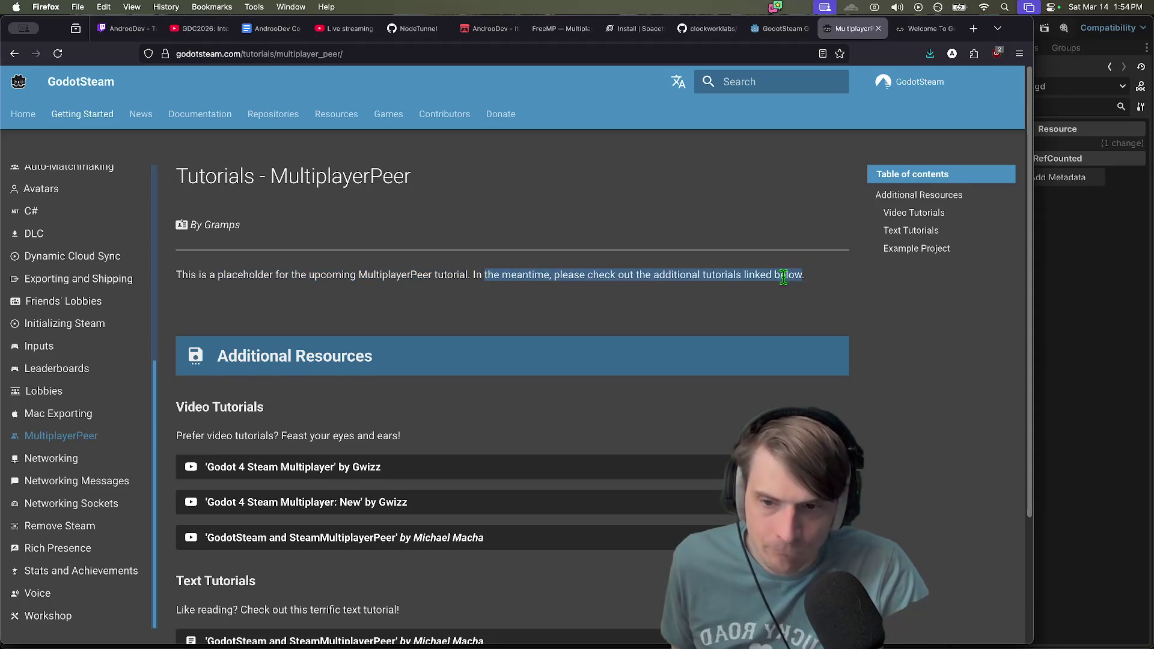
Scroll to Additional Resources and open the text tutorial post in a background tab
{"action": "scroll", "coordinate": [675, 299], "scroll_direction": "down", "scroll_amount": 3}
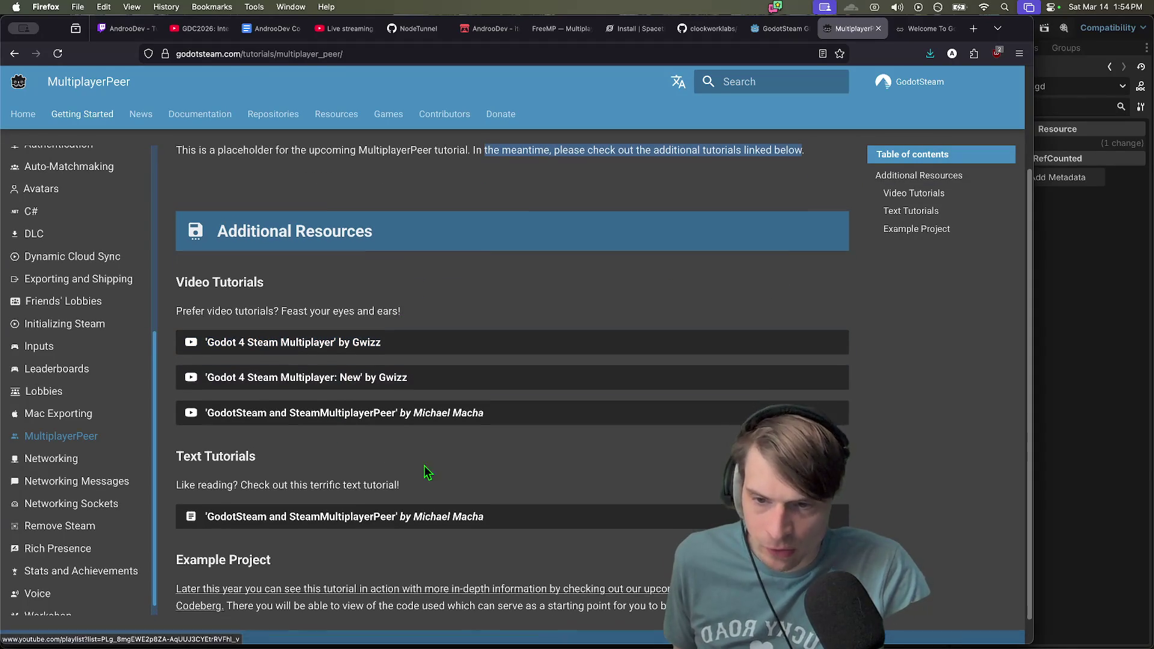
{"action": "scroll", "coordinate": [443, 387], "scroll_direction": "down", "scroll_amount": 1}
{"action": "scroll", "coordinate": [692, 492], "scroll_direction": "up", "scroll_amount": 1}
{"action": "scroll", "coordinate": [782, 517], "scroll_direction": "down", "scroll_amount": 1}
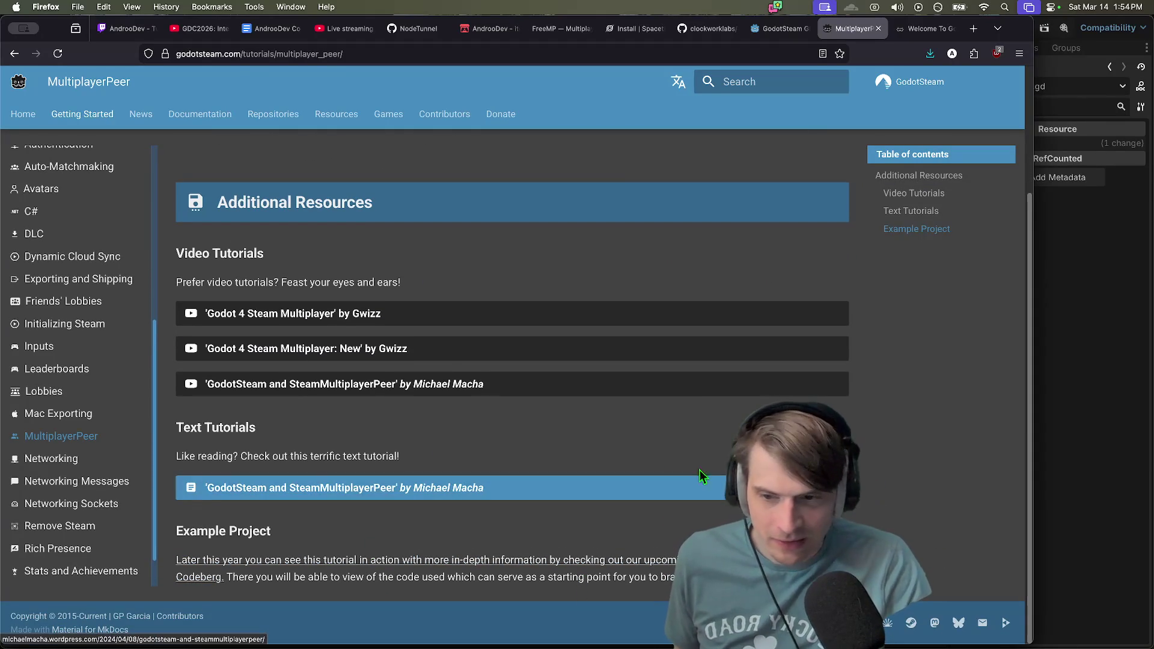
{"action": "middle_click", "coordinate": [473, 490]}
Switch to the GodotSteam and SteamMultiplayerPeer blog post and skim its opening
{"action": "left_click", "coordinate": [860, 29]}
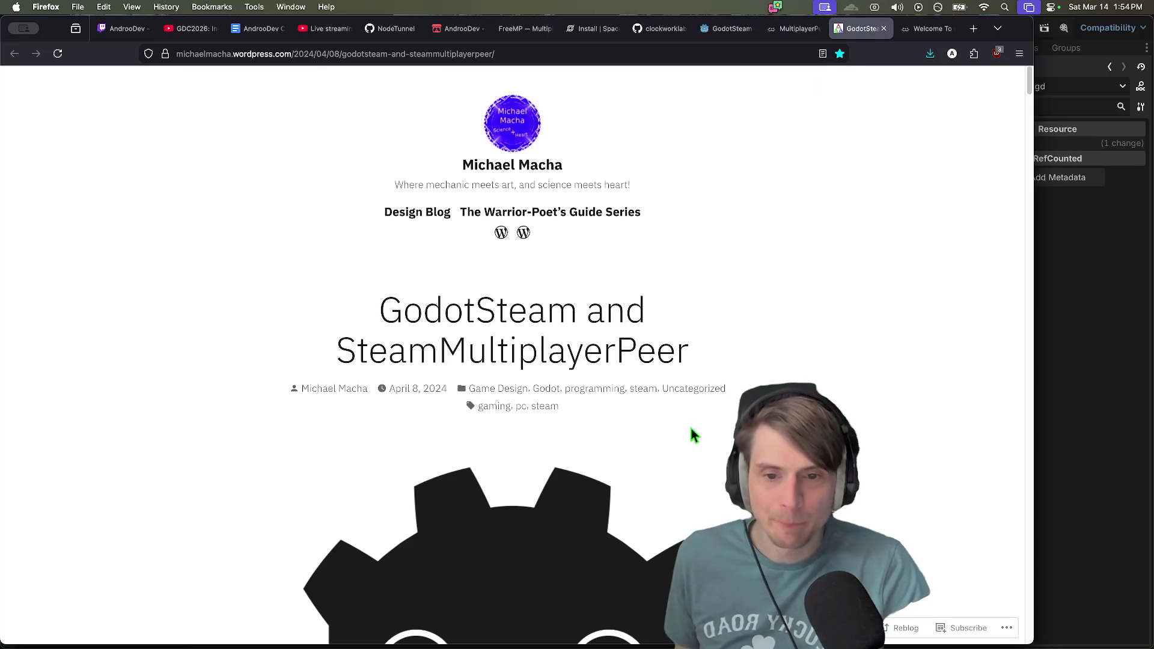
{"action": "scroll", "coordinate": [690, 426], "scroll_direction": "down", "scroll_amount": 5}
{"action": "scroll", "coordinate": [877, 428], "scroll_direction": "down", "scroll_amount": 2}
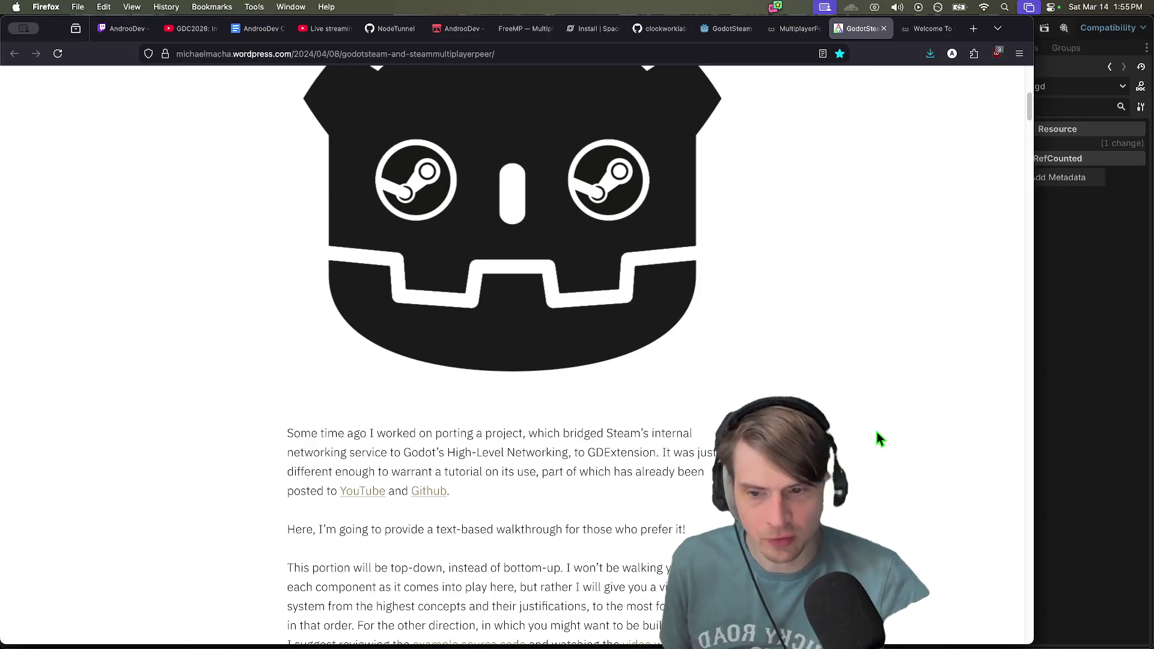
{"action": "scroll", "coordinate": [866, 421], "scroll_direction": "down", "scroll_amount": 3}
{"action": "scroll", "coordinate": [860, 422], "scroll_direction": "down", "scroll_amount": 2}
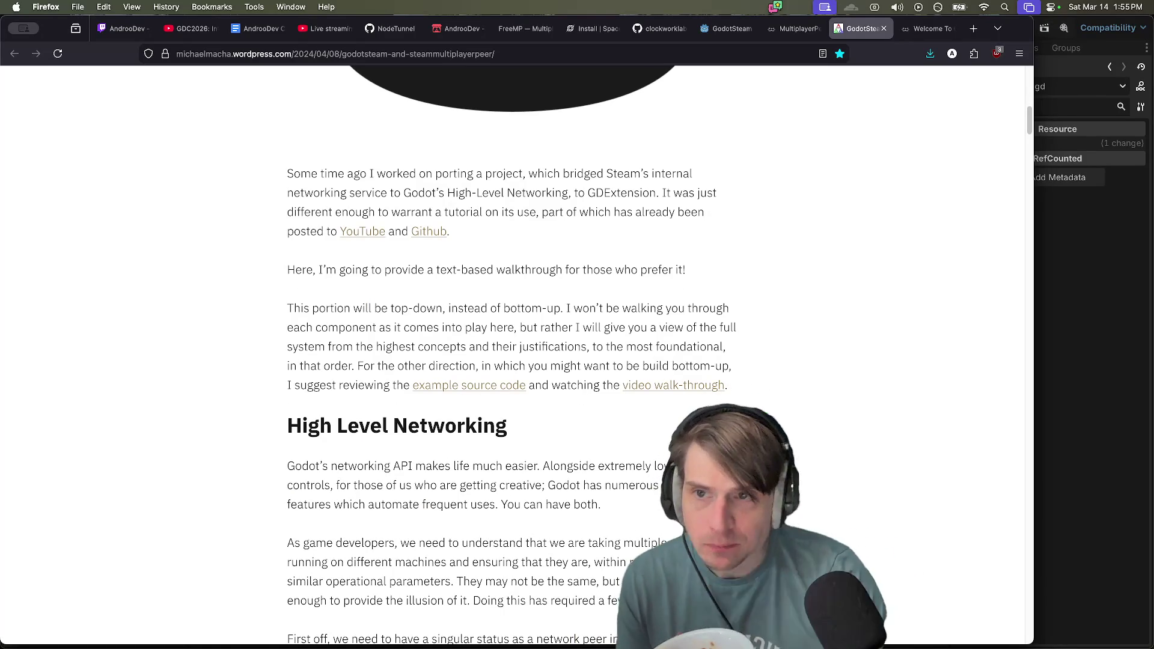
{"action": "scroll", "coordinate": [338, 207], "scroll_direction": "up", "scroll_amount": 10}
{"action": "scroll", "coordinate": [337, 208], "scroll_direction": "up", "scroll_amount": 3}
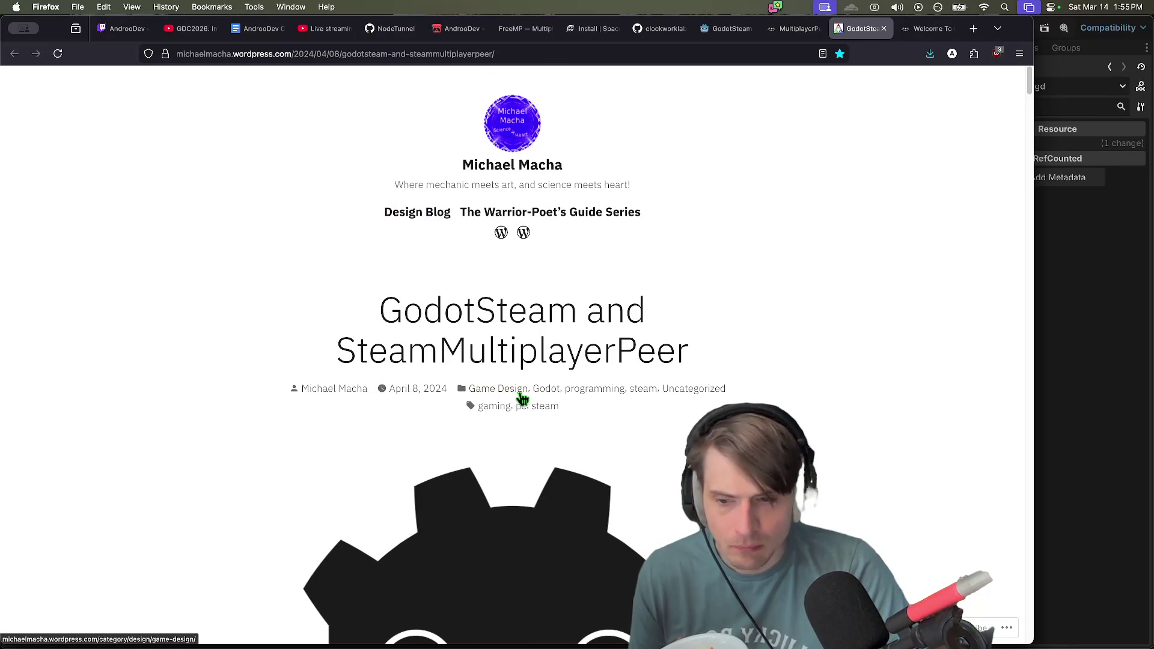
Open and browse the author's post archive, then go back to the article
{"action": "middle_click", "coordinate": [344, 395]}
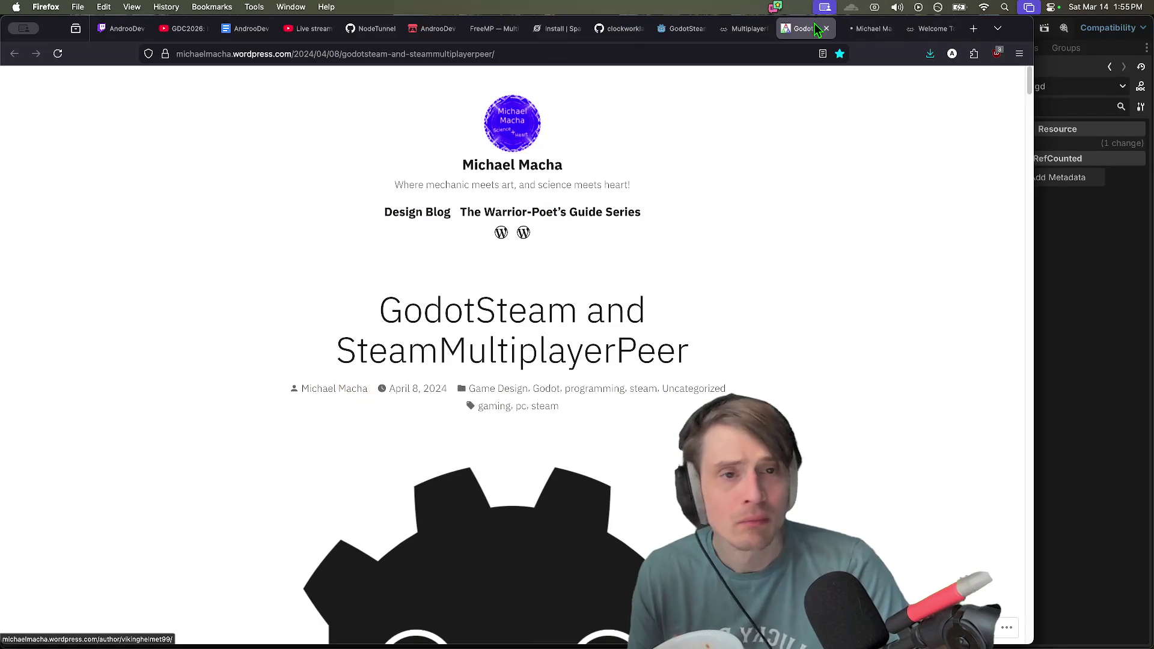
{"action": "left_click", "coordinate": [872, 28]}
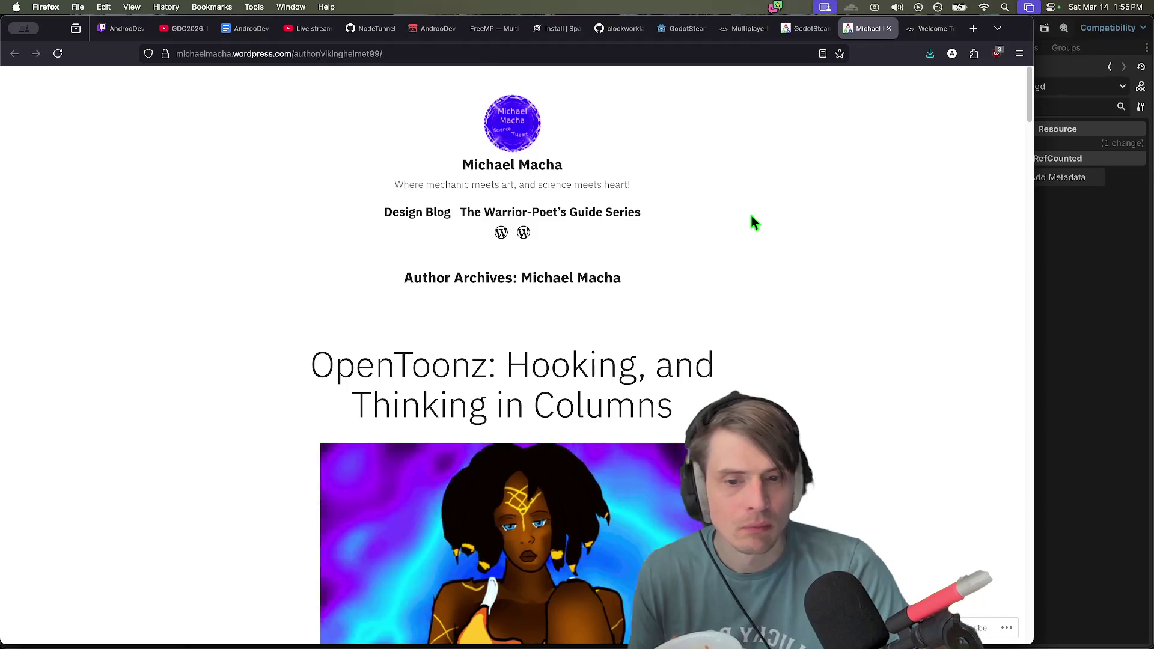
{"action": "scroll", "coordinate": [750, 212], "scroll_direction": "down", "scroll_amount": 5}
{"action": "scroll", "coordinate": [755, 212], "scroll_direction": "down", "scroll_amount": 10}
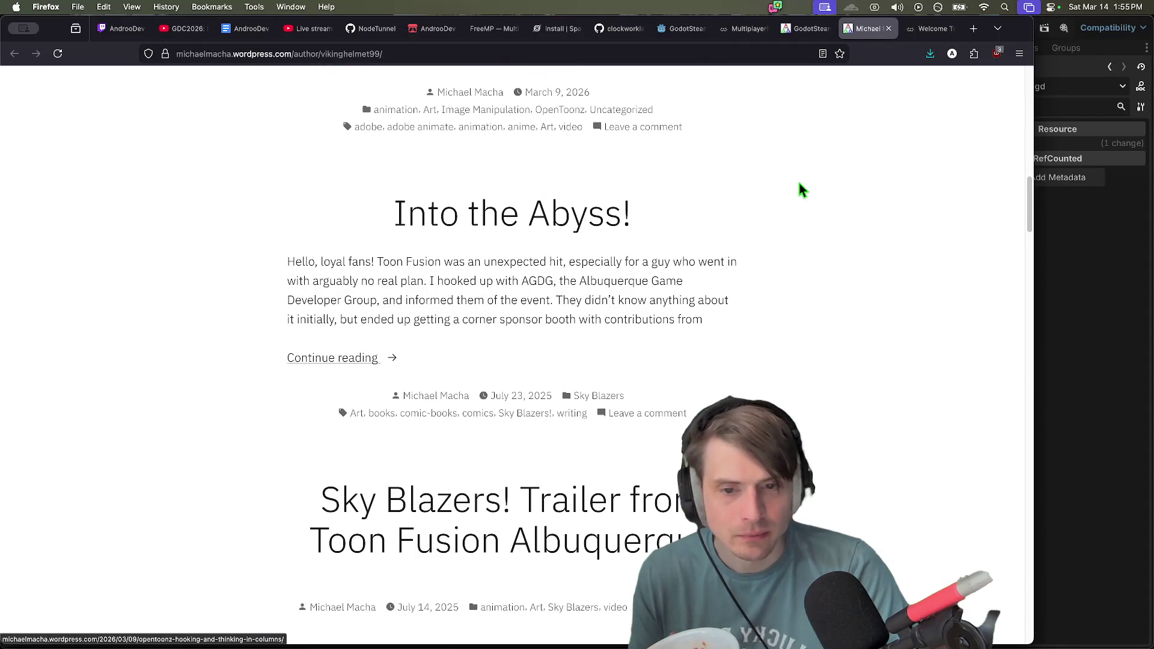
{"action": "scroll", "coordinate": [522, 244], "scroll_direction": "down", "scroll_amount": 1}
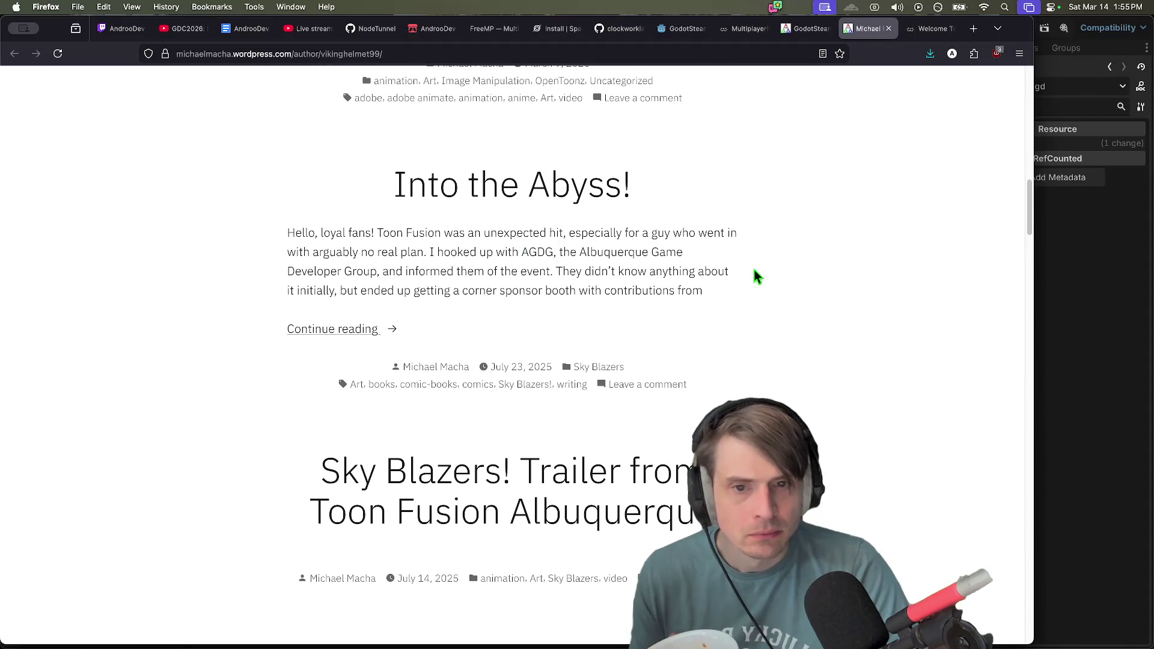
{"action": "scroll", "coordinate": [755, 274], "scroll_direction": "down", "scroll_amount": 4}
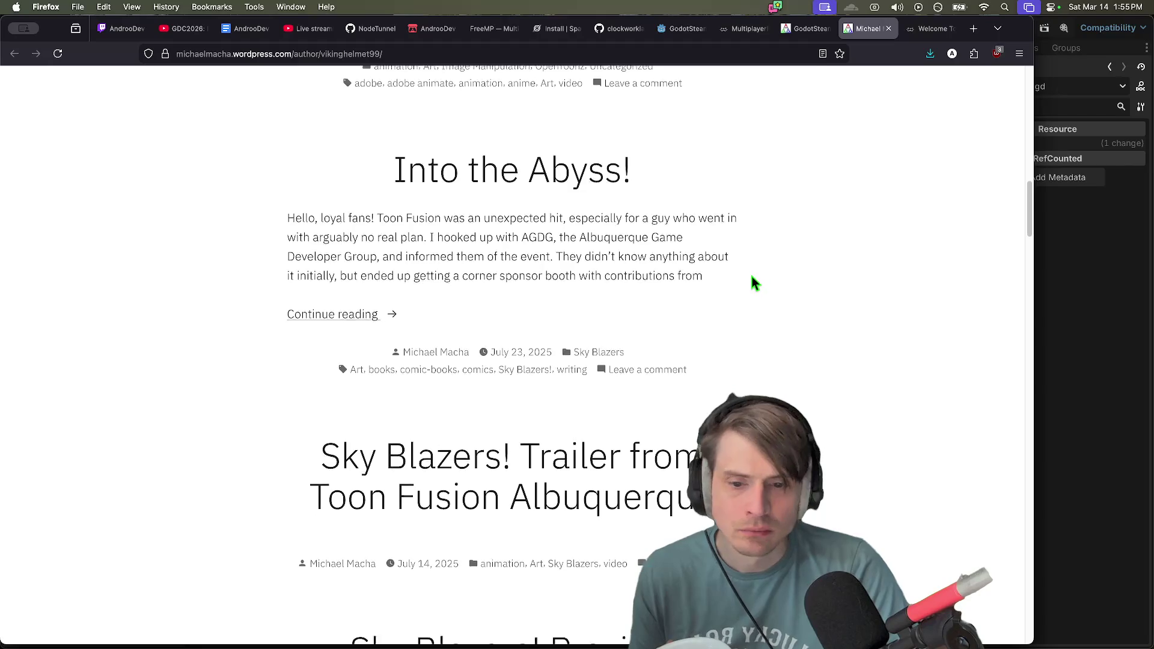
{"action": "scroll", "coordinate": [837, 242], "scroll_direction": "down", "scroll_amount": 20}
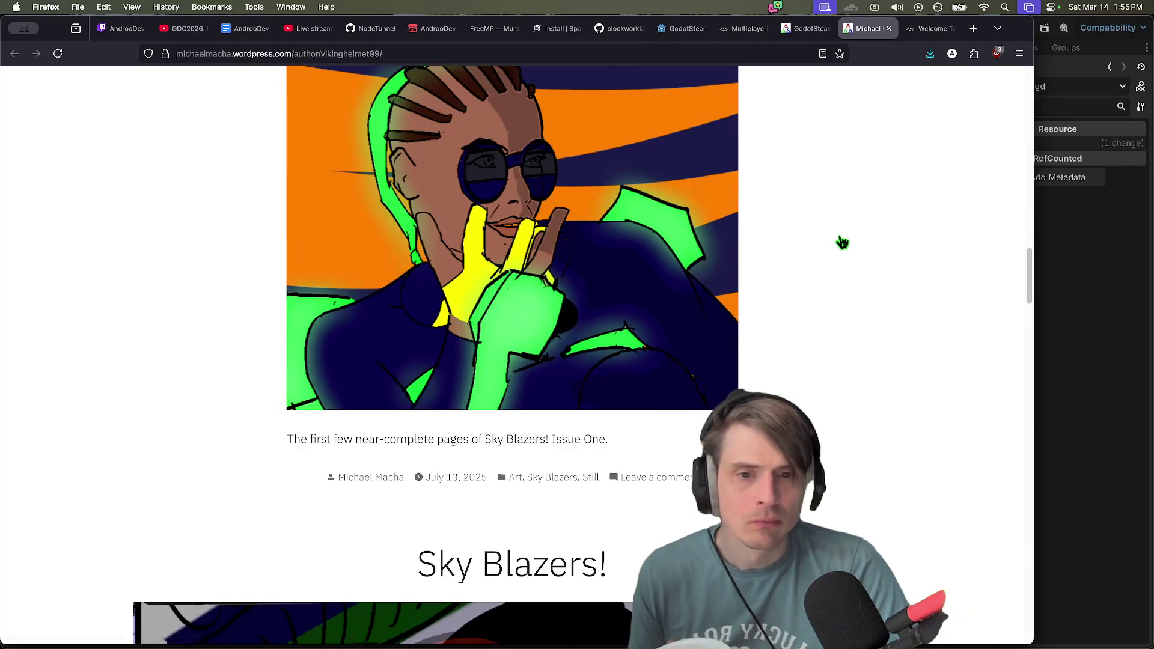
{"action": "scroll", "coordinate": [842, 242], "scroll_direction": "down", "scroll_amount": 20}
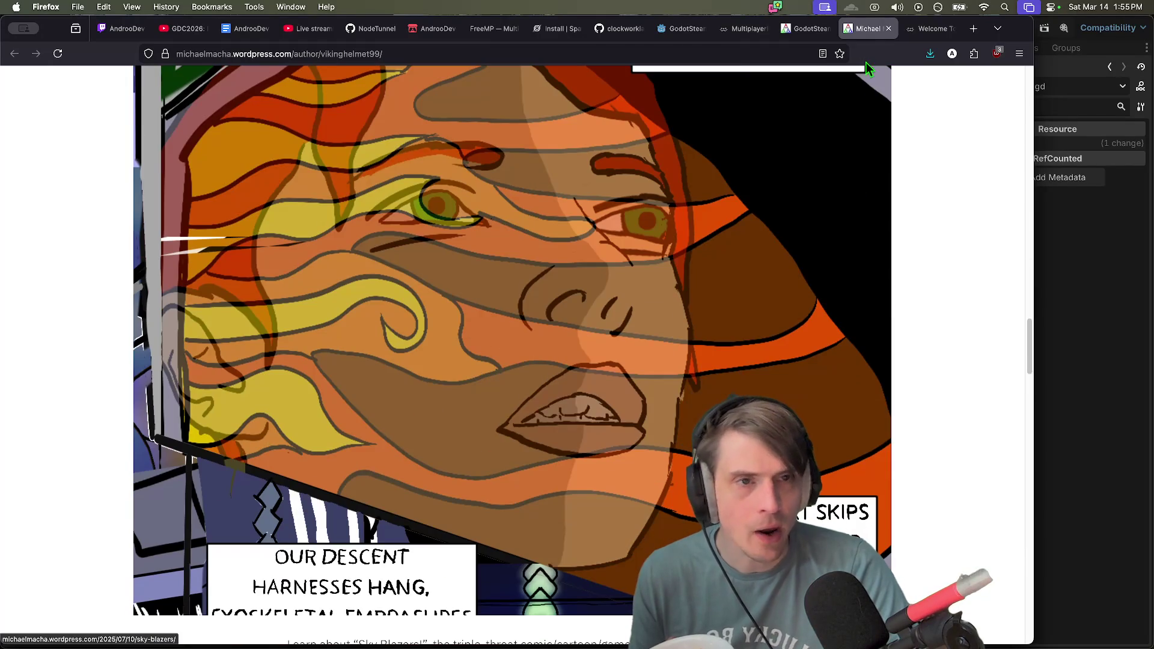
{"action": "key", "text": "super+Left"}
{"action": "scroll", "coordinate": [352, 401], "scroll_direction": "down", "scroll_amount": 13}
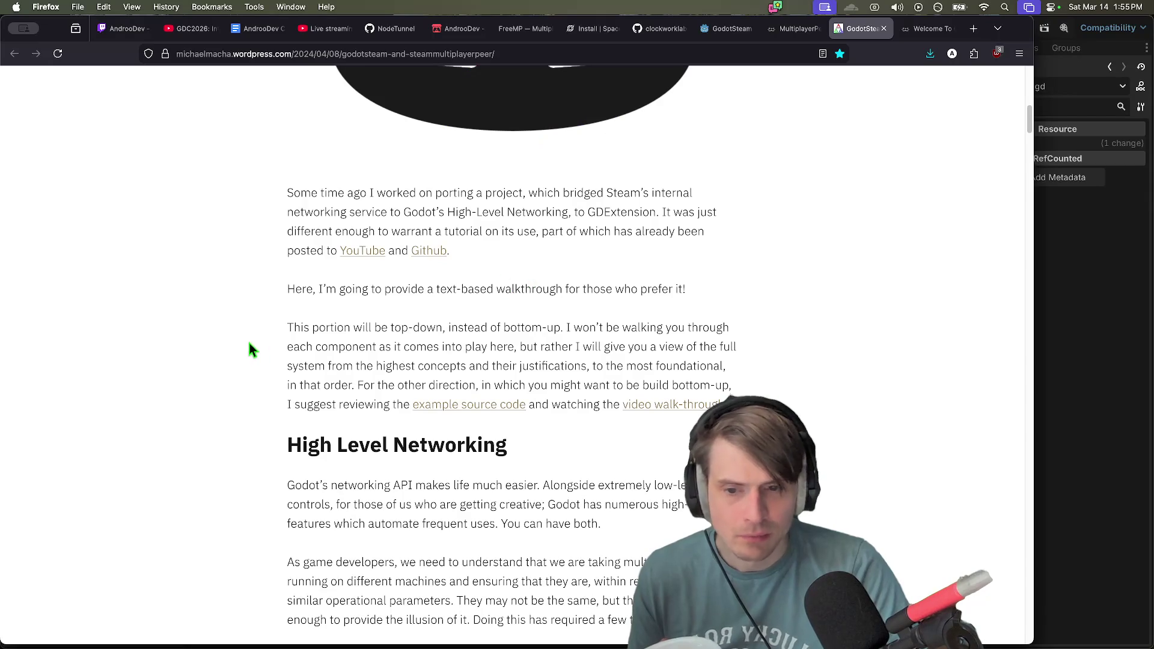
Open the article's example source code on GitHub in a background tab
{"action": "scroll", "coordinate": [238, 348], "scroll_direction": "down", "scroll_amount": 2}
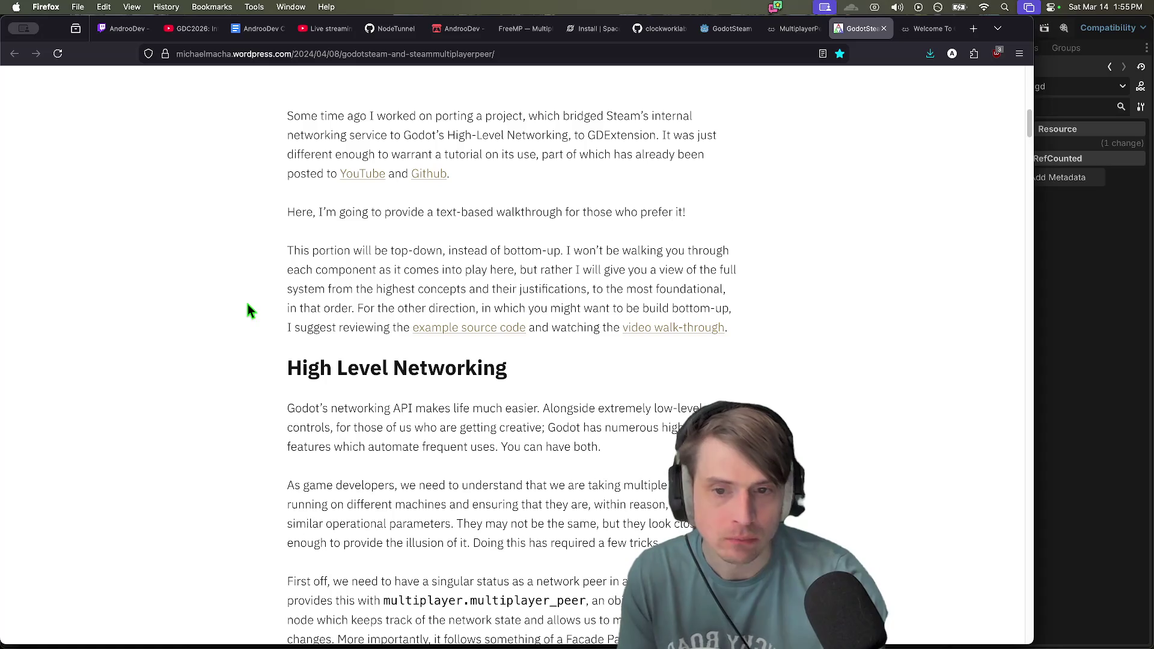
{"action": "scroll", "coordinate": [224, 297], "scroll_direction": "down", "scroll_amount": 3}
{"action": "mouse_move", "coordinate": [290, 196]}
{"action": "left_mouse_down"}
{"action": "mouse_move", "coordinate": [334, 208]}
{"action": "mouse_move", "coordinate": [509, 198]}
{"action": "left_mouse_up"}
{"action": "middle_click", "coordinate": [463, 158]}
{"action": "scroll", "coordinate": [415, 256], "scroll_direction": "down", "scroll_amount": 2}
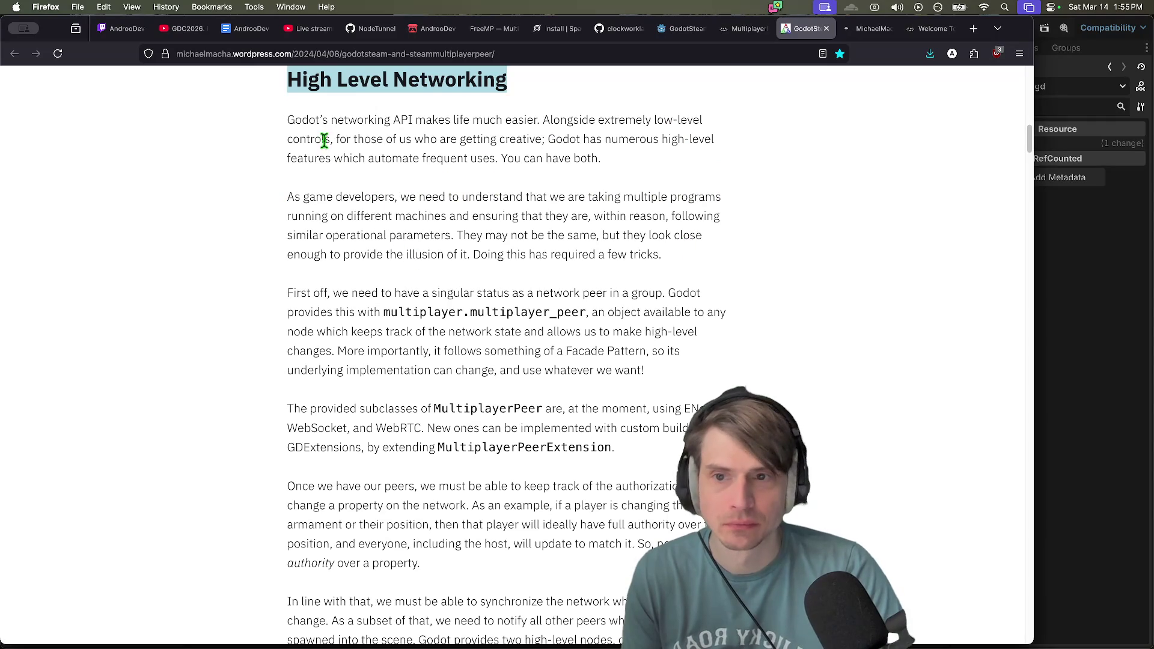
{"action": "left_click_drag", "start_coordinate": [316, 131], "coordinate": [649, 175]}
{"action": "left_click", "coordinate": [657, 176]}
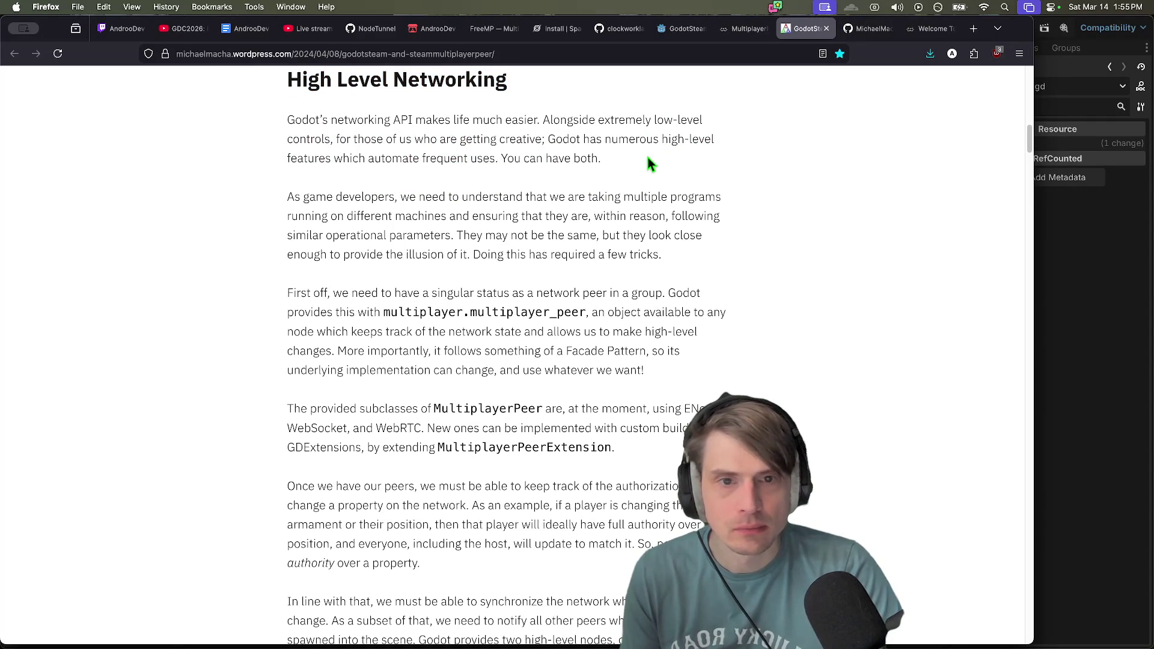
Read down through the article to The Steam Multiplayer Peer section
{"action": "scroll", "coordinate": [734, 199], "scroll_direction": "down", "scroll_amount": 1}
{"action": "scroll", "coordinate": [132, 335], "scroll_direction": "down", "scroll_amount": 2}
{"action": "scroll", "coordinate": [142, 350], "scroll_direction": "down", "scroll_amount": 2}
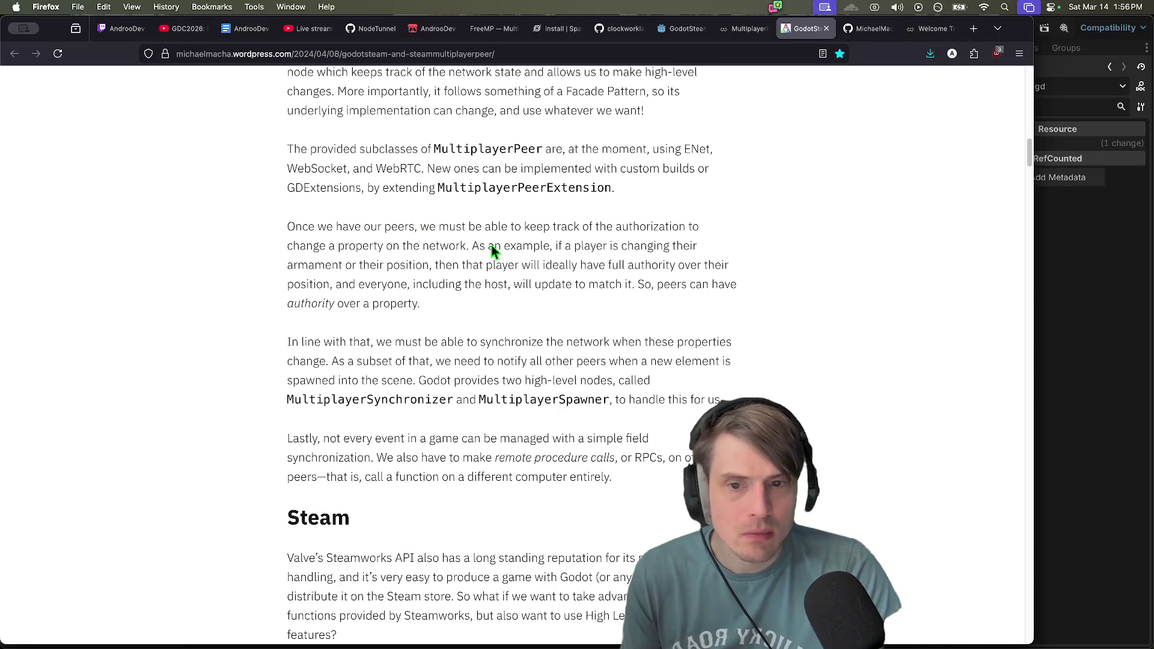
{"action": "scroll", "coordinate": [288, 310], "scroll_direction": "down", "scroll_amount": 1}
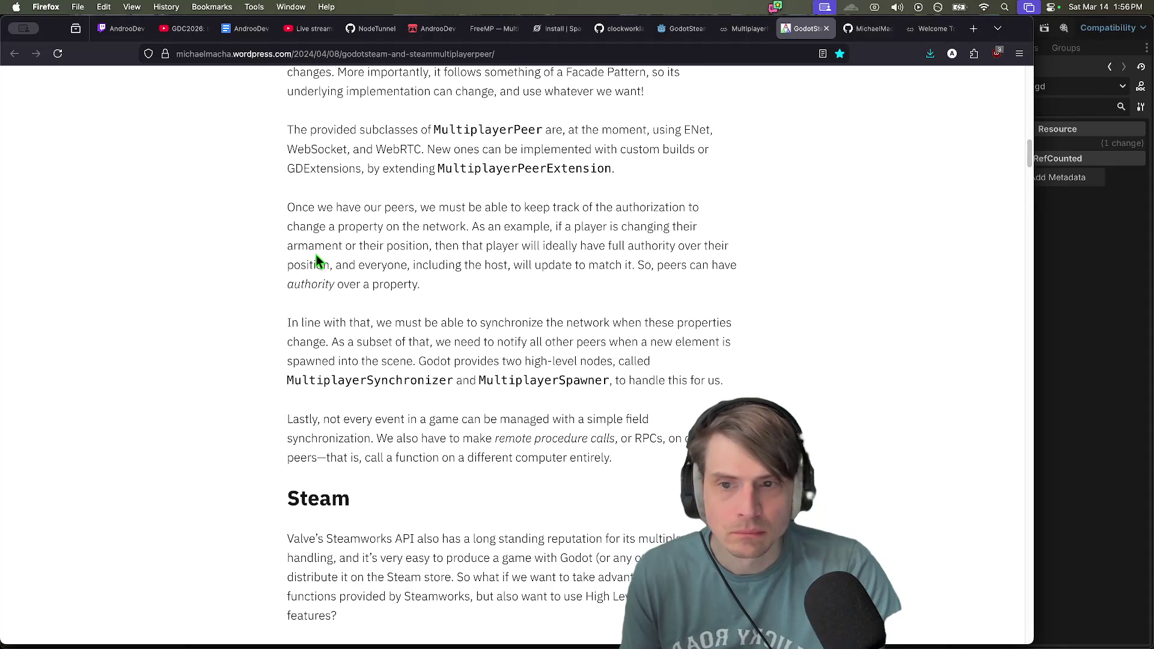
{"action": "scroll", "coordinate": [626, 399], "scroll_direction": "down", "scroll_amount": 3}
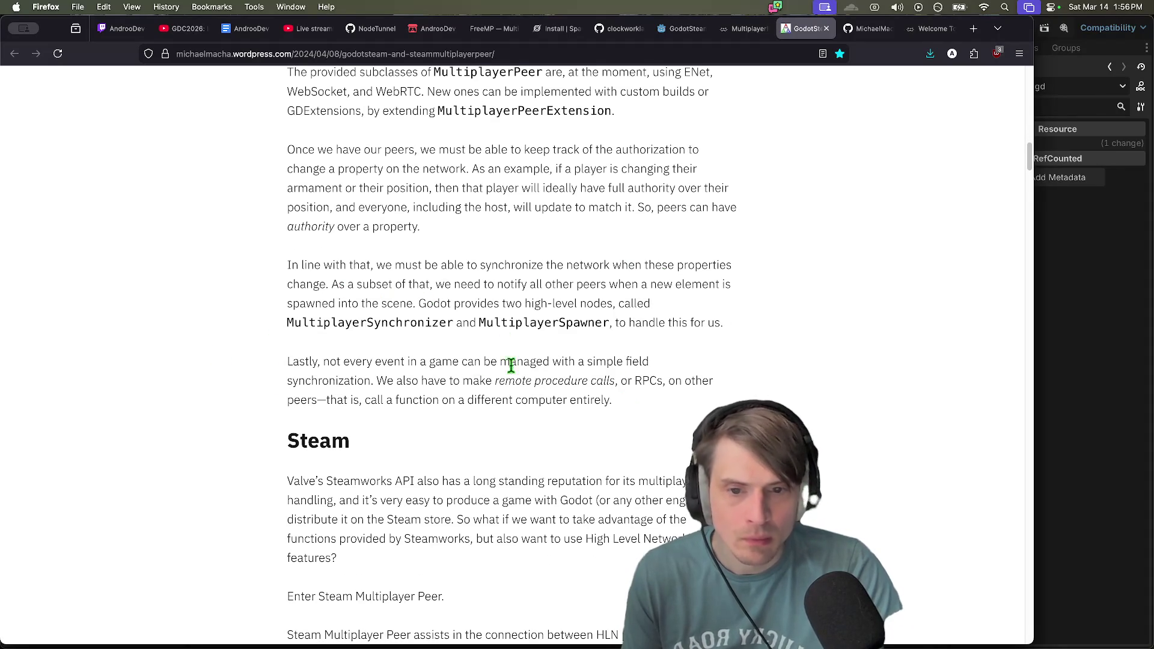
{"action": "scroll", "coordinate": [495, 363], "scroll_direction": "down", "scroll_amount": 3}
{"action": "scroll", "coordinate": [875, 290], "scroll_direction": "down", "scroll_amount": 10}
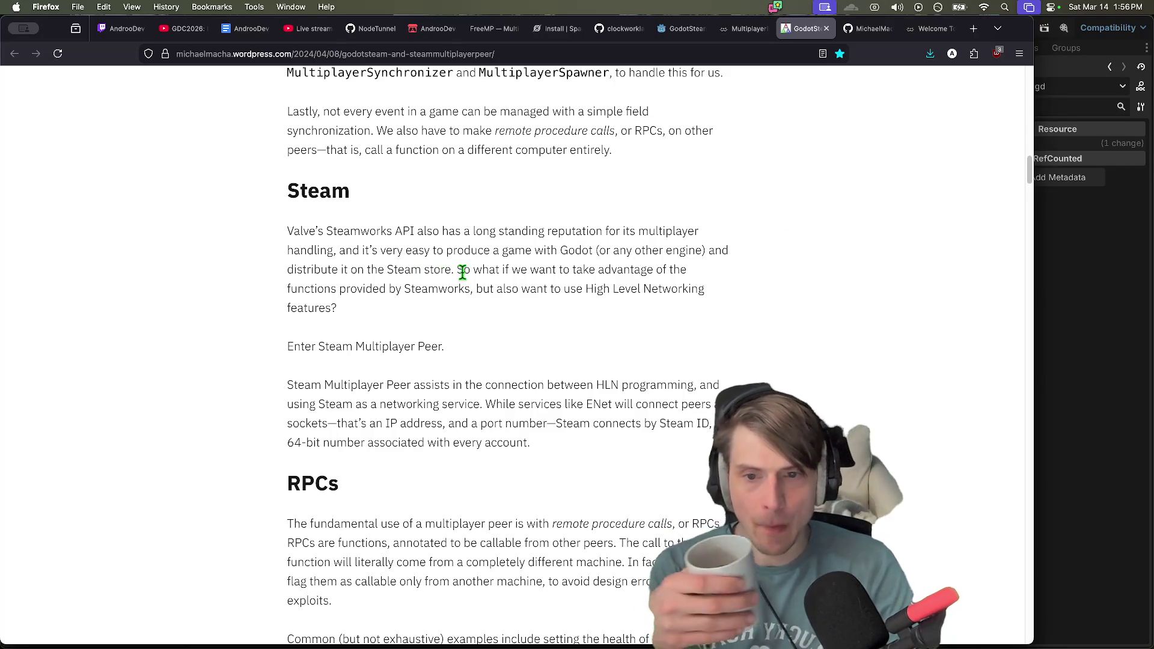
{"action": "scroll", "coordinate": [321, 388], "scroll_direction": "down", "scroll_amount": 2}
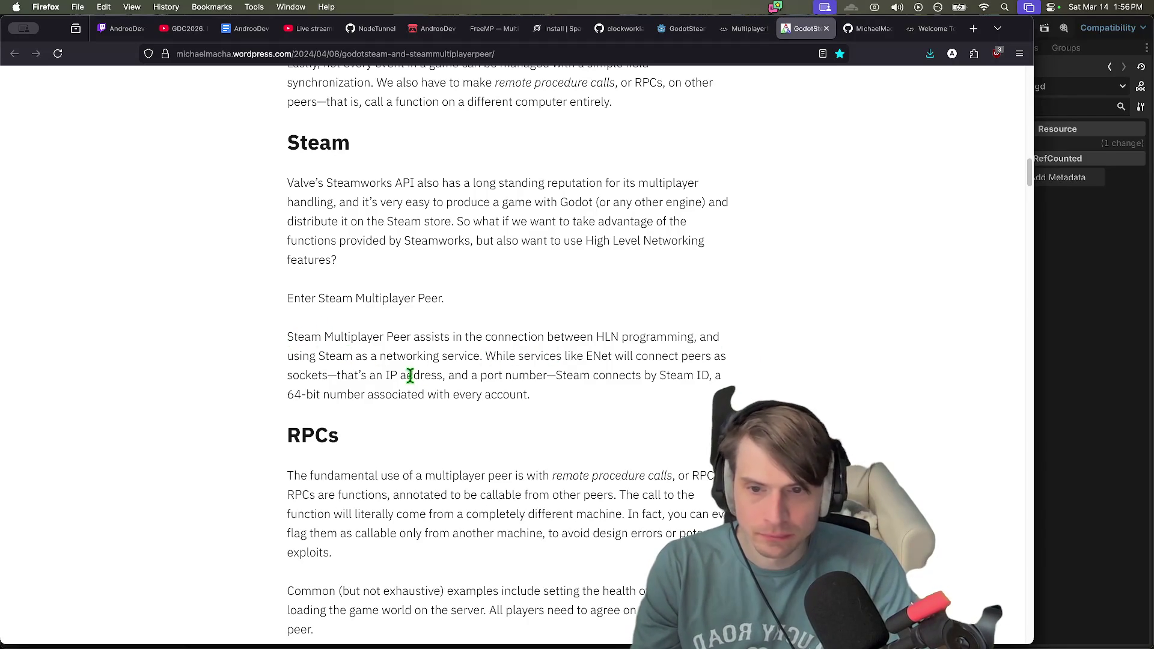
{"action": "scroll", "coordinate": [601, 410], "scroll_direction": "down", "scroll_amount": 2}
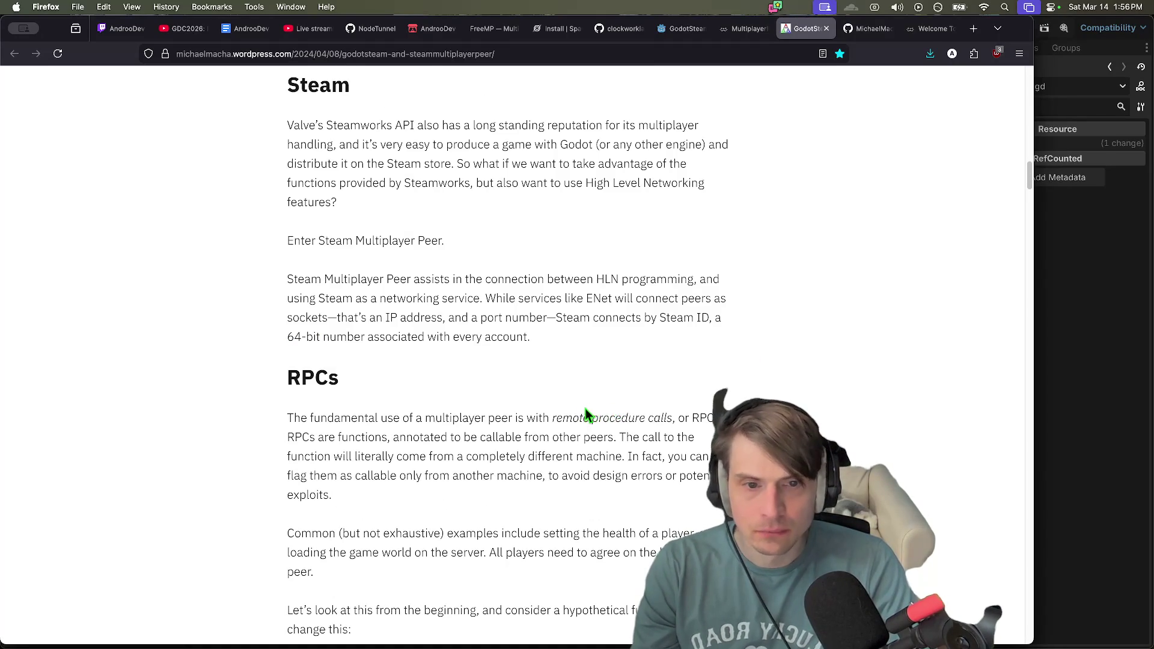
{"action": "scroll", "coordinate": [588, 411], "scroll_direction": "down", "scroll_amount": 5}
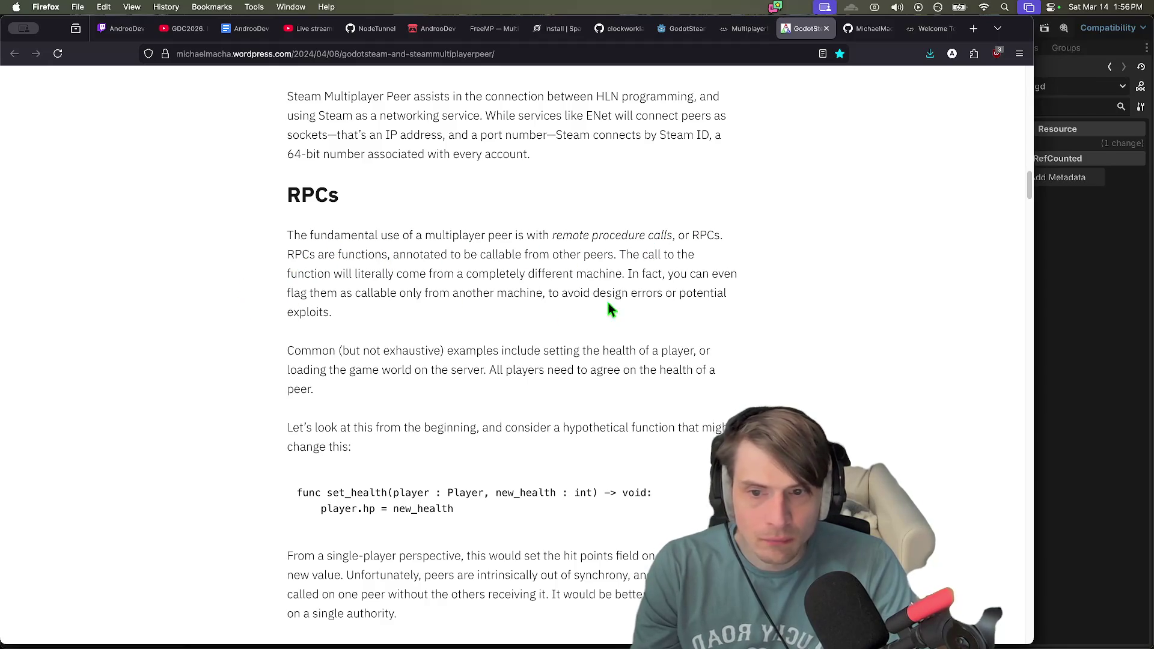
{"action": "scroll", "coordinate": [549, 315], "scroll_direction": "down", "scroll_amount": 3}
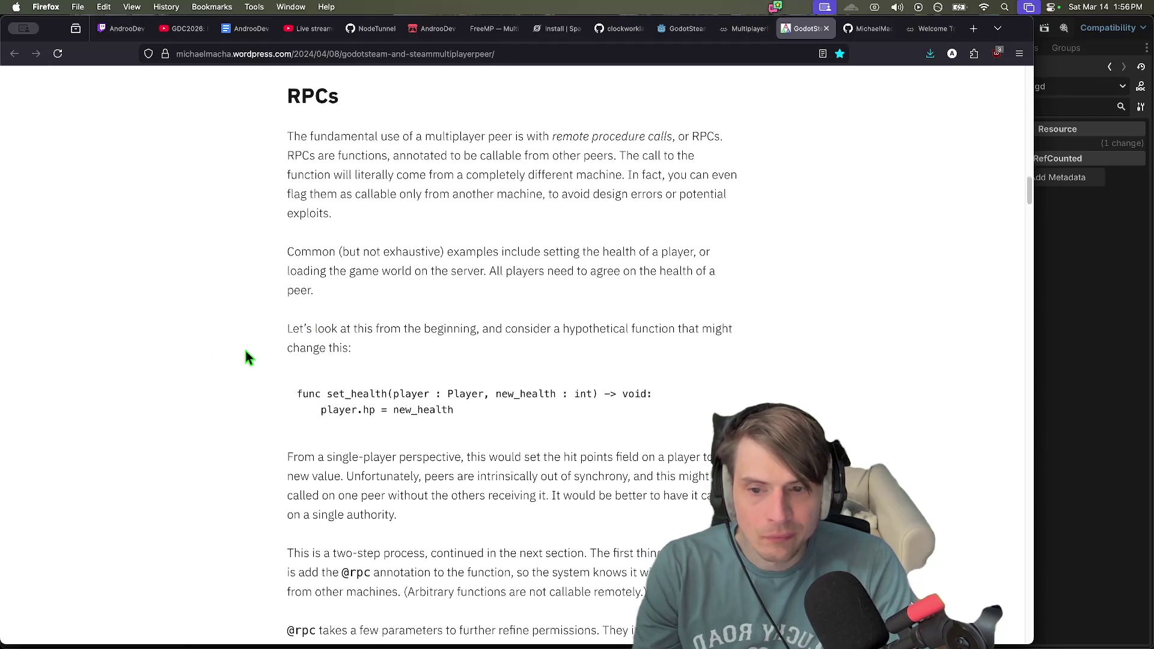
{"action": "scroll", "coordinate": [196, 404], "scroll_direction": "down", "scroll_amount": 10}
{"action": "scroll", "coordinate": [196, 400], "scroll_direction": "down", "scroll_amount": 15}
{"action": "scroll", "coordinate": [197, 400], "scroll_direction": "down", "scroll_amount": 2}
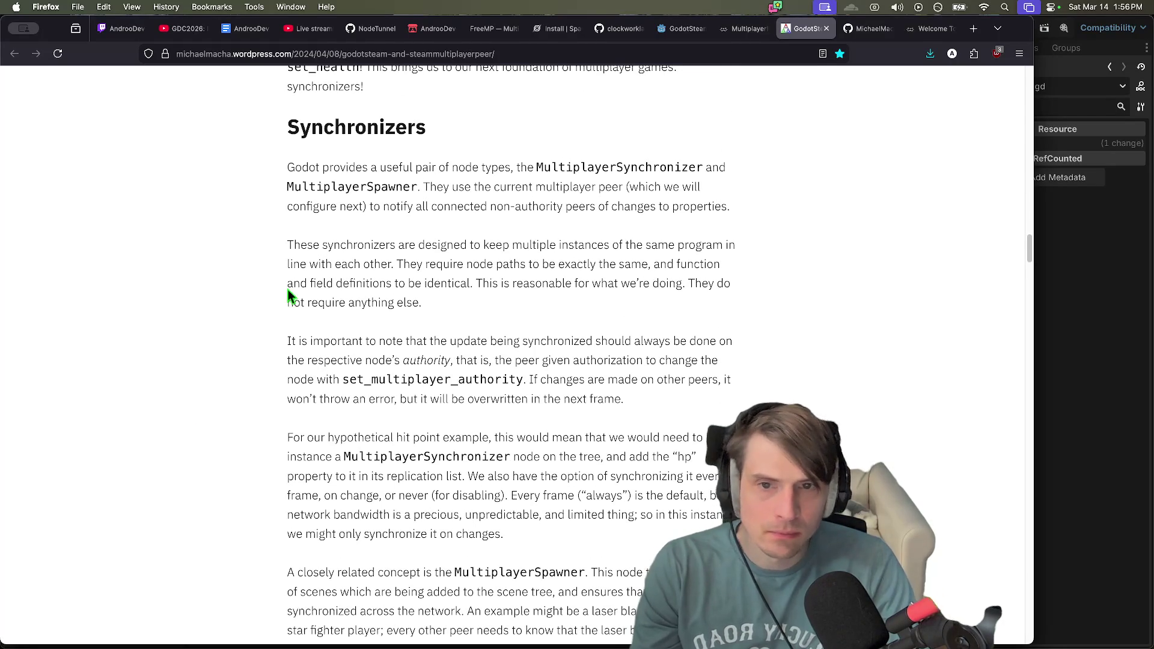
{"action": "scroll", "coordinate": [258, 458], "scroll_direction": "down", "scroll_amount": 10}
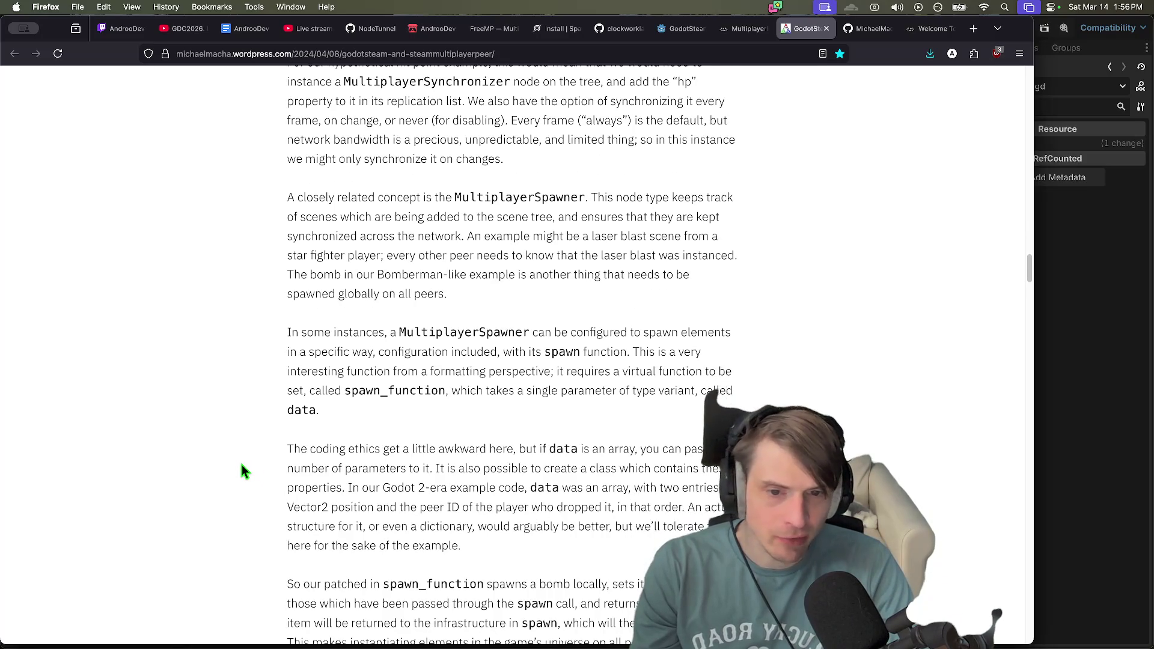
{"action": "scroll", "coordinate": [241, 465], "scroll_direction": "down", "scroll_amount": 5}
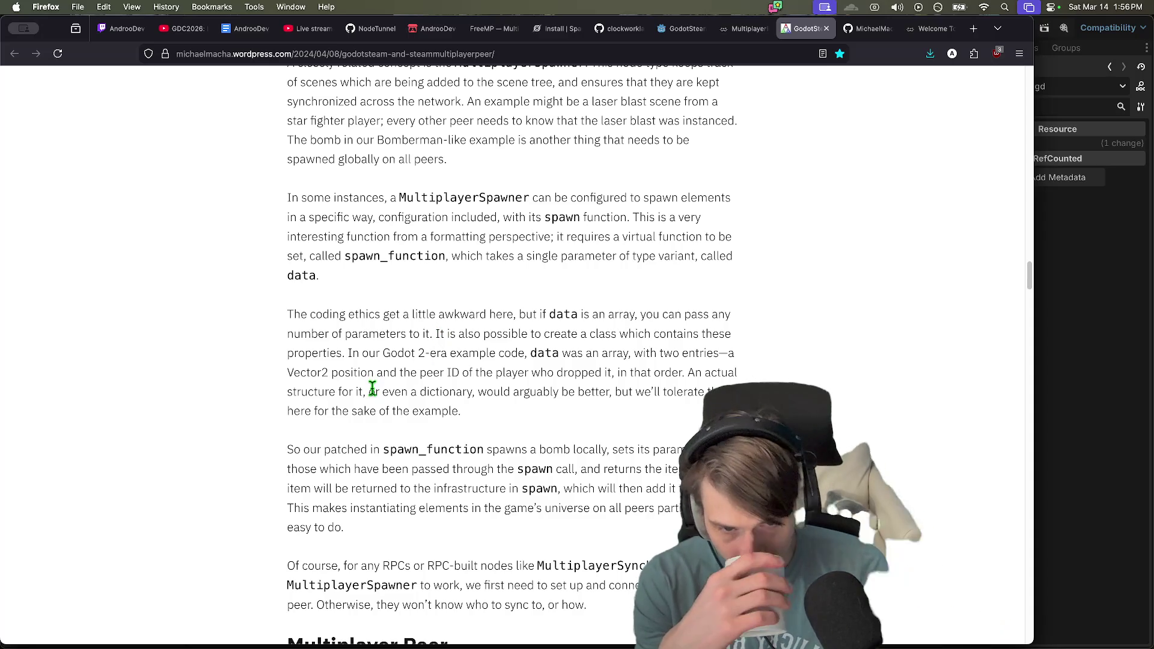
{"action": "scroll", "coordinate": [415, 373], "scroll_direction": "down", "scroll_amount": 5}
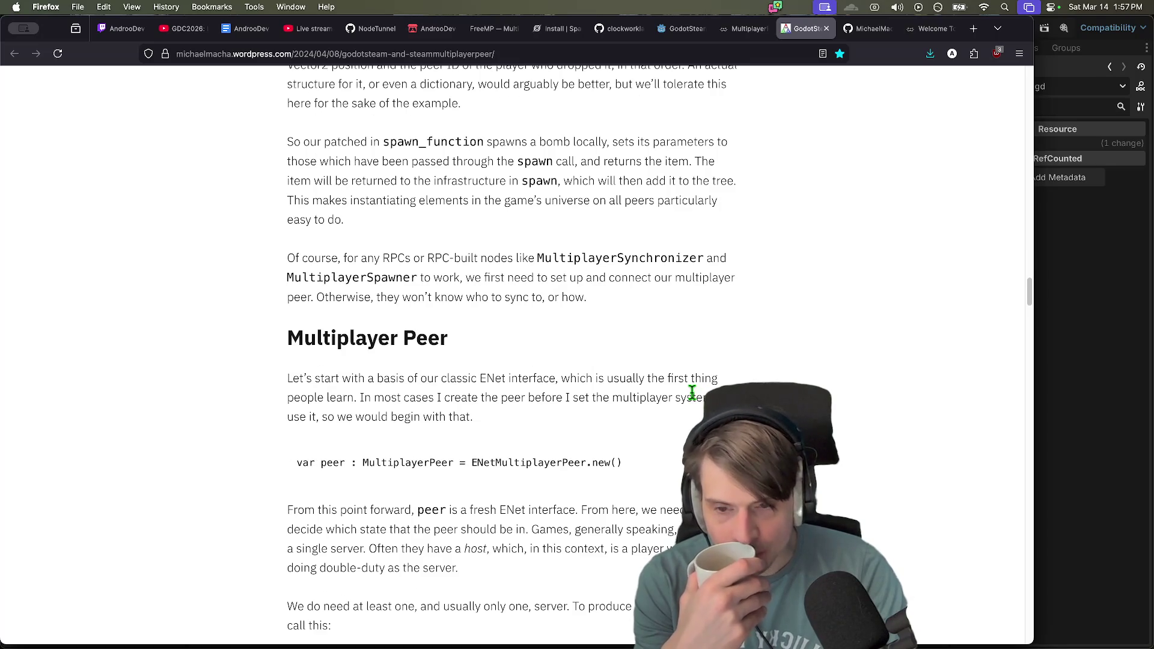
{"action": "scroll", "coordinate": [547, 454], "scroll_direction": "down", "scroll_amount": 1}
{"action": "scroll", "coordinate": [543, 439], "scroll_direction": "down", "scroll_amount": 7}
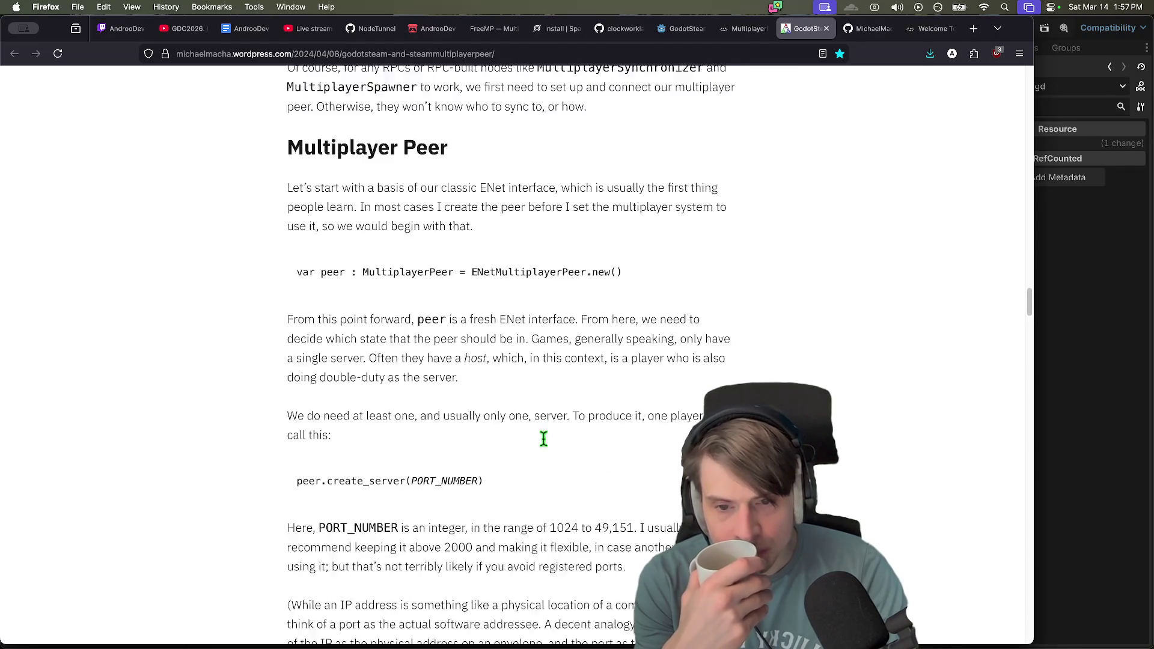
{"action": "scroll", "coordinate": [543, 439], "scroll_direction": "down", "scroll_amount": 14}
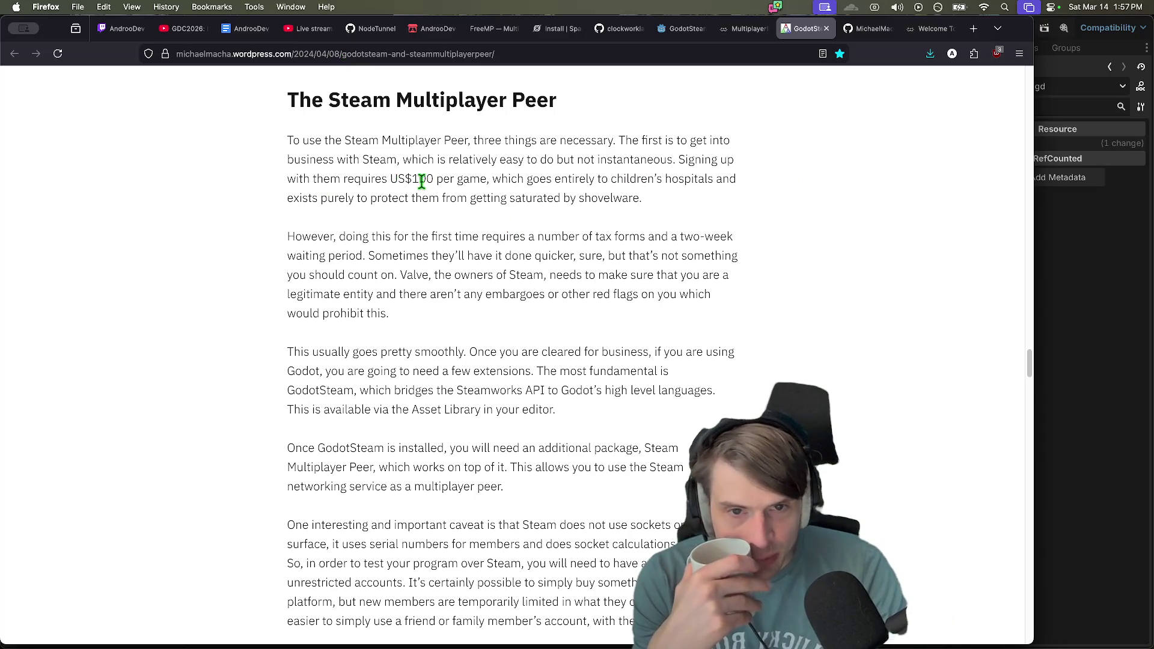
Highlight the notes on the US$100 per-game fee, tax forms, and Valve vetting
{"action": "left_click_drag", "start_coordinate": [415, 180], "coordinate": [659, 215]}
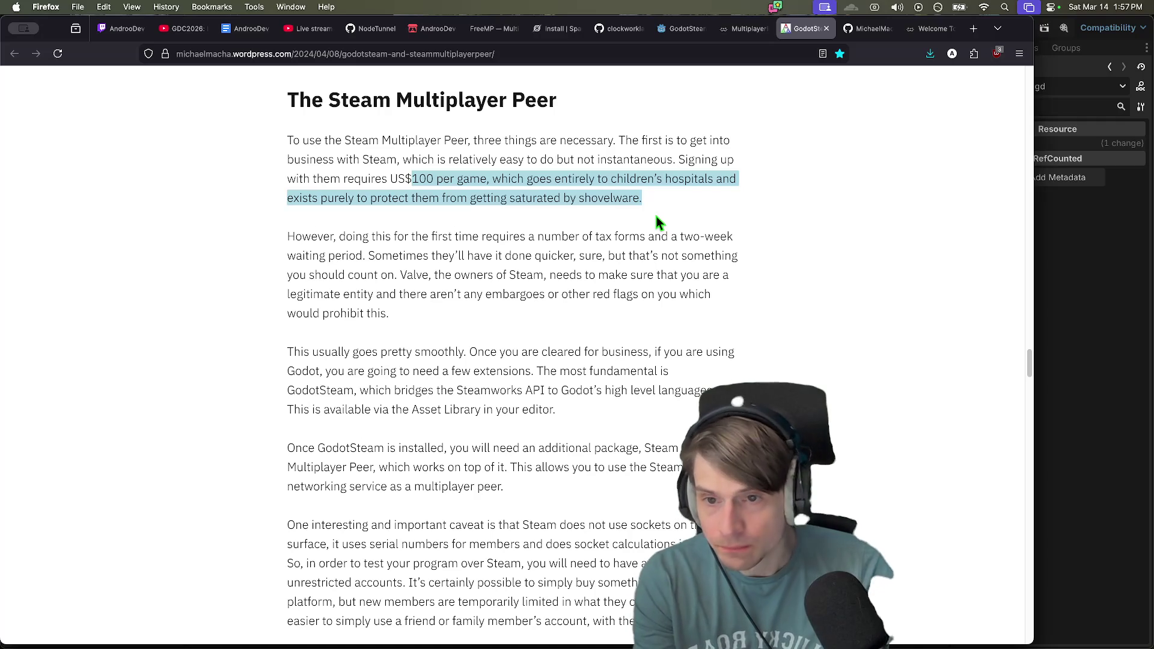
{"action": "left_click", "coordinate": [656, 218]}
{"action": "mouse_move", "coordinate": [330, 237]}
{"action": "left_mouse_down"}
{"action": "mouse_move", "coordinate": [335, 259]}
{"action": "mouse_move", "coordinate": [377, 274]}
{"action": "left_mouse_up"}
{"action": "left_click", "coordinate": [336, 262]}
{"action": "mouse_move", "coordinate": [390, 314]}
{"action": "left_mouse_down"}
{"action": "mouse_move", "coordinate": [451, 267]}
{"action": "mouse_move", "coordinate": [404, 275]}
{"action": "left_mouse_up"}
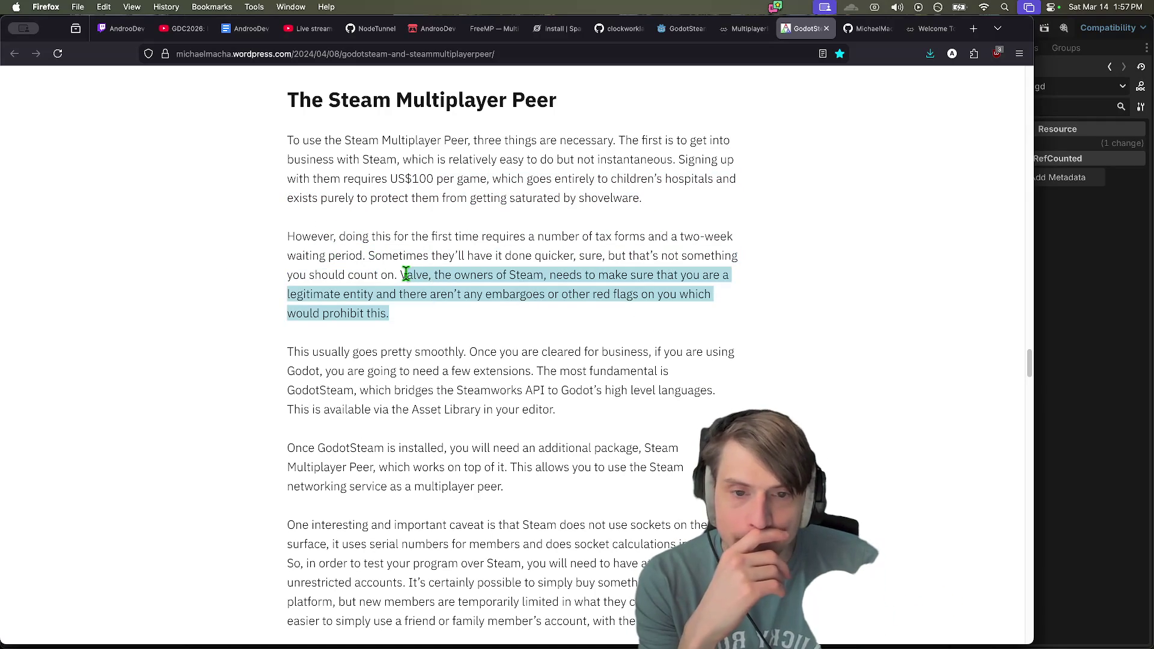
Highlight the Steam Multiplayer Peer package name, then switch back to the Godot editor
{"action": "scroll", "coordinate": [401, 312], "scroll_direction": "down", "scroll_amount": 3}
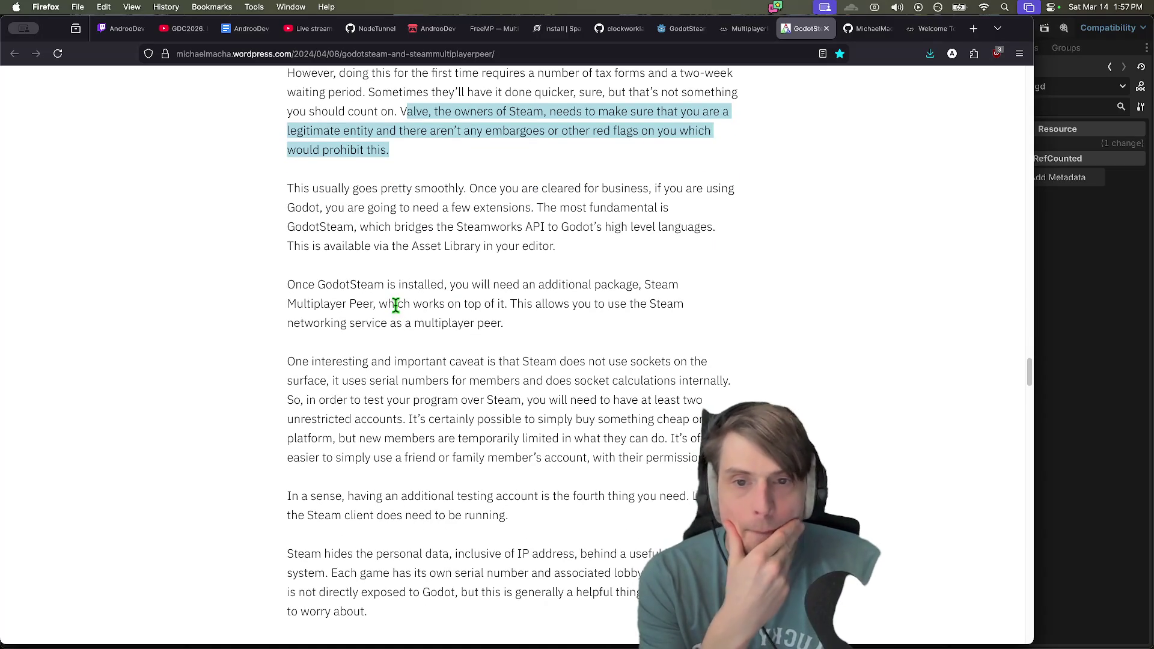
{"action": "scroll", "coordinate": [451, 257], "scroll_direction": "down", "scroll_amount": 1}
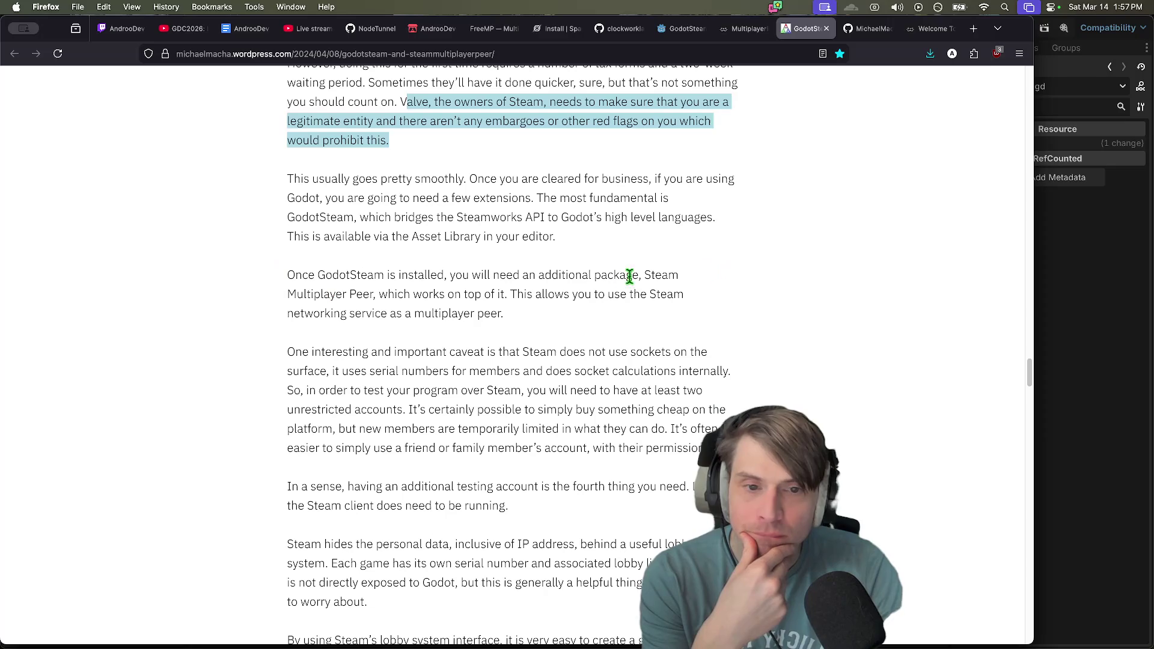
{"action": "left_click_drag", "start_coordinate": [670, 275], "coordinate": [358, 290]}
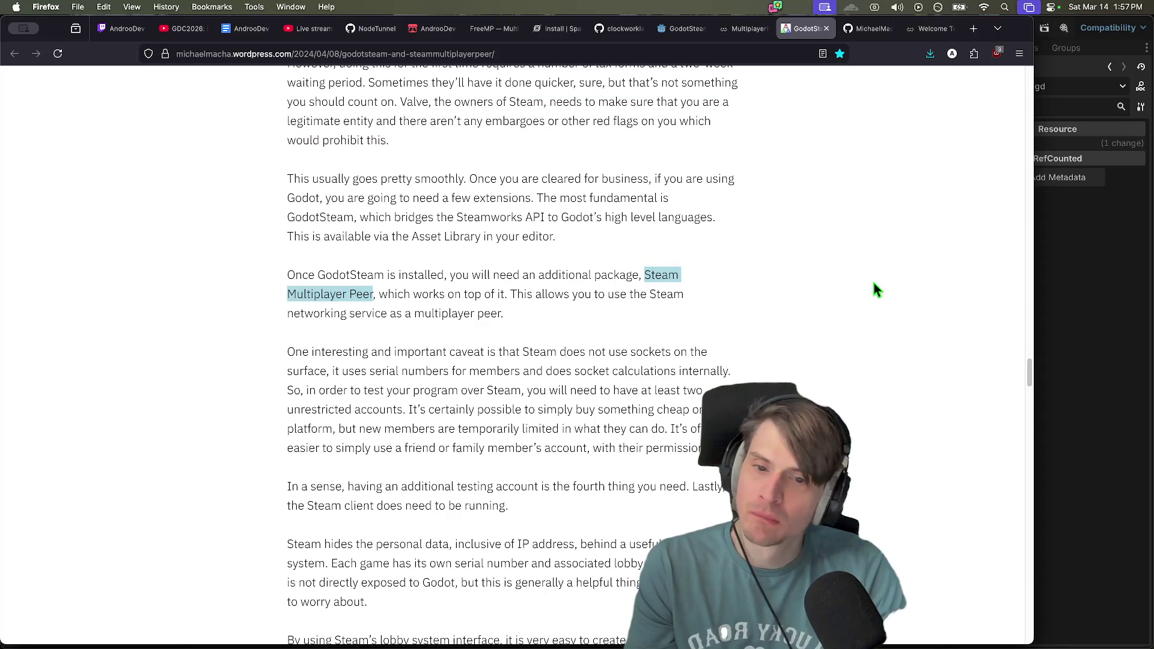
{"action": "mouse_move", "coordinate": [655, 637]}
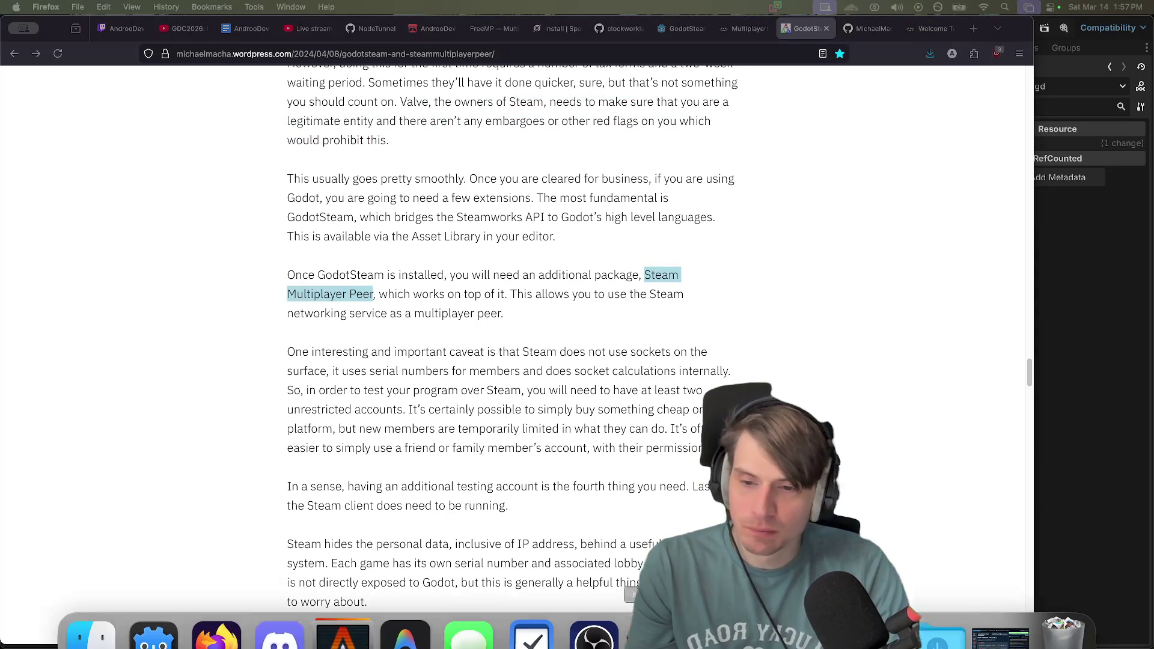
{"action": "left_click", "coordinate": [154, 610]}
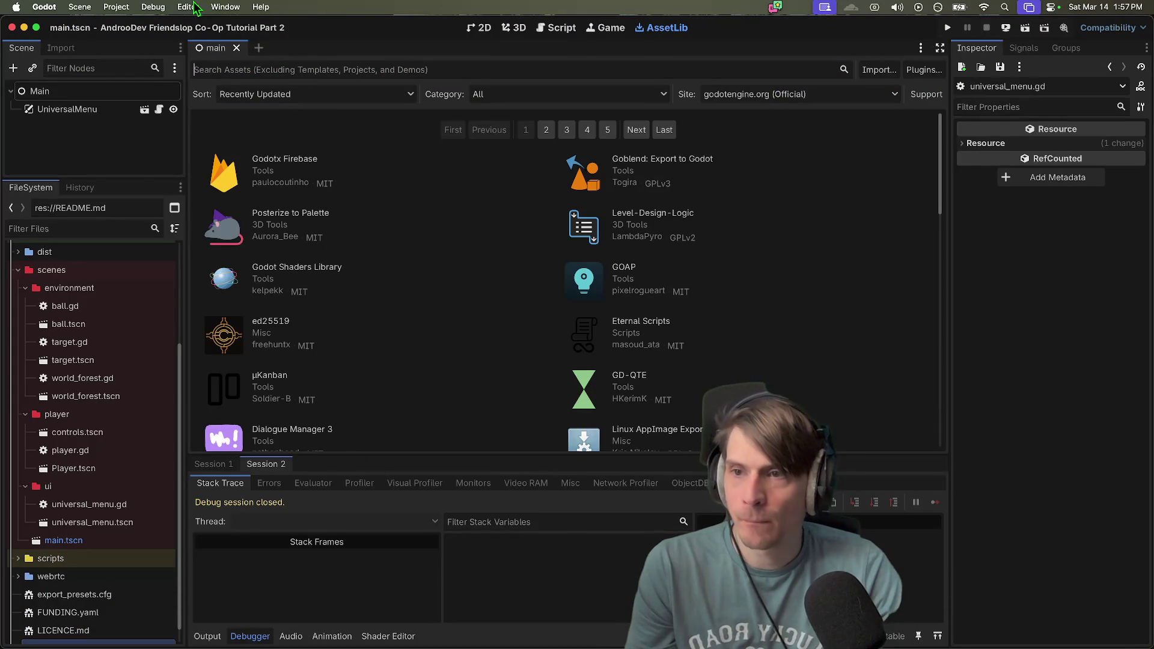
{"action": "left_click", "coordinate": [116, 6]}
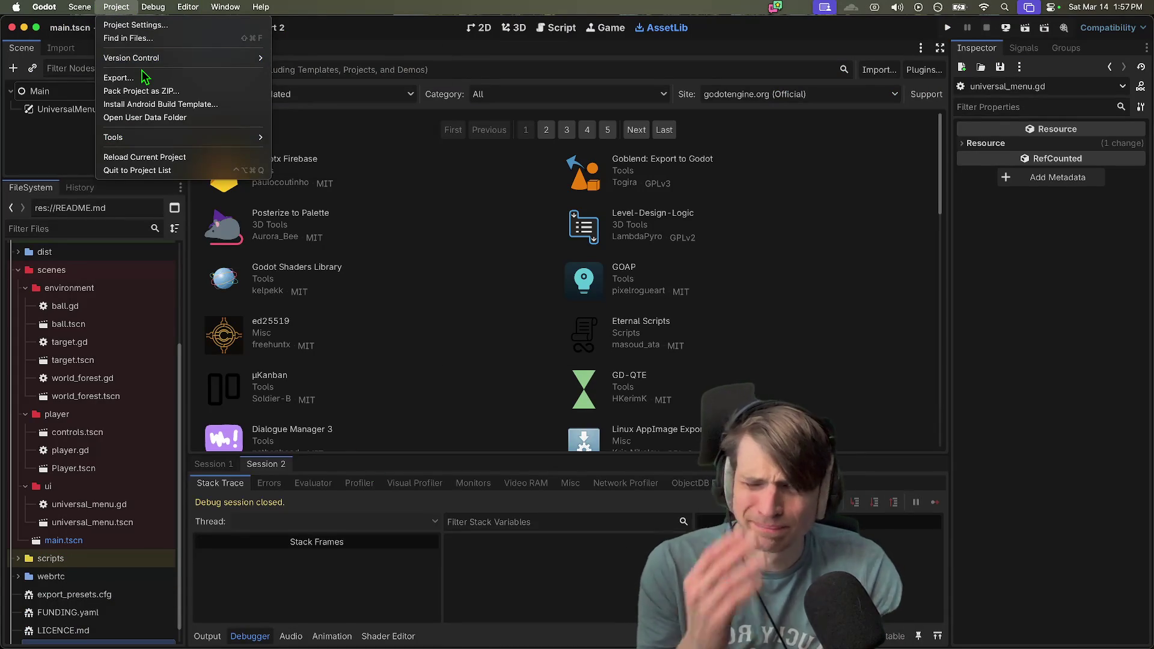
{"action": "mouse_move", "coordinate": [96, 8]}
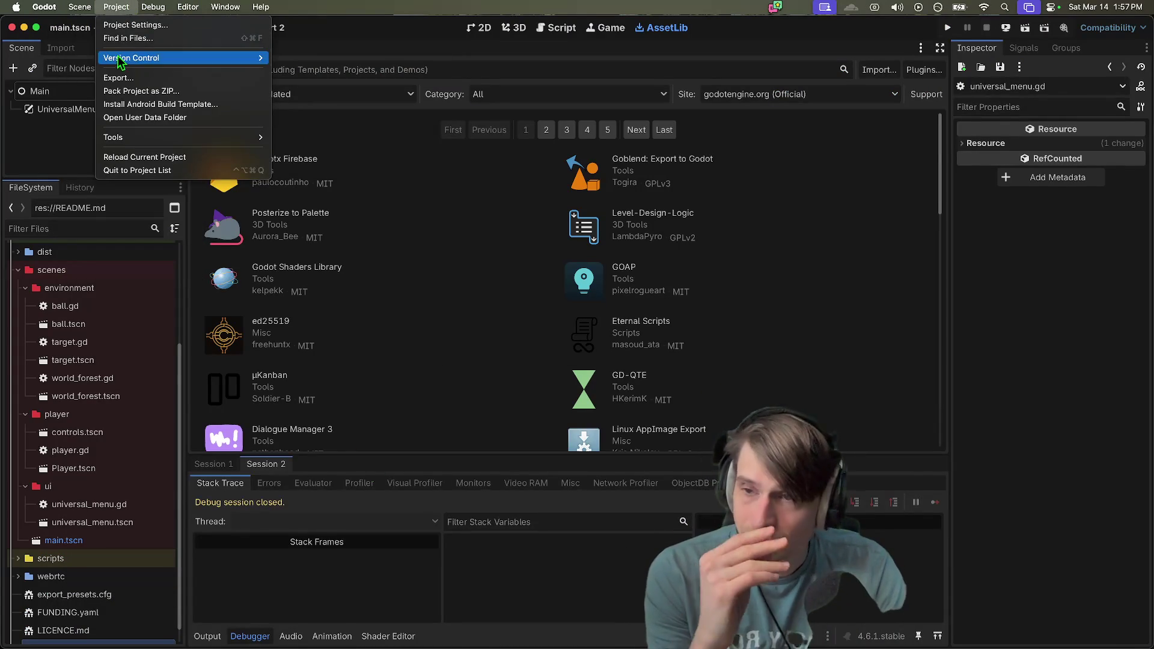
{"action": "left_click", "coordinate": [128, 24]}
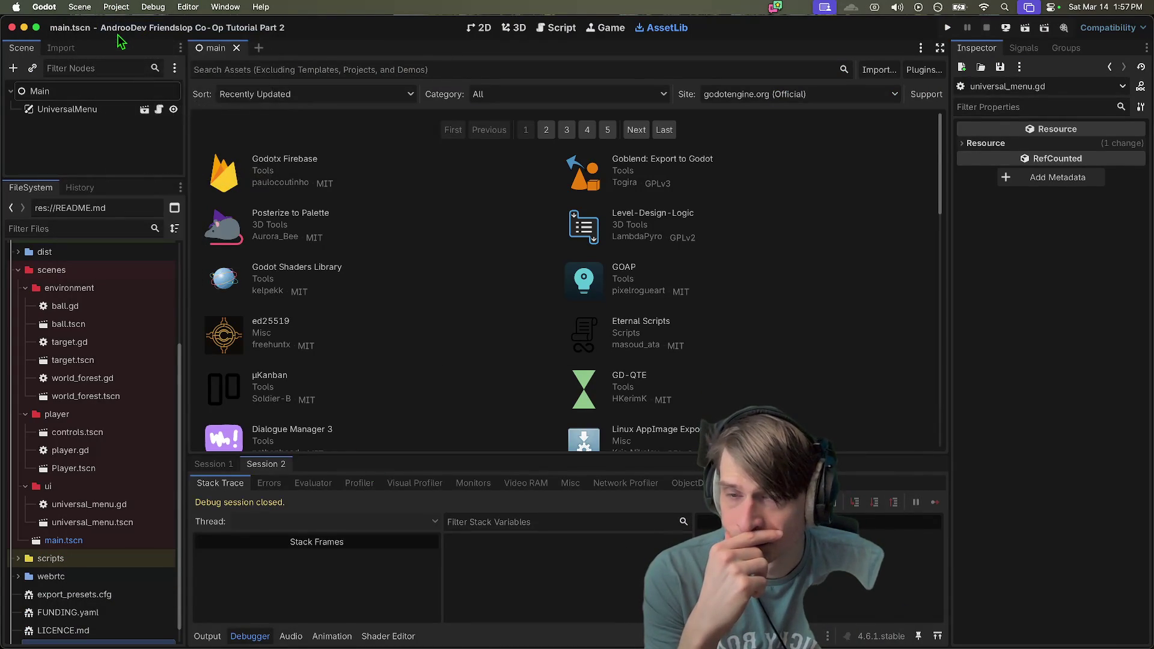
{"action": "mouse_move", "coordinate": [343, 638]}
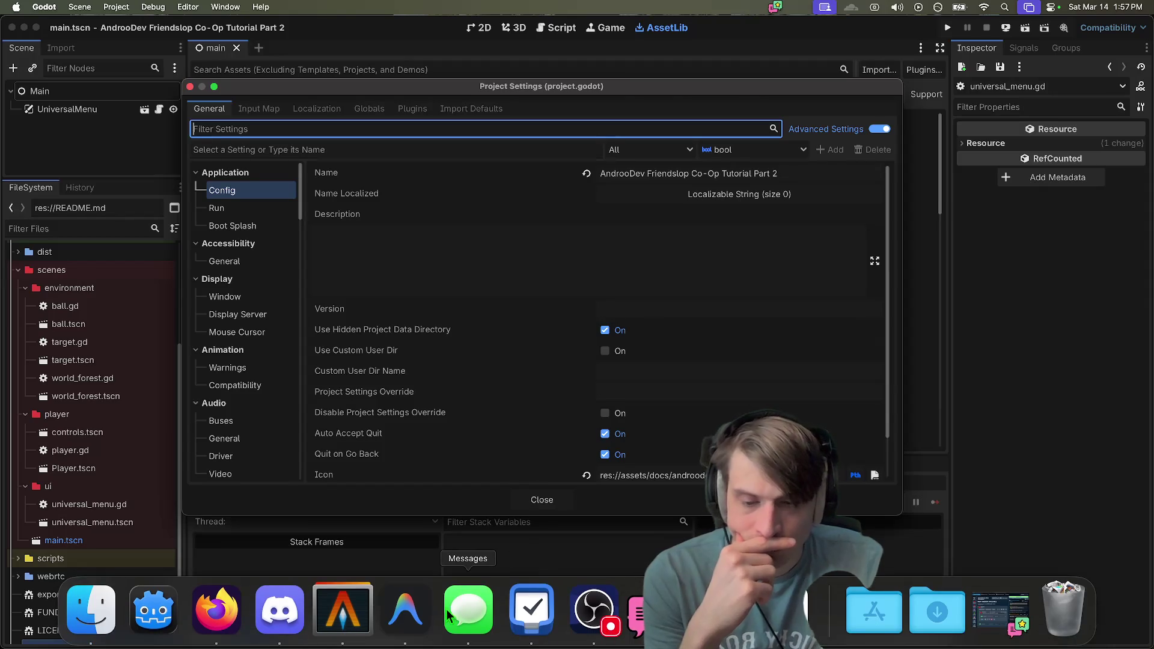
{"action": "left_click", "coordinate": [469, 612]}
{"action": "left_click", "coordinate": [122, 120]}
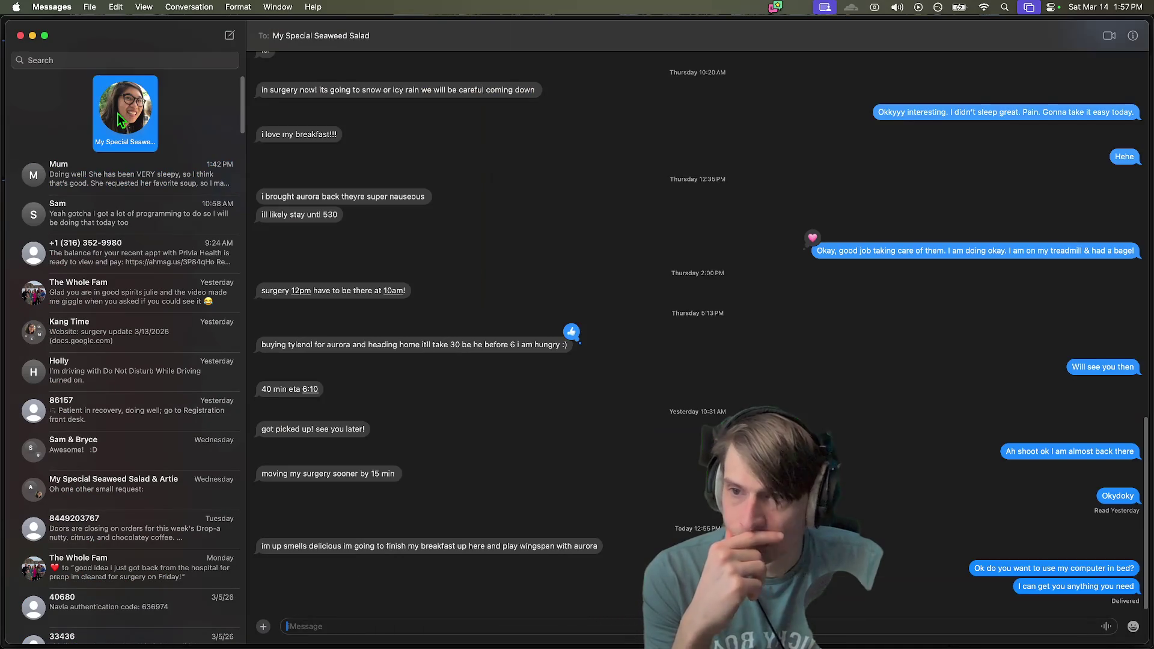
{"action": "key", "text": "super+Tab"}
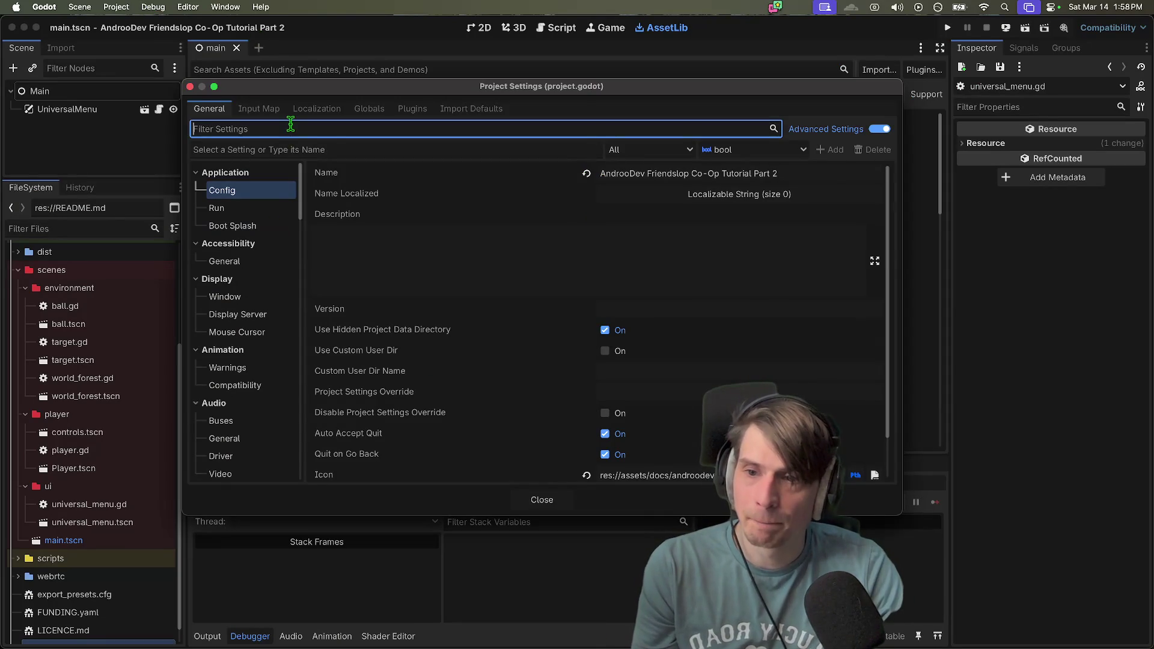
{"action": "left_click", "coordinate": [400, 113]}
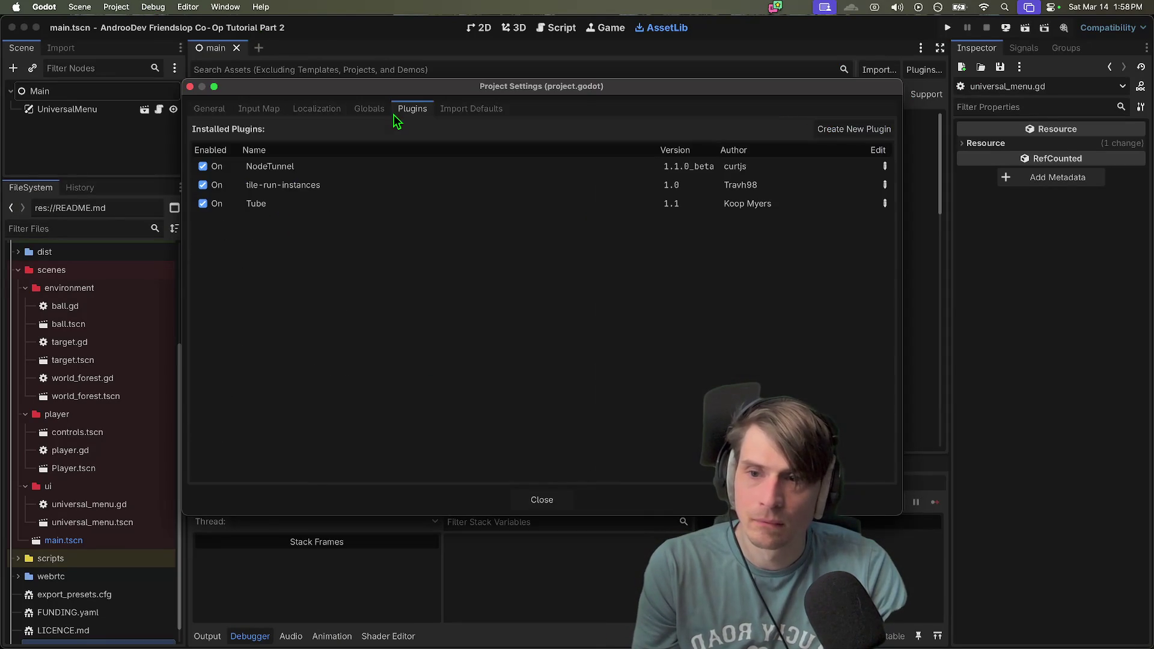
{"action": "left_click", "coordinate": [369, 110]}
{"action": "key", "text": "Escape"}
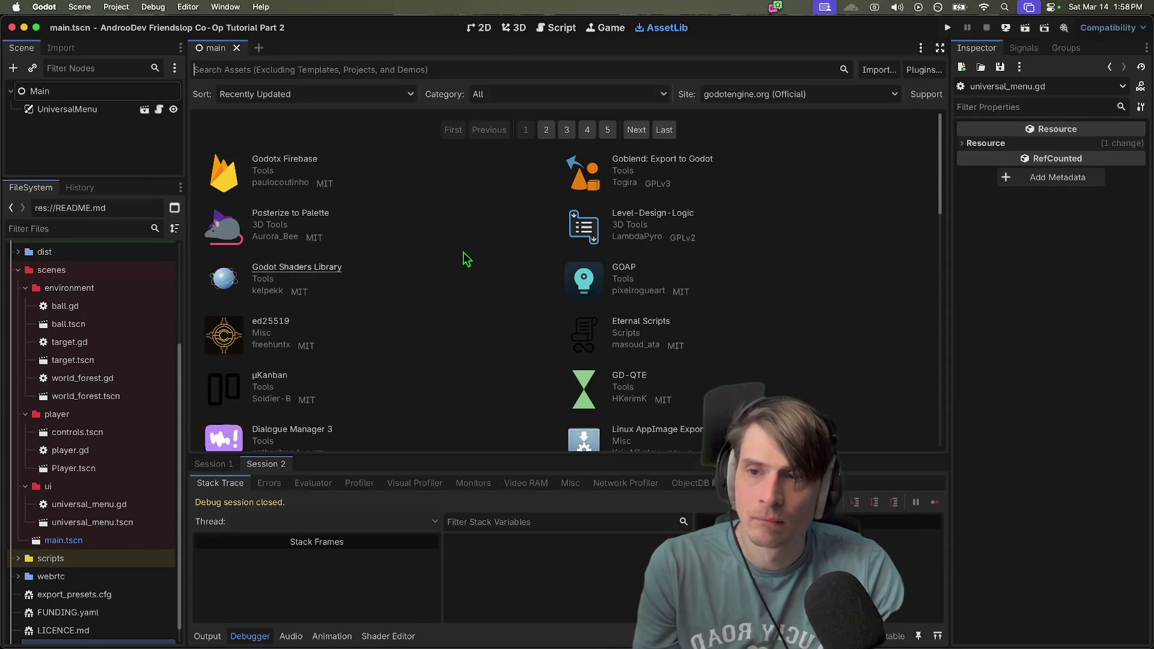
{"action": "scroll", "coordinate": [149, 260], "scroll_direction": "up", "scroll_amount": 5}
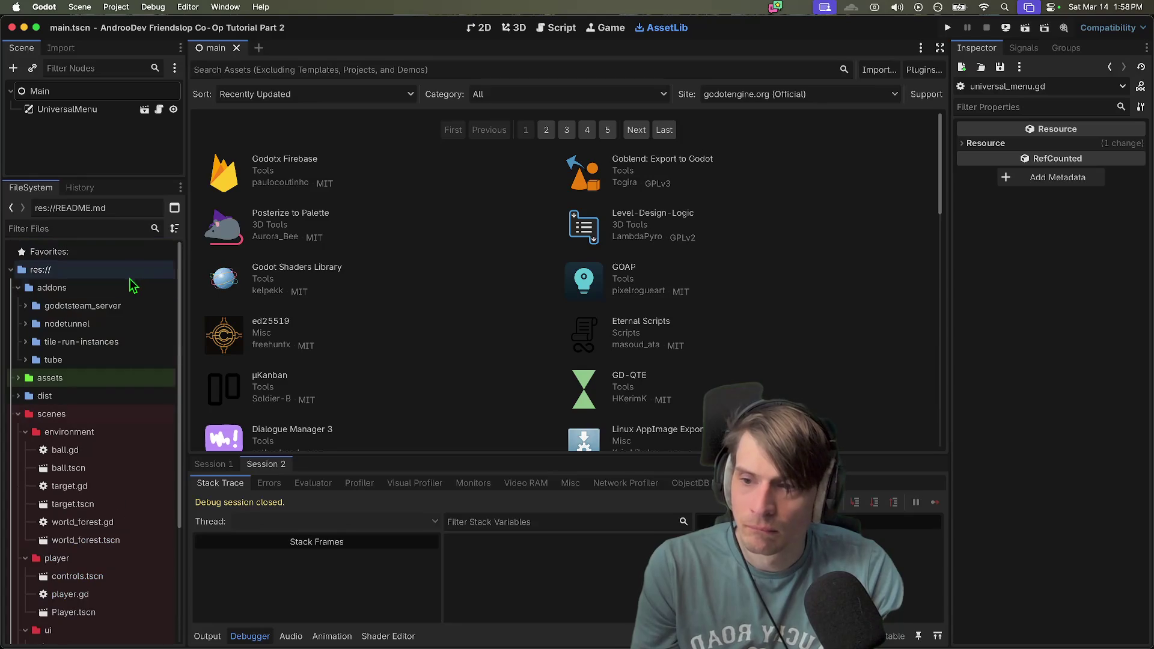
Delete the addons/godotsteam_server folder from the FileSystem dock and confirm the removal
{"action": "double_click", "coordinate": [122, 306]}
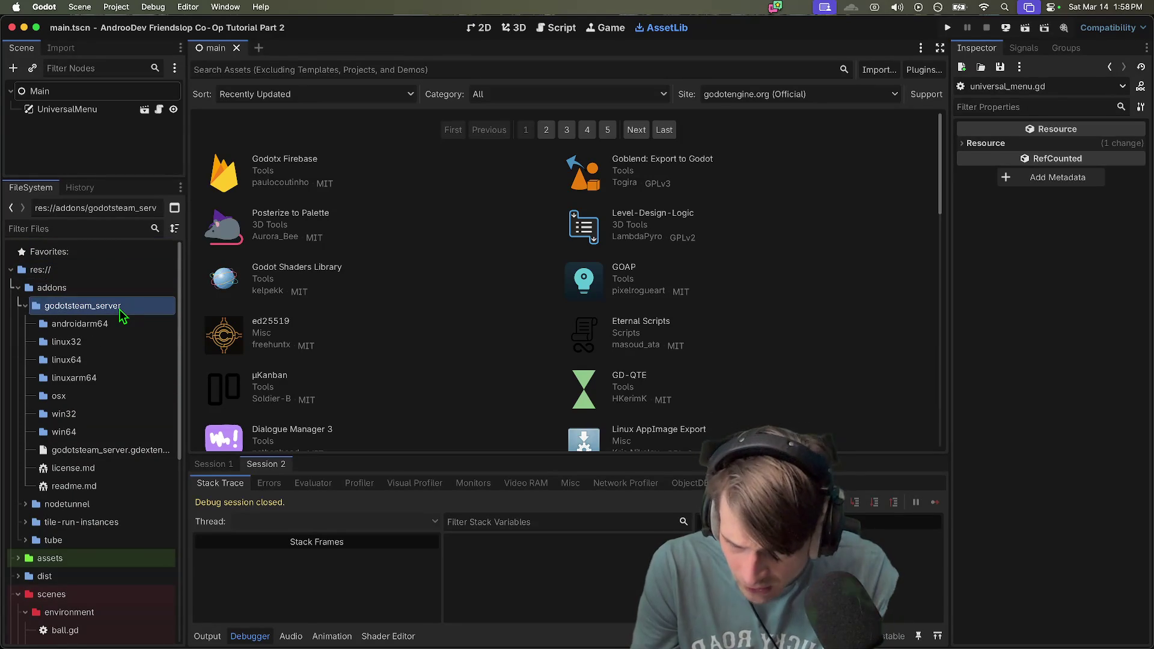
{"action": "right_click", "coordinate": [122, 314]}
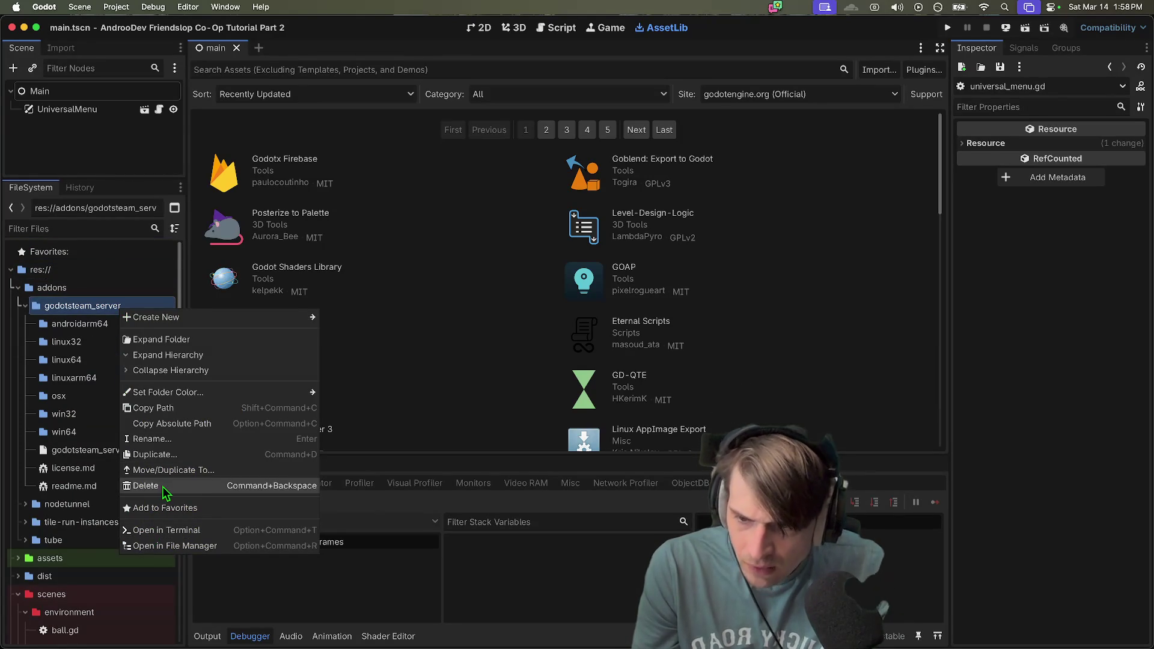
{"action": "left_click", "coordinate": [166, 488]}
{"action": "left_click", "coordinate": [691, 383]}
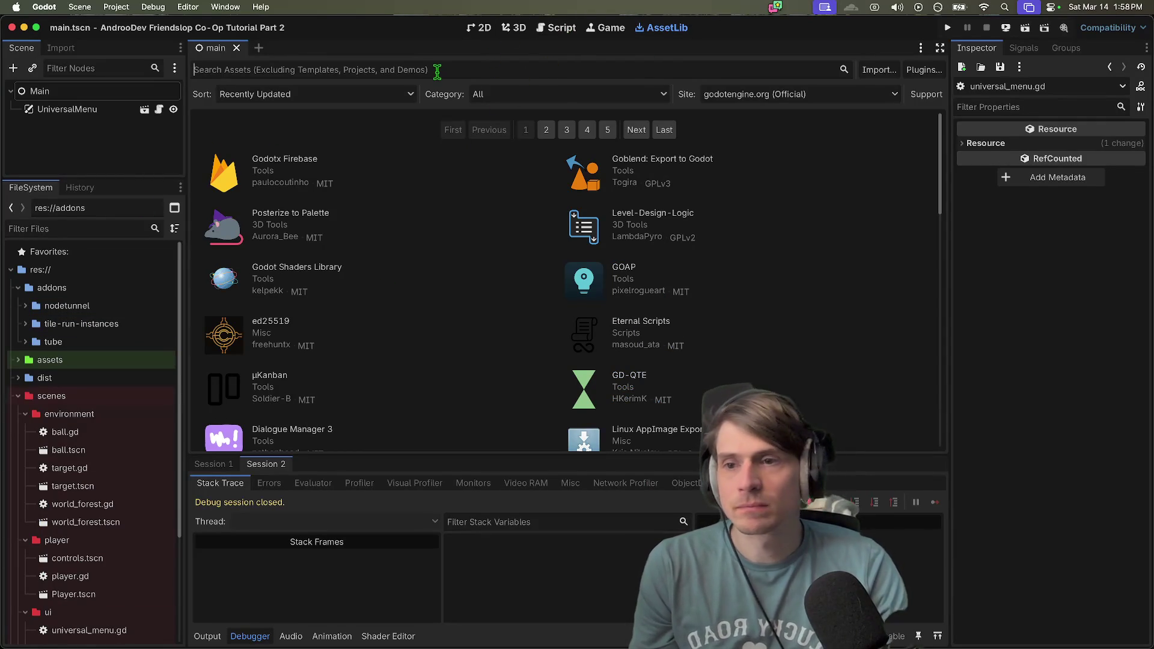
Search AssetLib for 'godotsteam', then download and install GodotSteam GDExtension 4.4+
{"action": "type", "text": "godot s"}
{"action": "type", "text": "dot stea"}
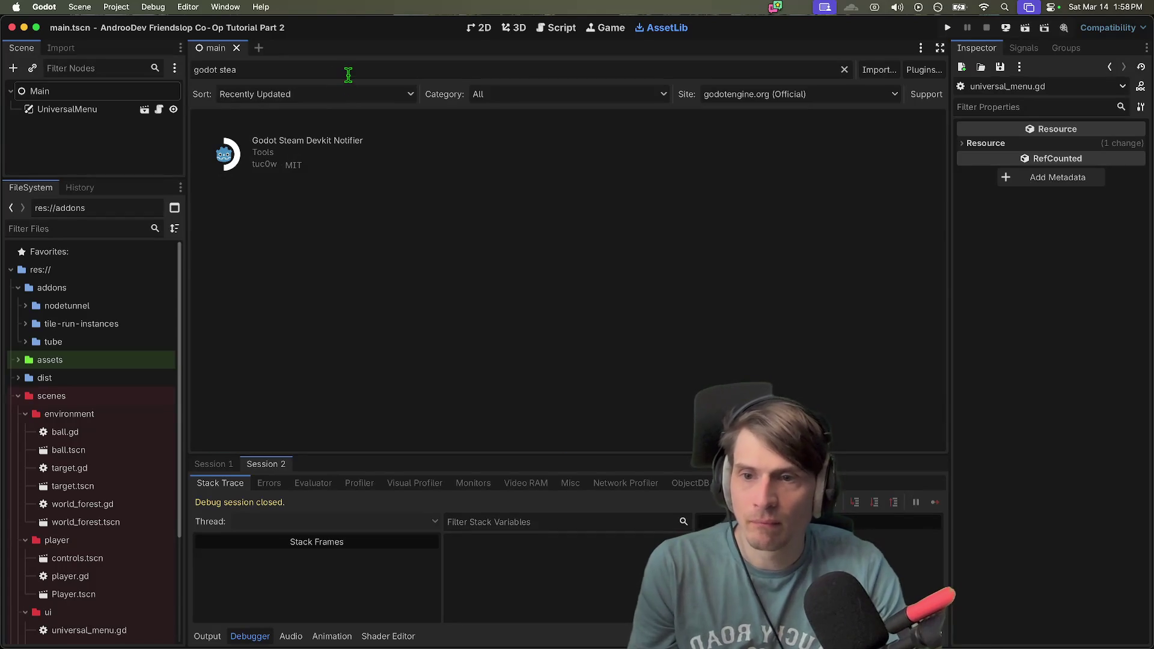
{"action": "type", "text": "eam"}
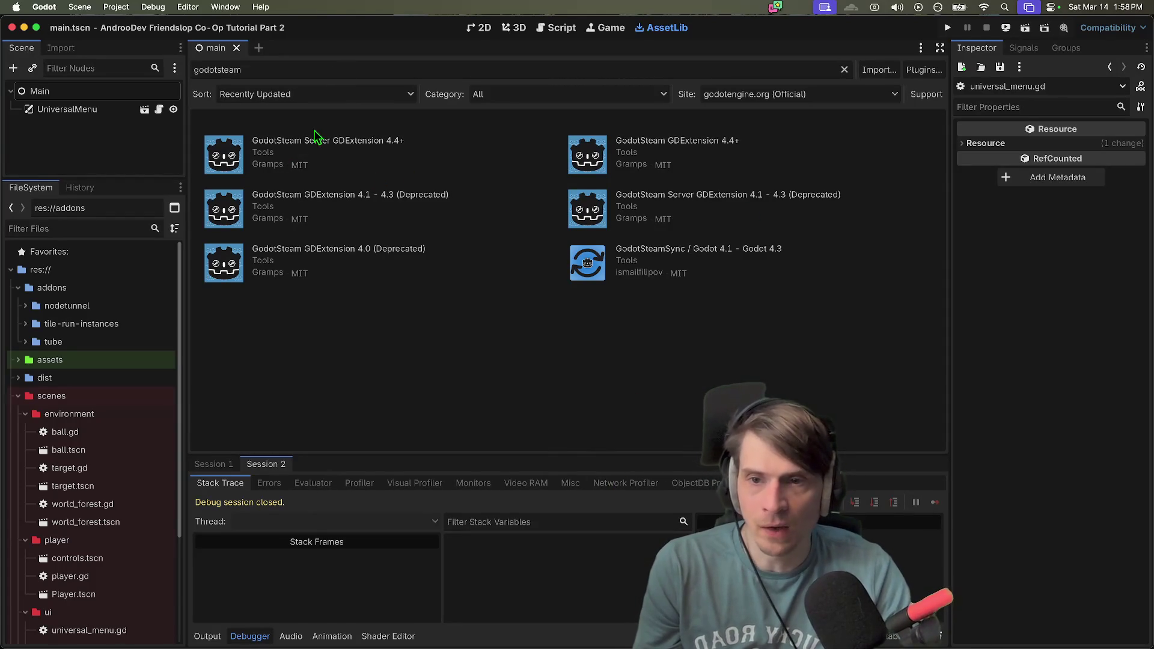
{"action": "left_click", "coordinate": [712, 142]}
{"action": "left_click", "coordinate": [622, 462]}
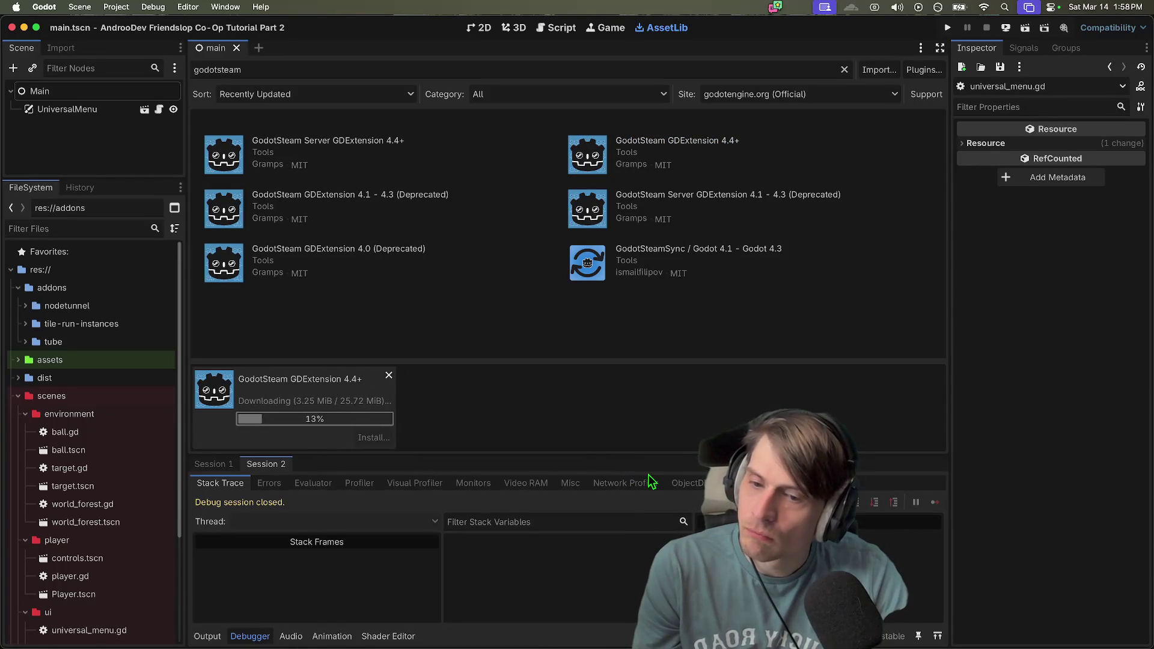
{"action": "left_click", "coordinate": [633, 502]}
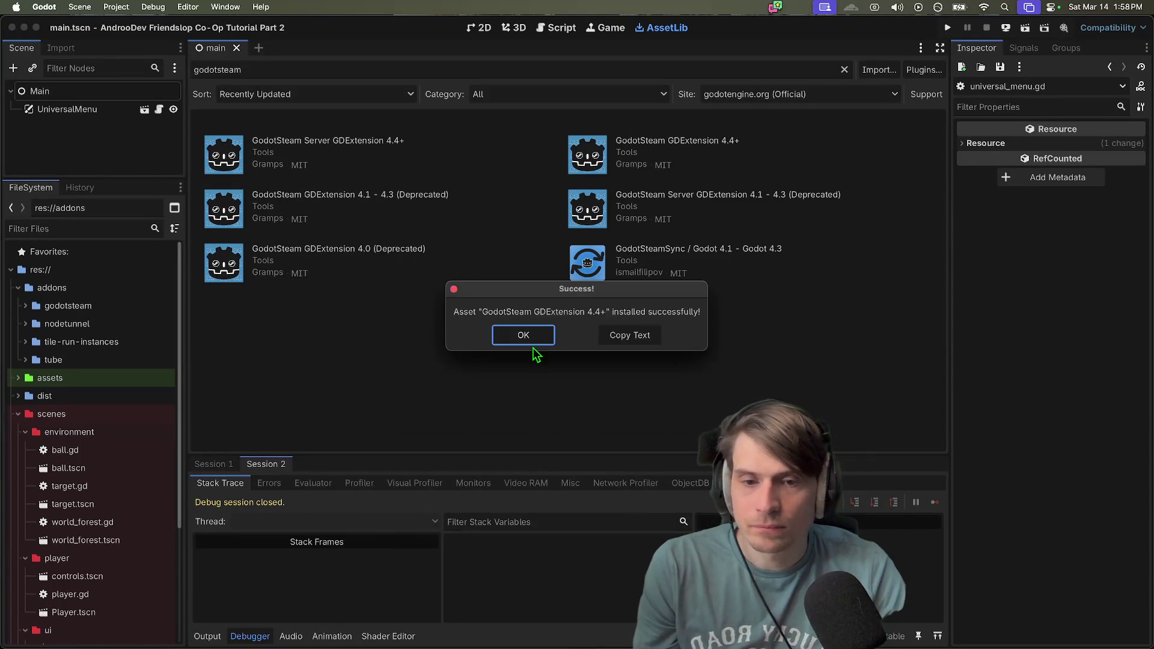
{"action": "left_click", "coordinate": [535, 342]}
{"action": "double_click", "coordinate": [110, 311]}
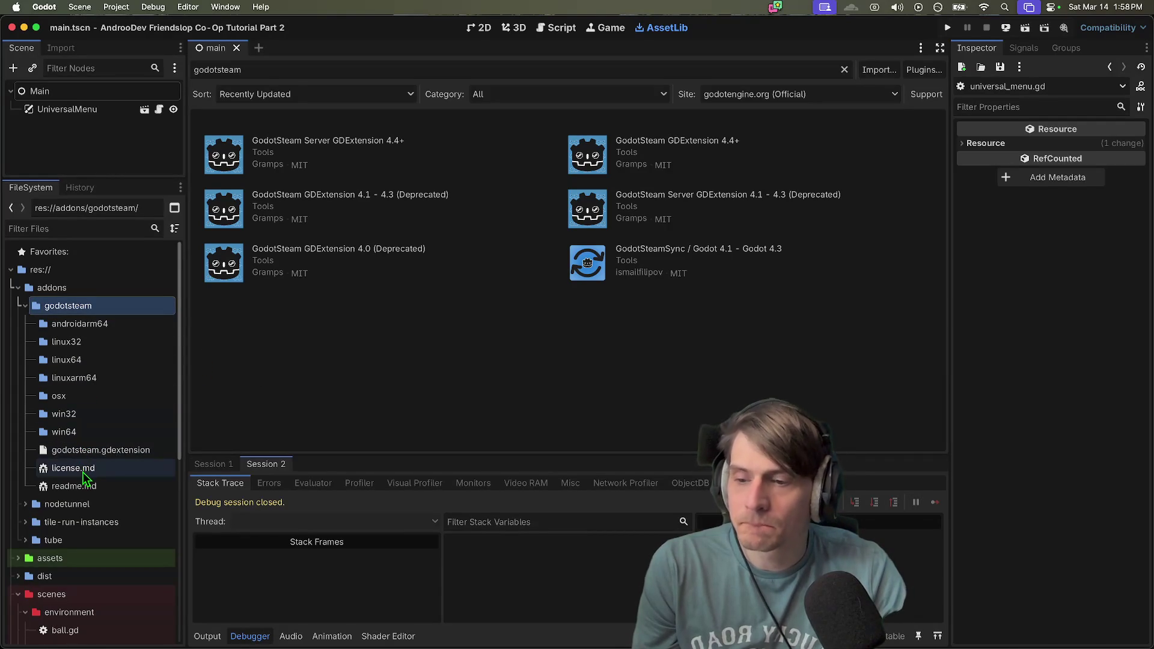
{"action": "left_click", "coordinate": [139, 7]}
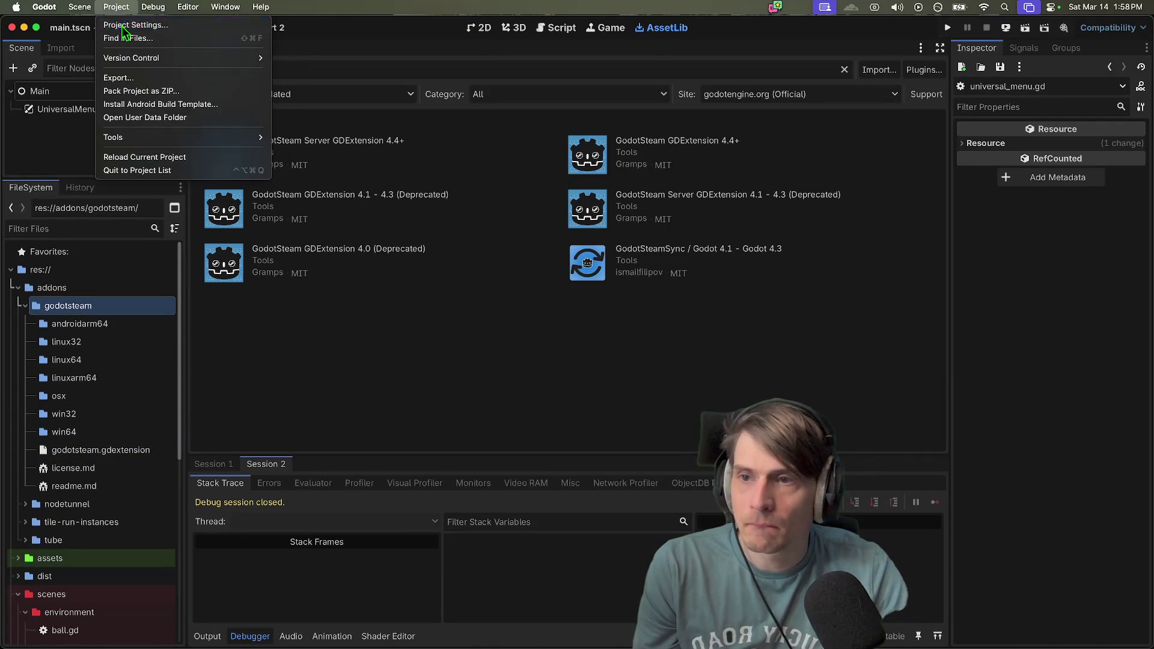
Check the Plugins list in Project Settings, reload the current project, and return to Firefox
{"action": "left_click", "coordinate": [127, 21]}
{"action": "left_click", "coordinate": [415, 109]}
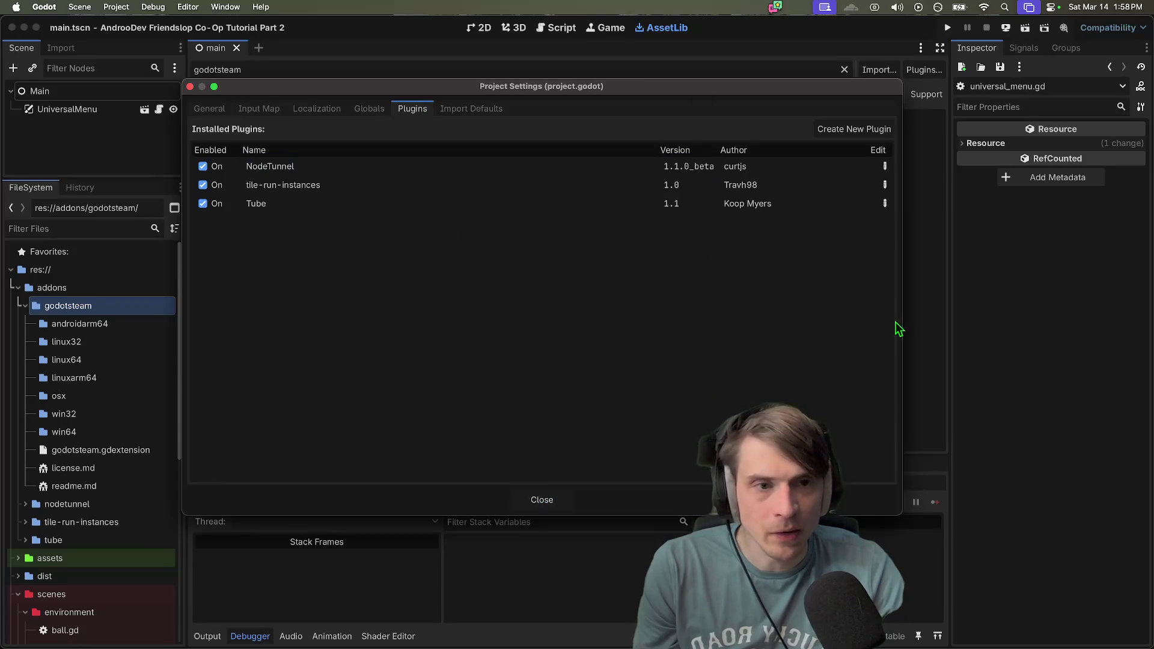
{"action": "key", "text": "Escape"}
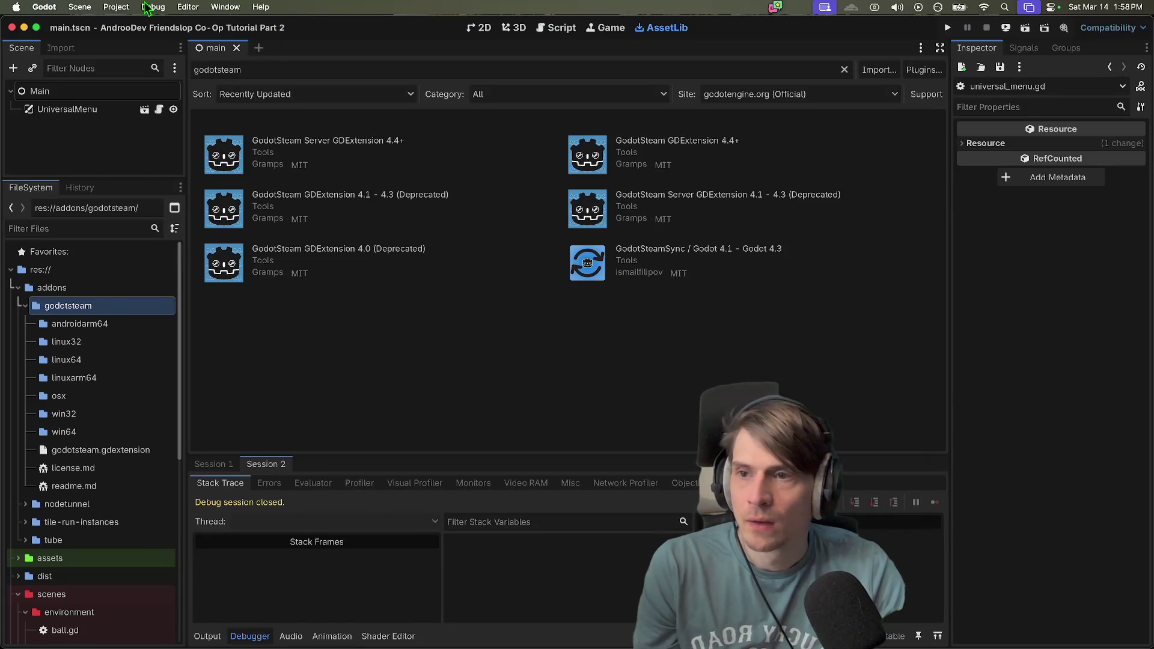
{"action": "left_click", "coordinate": [116, 6]}
{"action": "left_click", "coordinate": [162, 155]}
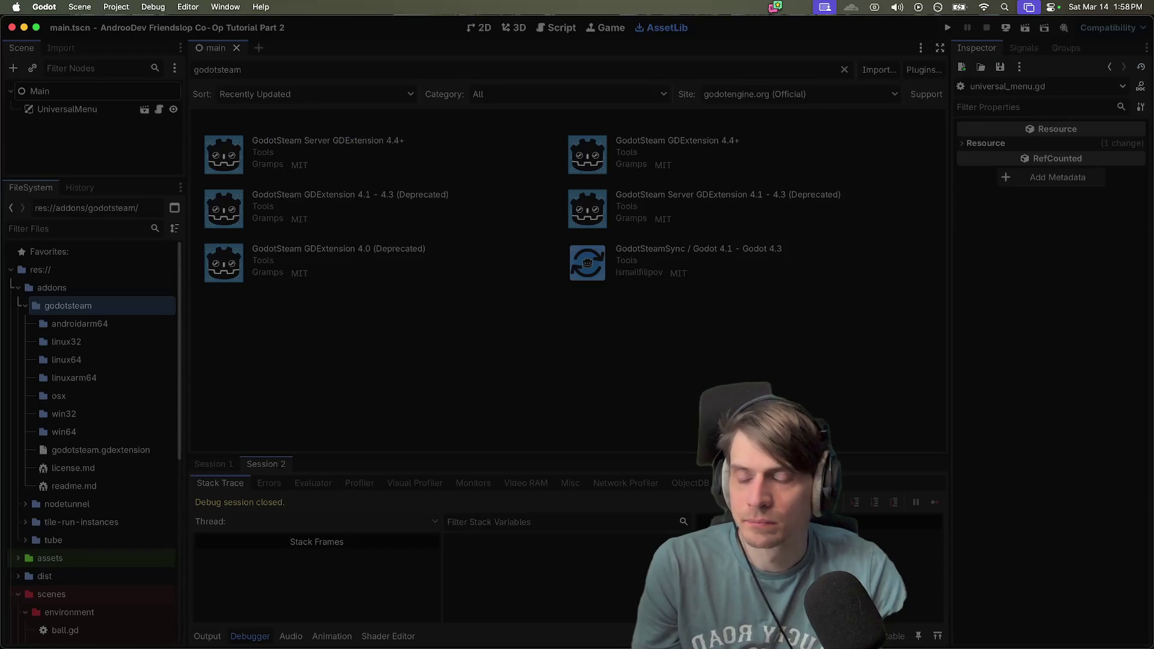
{"action": "key", "text": "super+Tab"}
{"action": "key", "text": "super+Tab"}
{"action": "key", "text": "super+Tab"}
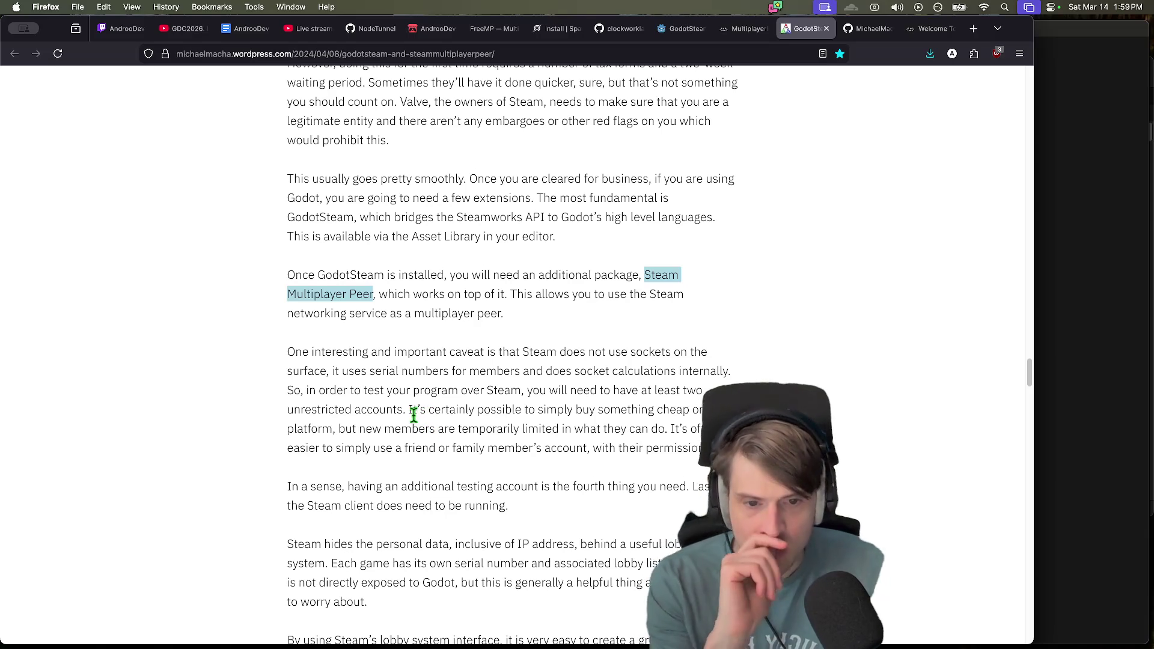
{"action": "scroll", "coordinate": [515, 439], "scroll_direction": "down", "scroll_amount": 3}
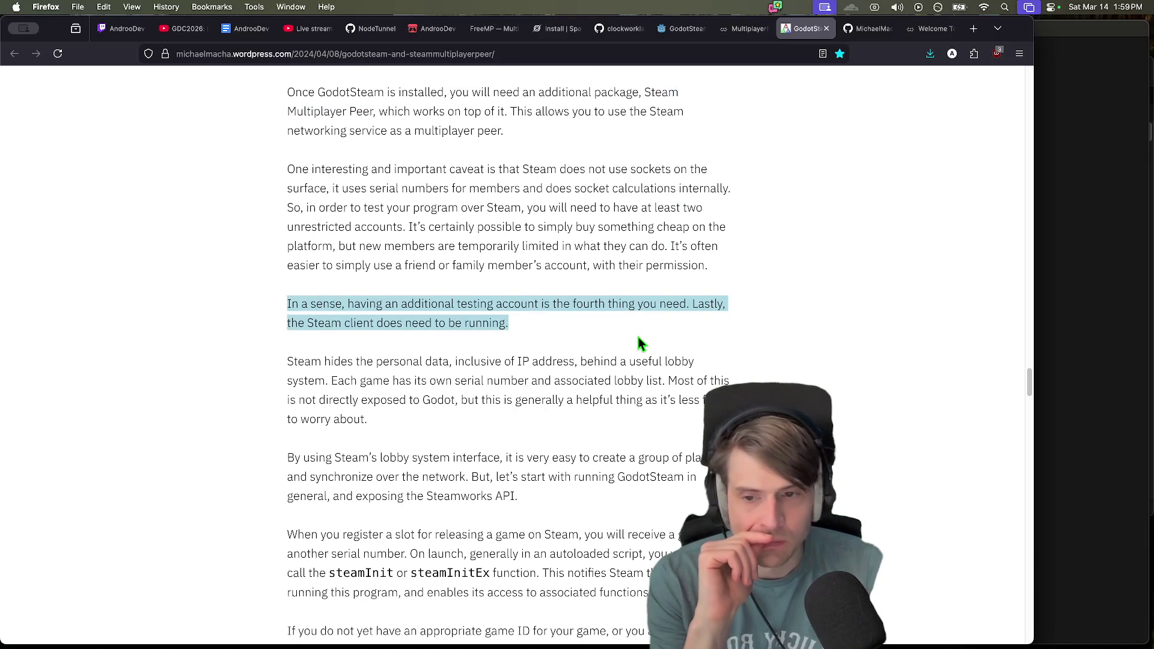
{"action": "scroll", "coordinate": [637, 333], "scroll_direction": "down", "scroll_amount": 1}
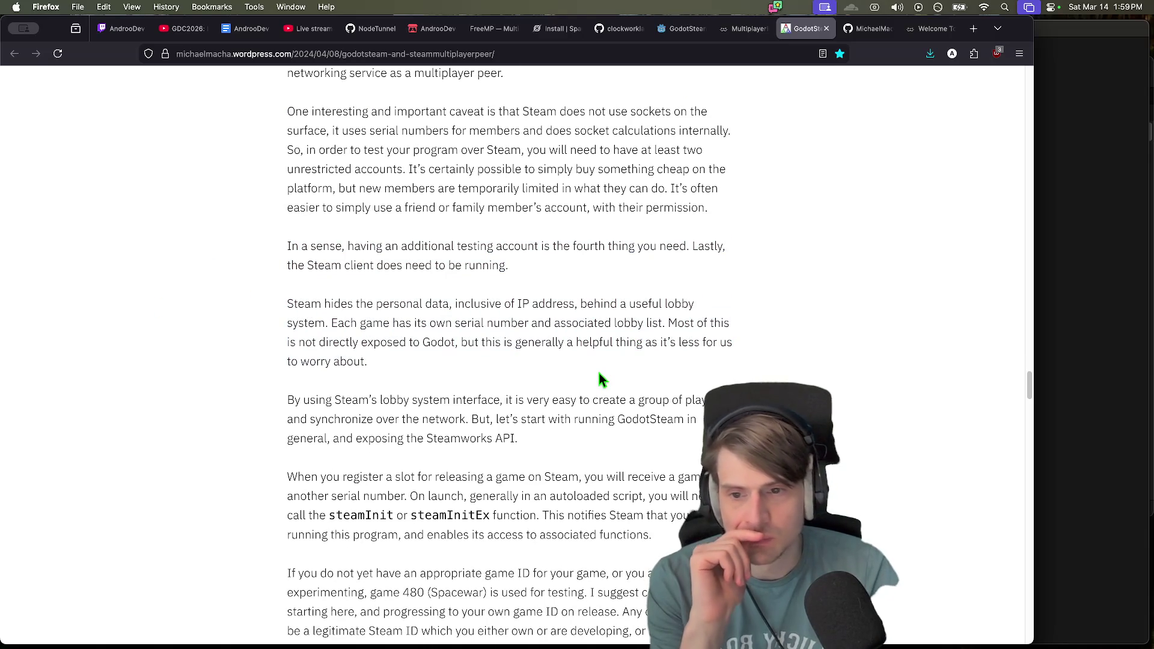
{"action": "mouse_move", "coordinate": [468, 632]}
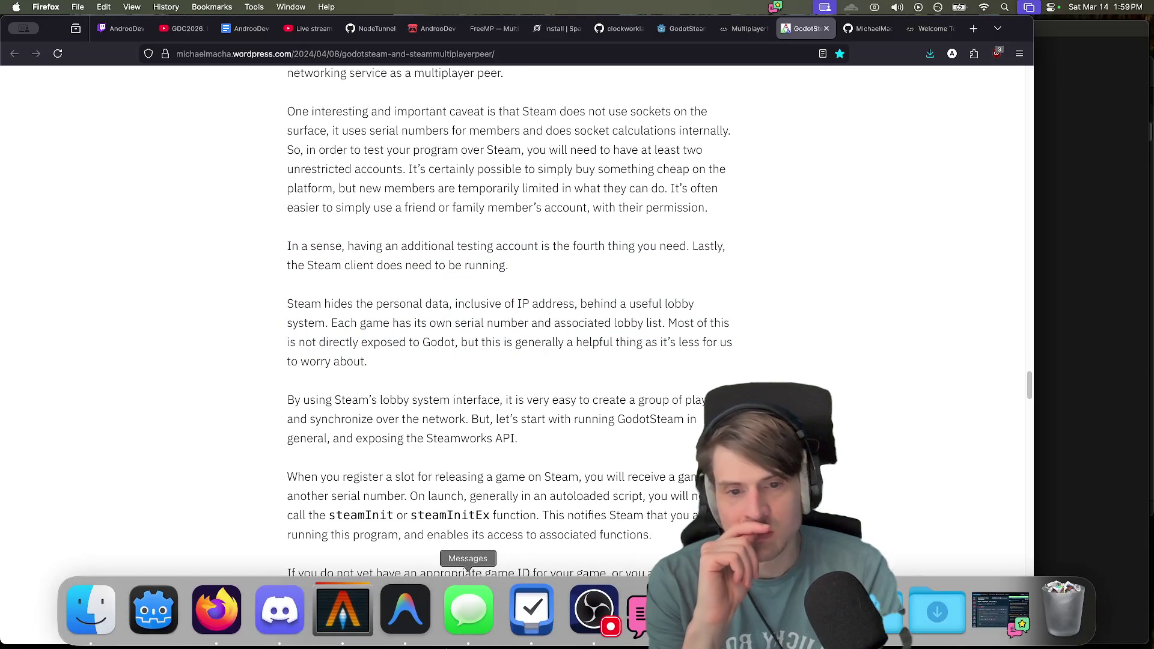